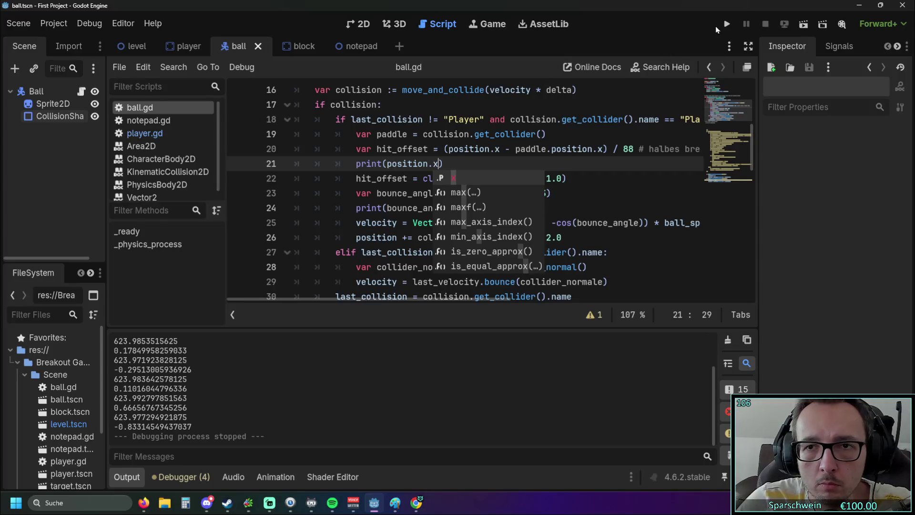
Step: Play Breakout, steering the paddle with the arrow keys to bounce the ball, then close the game
{"action": "key", "text": "Left"}
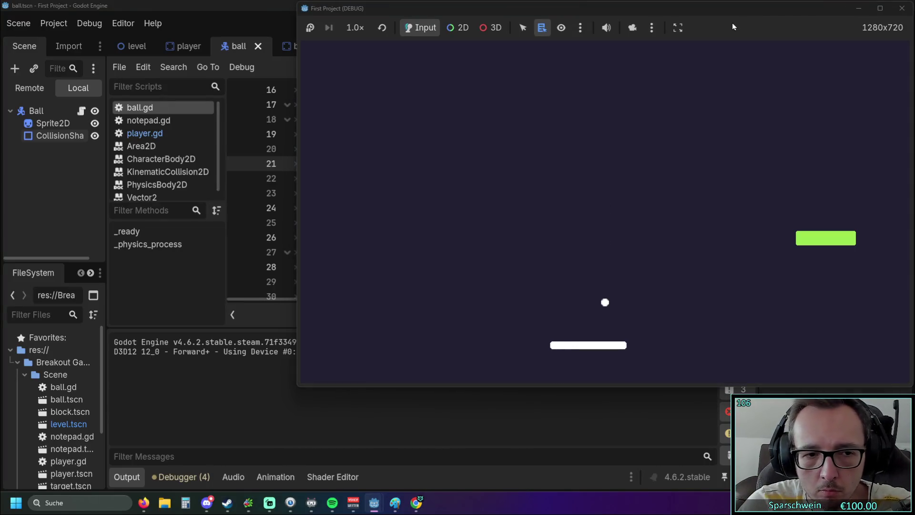
{"action": "key", "text": "Right"}
{"action": "key", "text": "Right"}
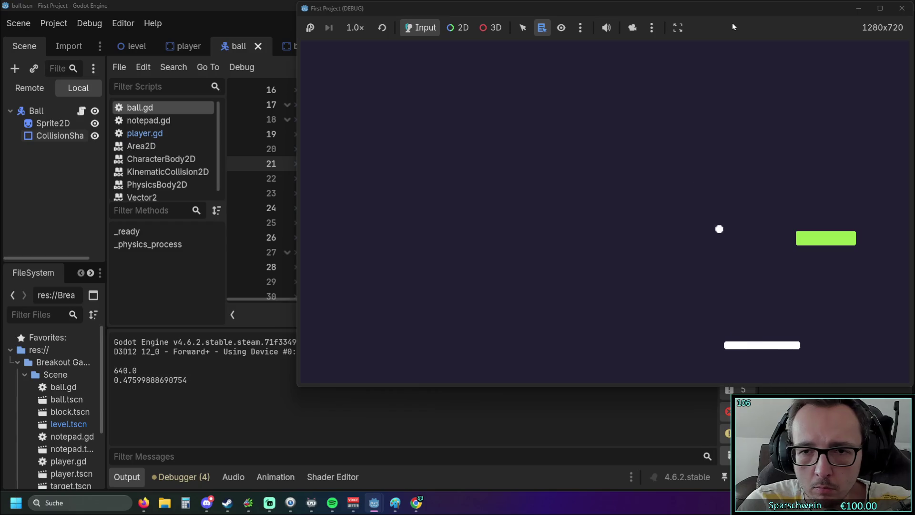
{"action": "key", "text": "Right"}
{"action": "key", "text": "Left"}
{"action": "key", "text": "Left"}
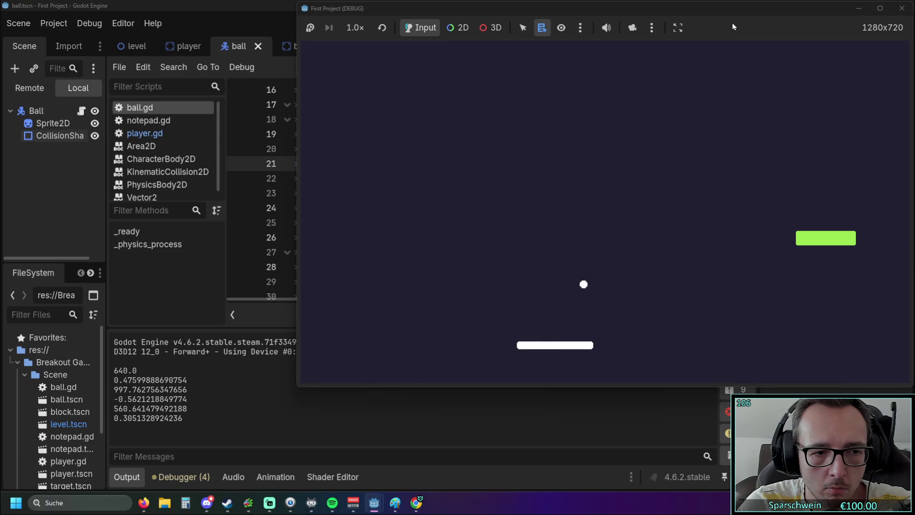
{"action": "key", "text": "Right"}
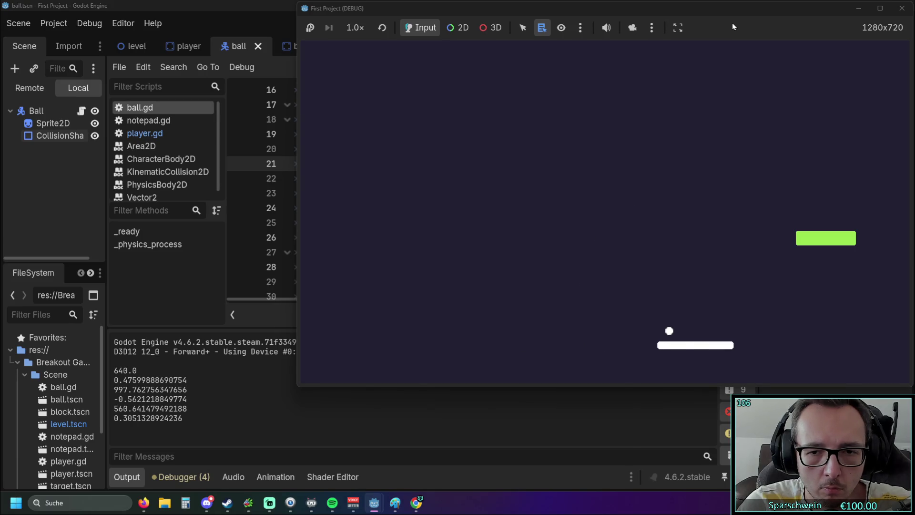
{"action": "key", "text": "Left"}
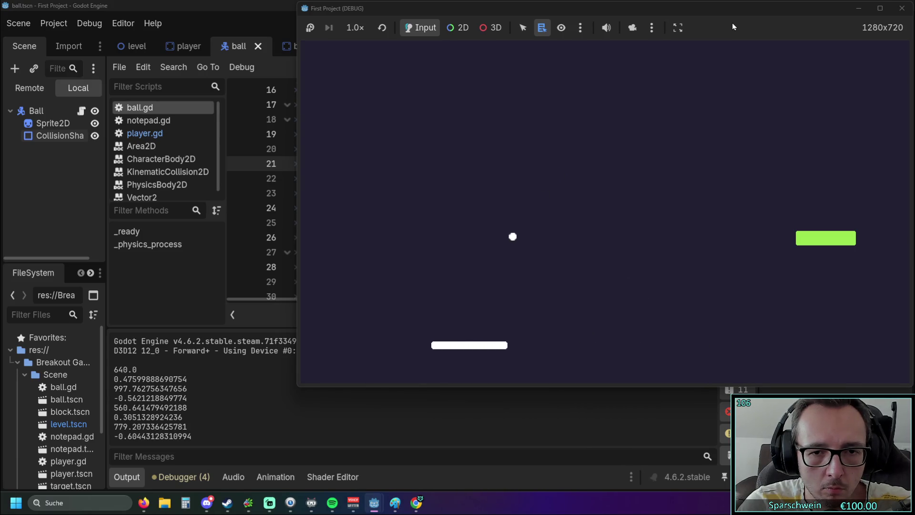
{"action": "key", "text": "Left"}
{"action": "key", "text": "Right"}
{"action": "key", "text": "Right"}
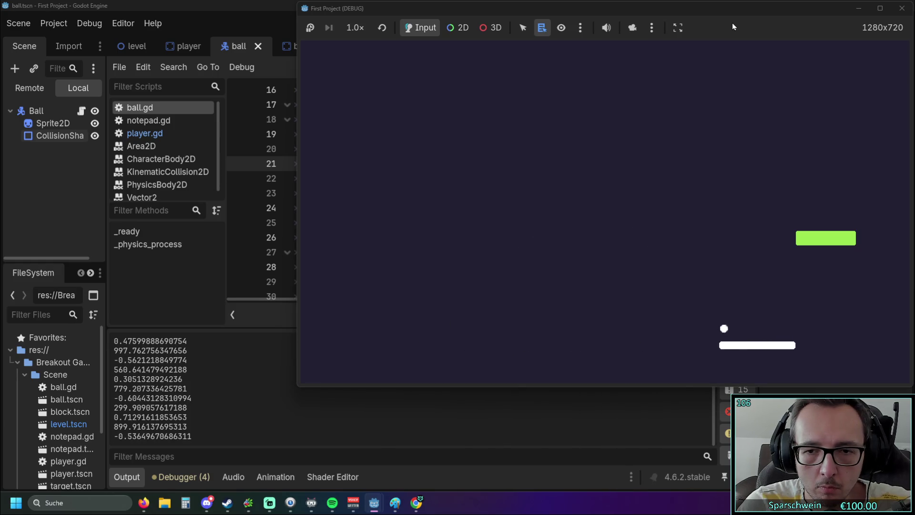
{"action": "key", "text": "Left"}
{"action": "key", "text": "Left"}
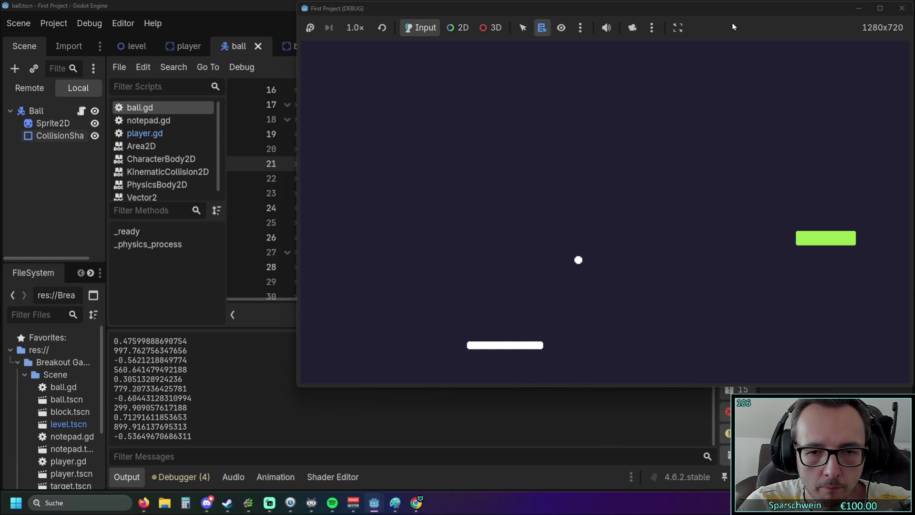
{"action": "key", "text": "Right"}
{"action": "key", "text": "Right"}
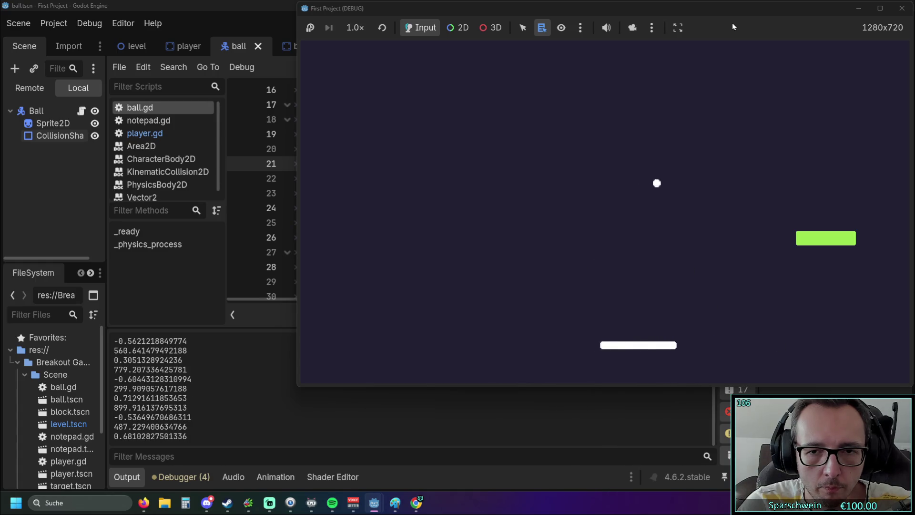
{"action": "key", "text": "Left"}
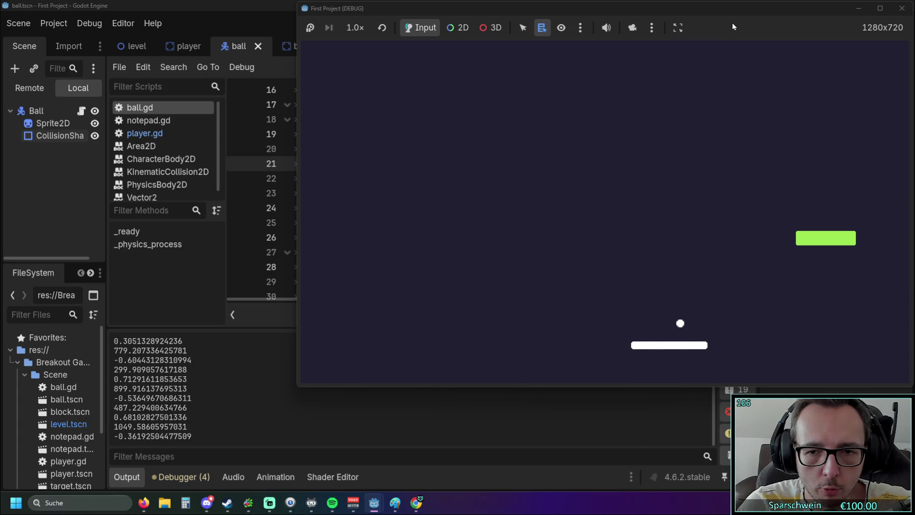
{"action": "key", "text": "Right"}
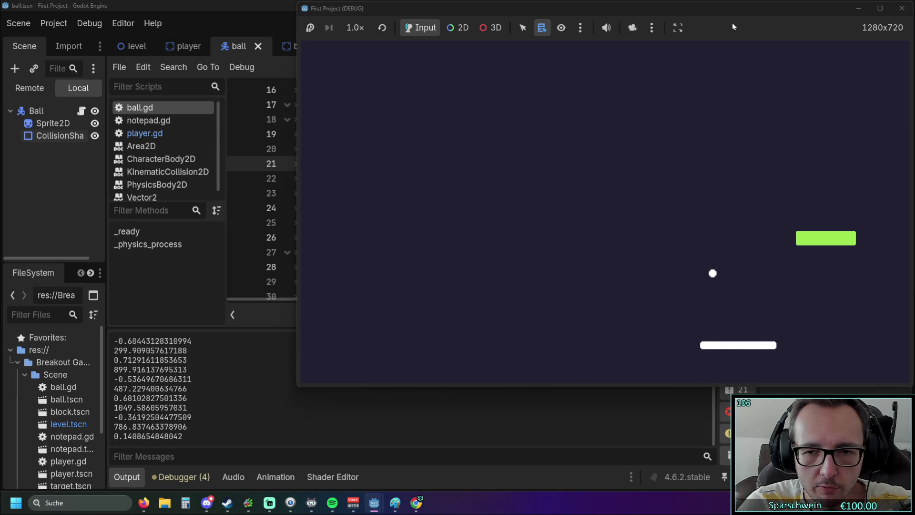
{"action": "key", "text": "Left"}
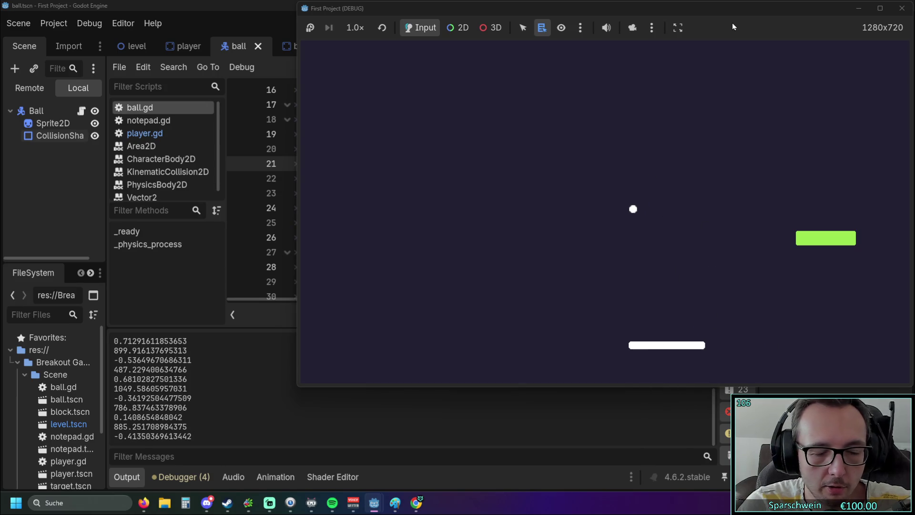
{"action": "key", "text": "Left"}
{"action": "key", "text": "Right"}
{"action": "key", "text": "Right"}
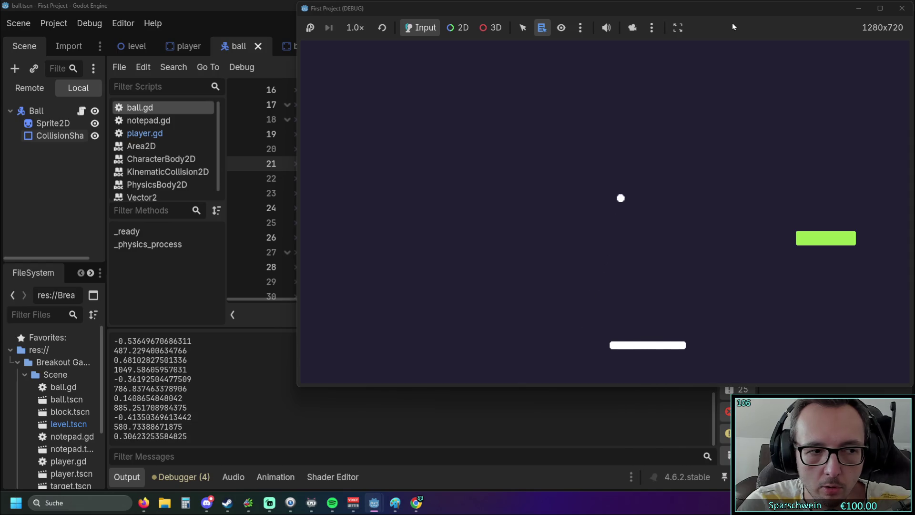
{"action": "key", "text": "Left"}
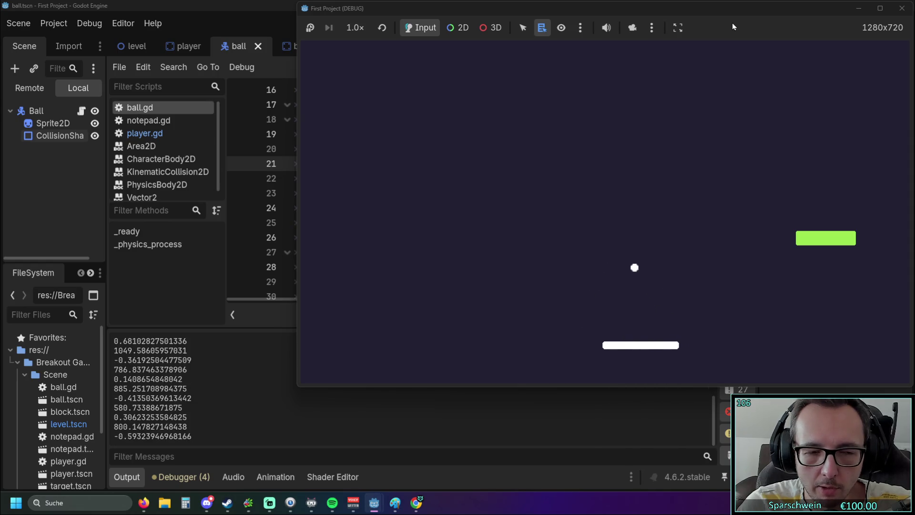
{"action": "key", "text": "Left"}
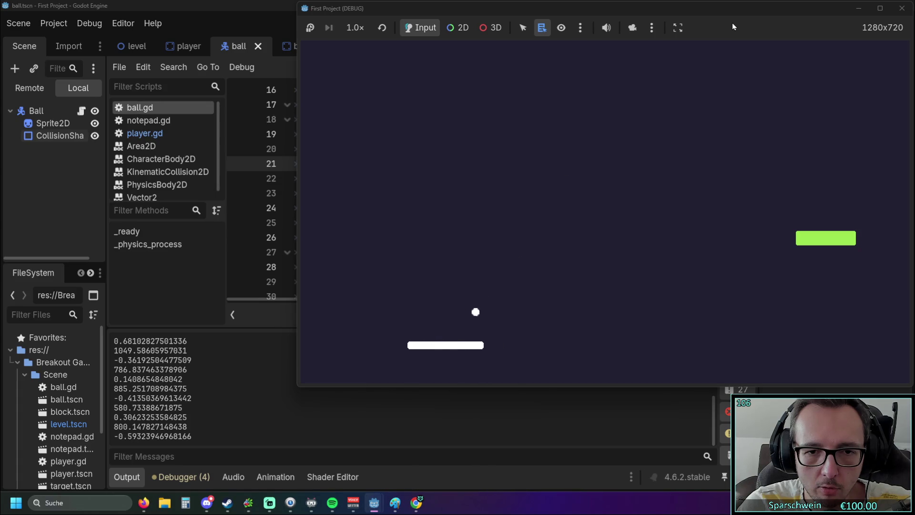
{"action": "key", "text": "Right"}
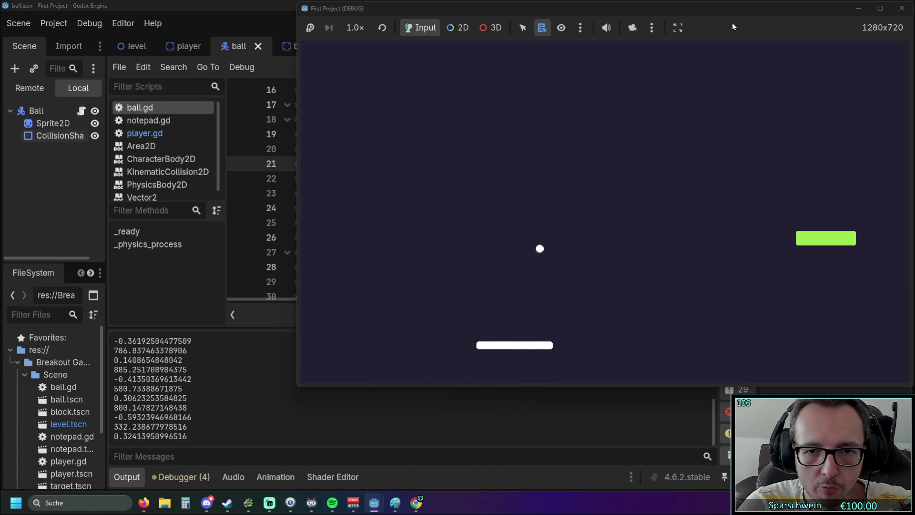
{"action": "key", "text": "Left"}
{"action": "key", "text": "Left"}
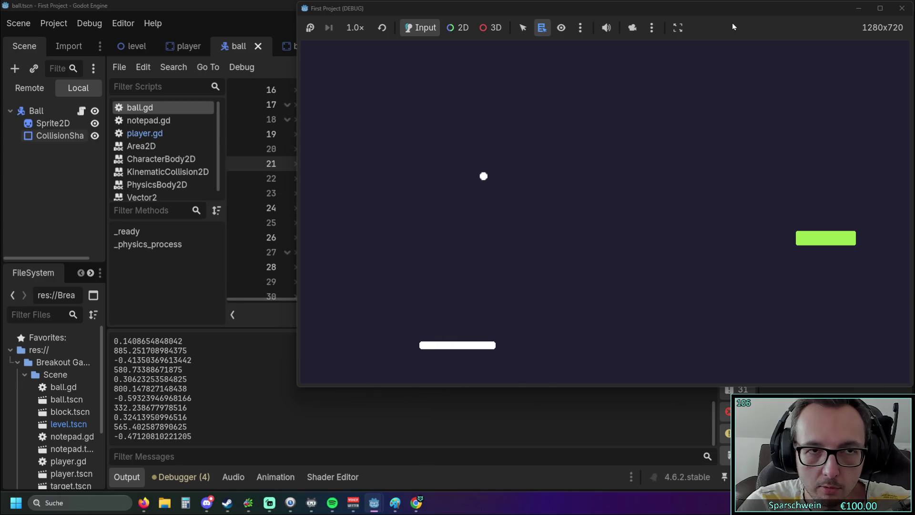
{"action": "key", "text": "Right"}
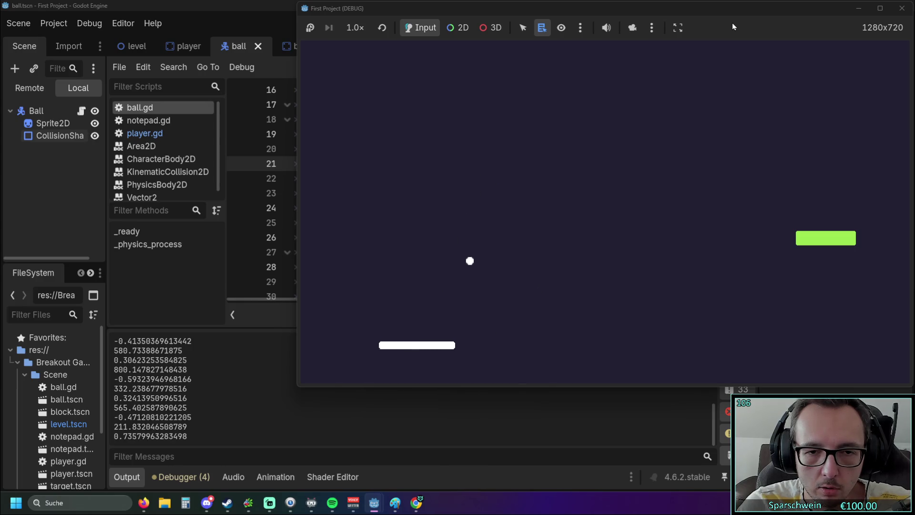
{"action": "key", "text": "Right"}
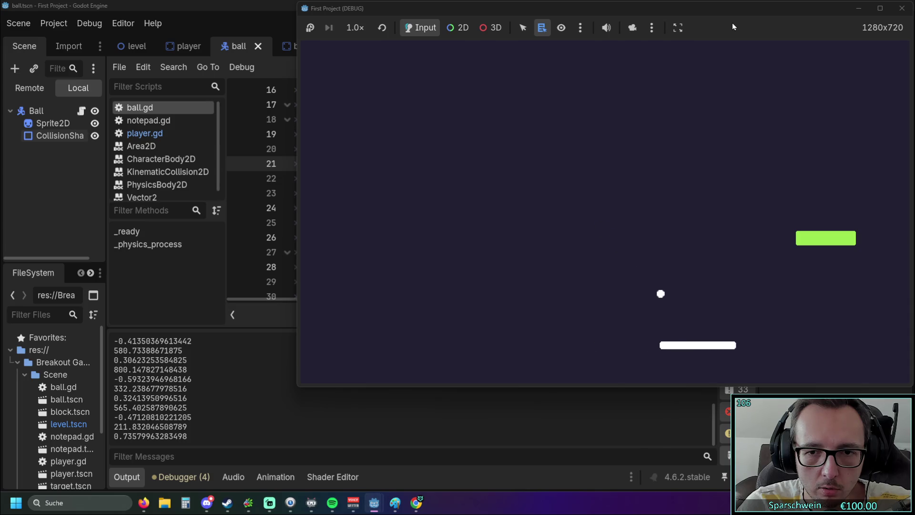
{"action": "key", "text": "Left"}
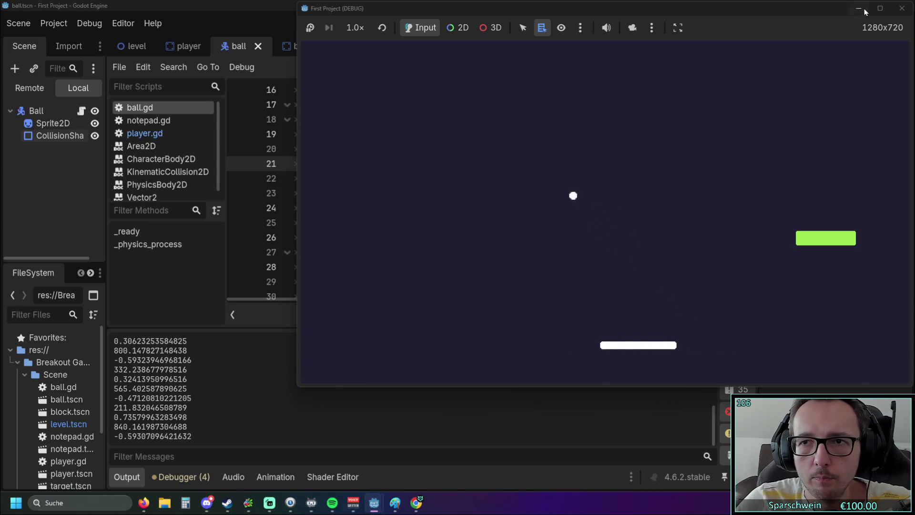
{"action": "left_click", "coordinate": [902, 8]}
Step: Review the bounce code around lines 16–30 of ball.gd and turn on distraction-free mode
{"action": "left_click", "coordinate": [585, 193]}
{"action": "scroll", "coordinate": [506, 222], "scroll_direction": "up", "scroll_amount": 1}
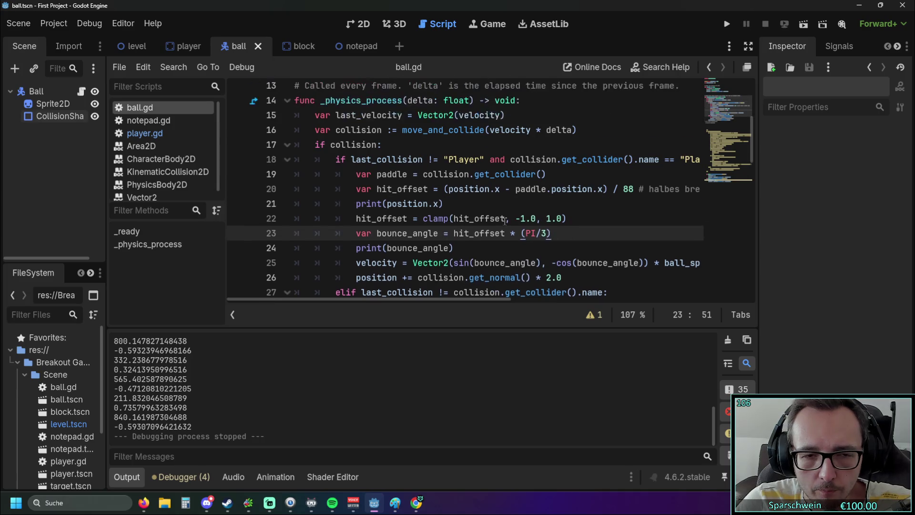
{"action": "scroll", "coordinate": [497, 222], "scroll_direction": "down", "scroll_amount": 1}
{"action": "scroll", "coordinate": [497, 221], "scroll_direction": "up", "scroll_amount": 1}
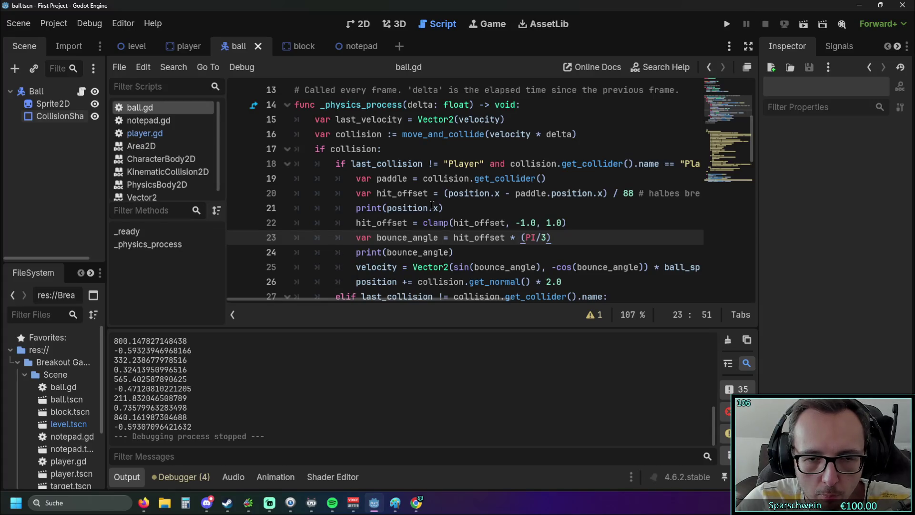
{"action": "scroll", "coordinate": [434, 211], "scroll_direction": "down", "scroll_amount": 1}
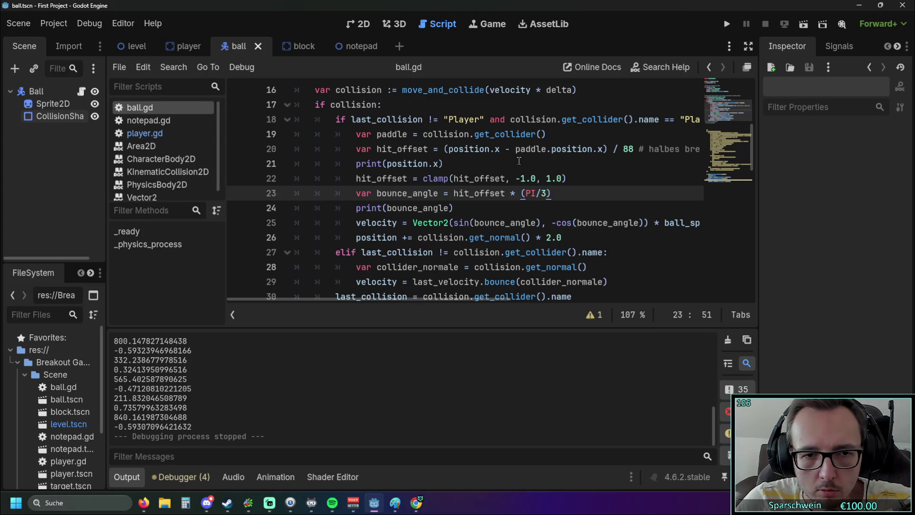
{"action": "scroll", "coordinate": [519, 160], "scroll_direction": "up", "scroll_amount": 2}
{"action": "scroll", "coordinate": [591, 213], "scroll_direction": "down", "scroll_amount": 2}
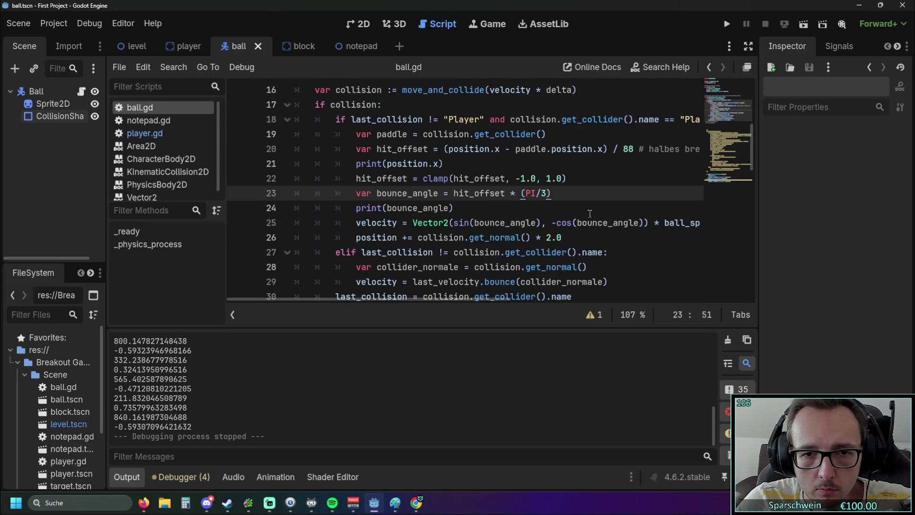
{"action": "mouse_move", "coordinate": [496, 220]}
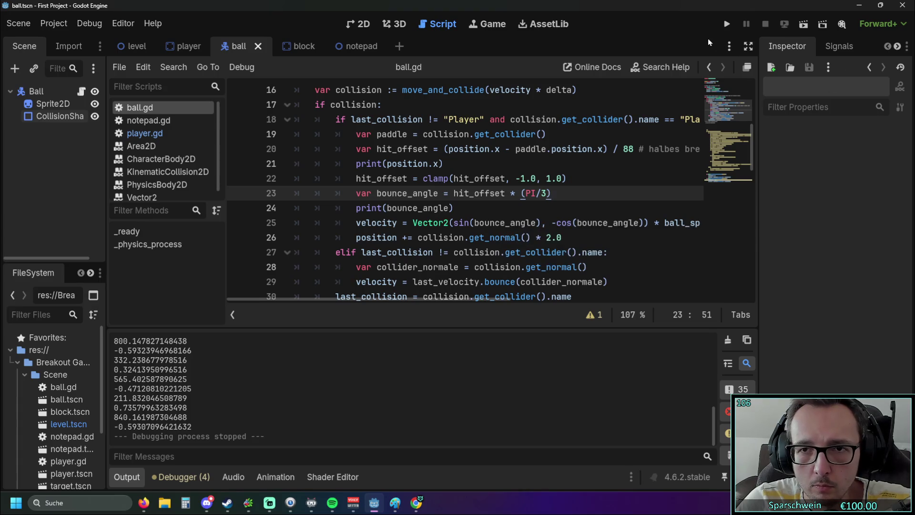
{"action": "left_click", "coordinate": [749, 46]}
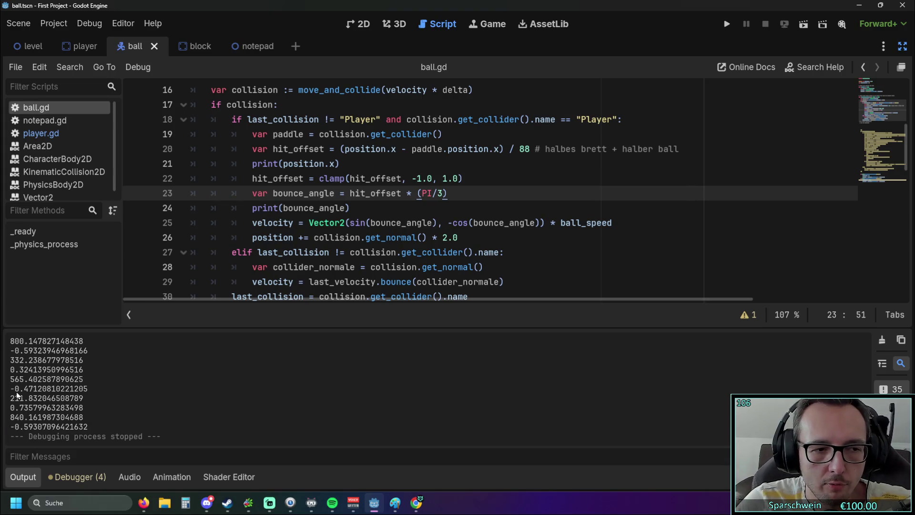
Step: Read through the code where bounce_angle = hit_offset * (PI/3), with hit_offset clamped to -1.0..1.0
{"action": "mouse_move", "coordinate": [328, 237]}
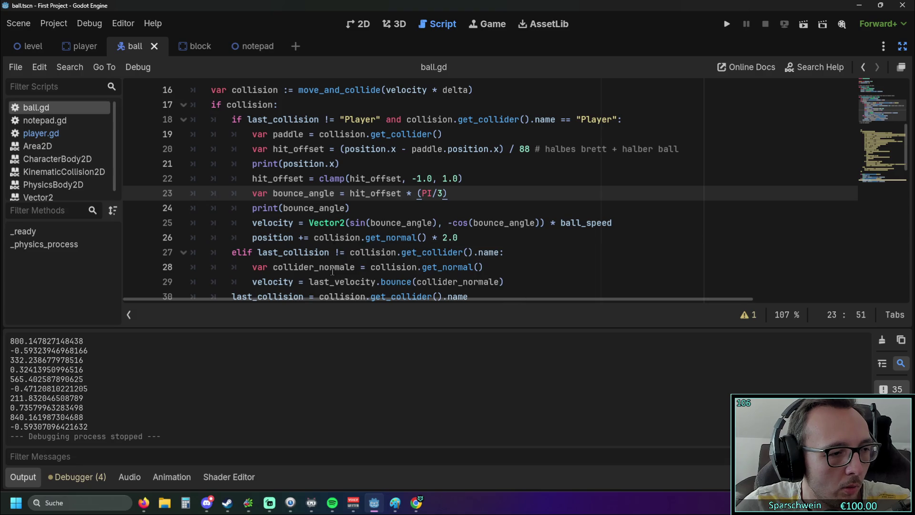
{"action": "scroll", "coordinate": [333, 271], "scroll_direction": "down", "scroll_amount": 2}
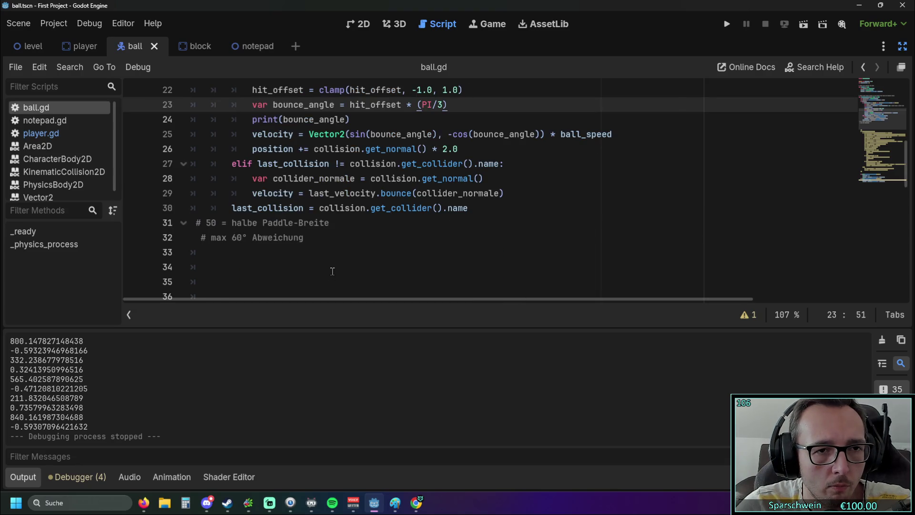
{"action": "scroll", "coordinate": [336, 270], "scroll_direction": "up", "scroll_amount": 1}
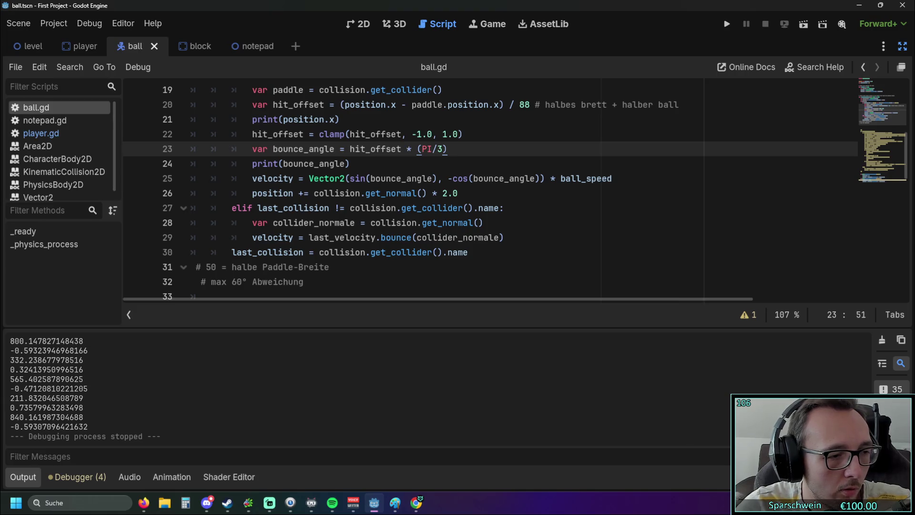
{"action": "scroll", "coordinate": [138, 294], "scroll_direction": "up", "scroll_amount": 1}
{"action": "scroll", "coordinate": [295, 248], "scroll_direction": "down", "scroll_amount": 1}
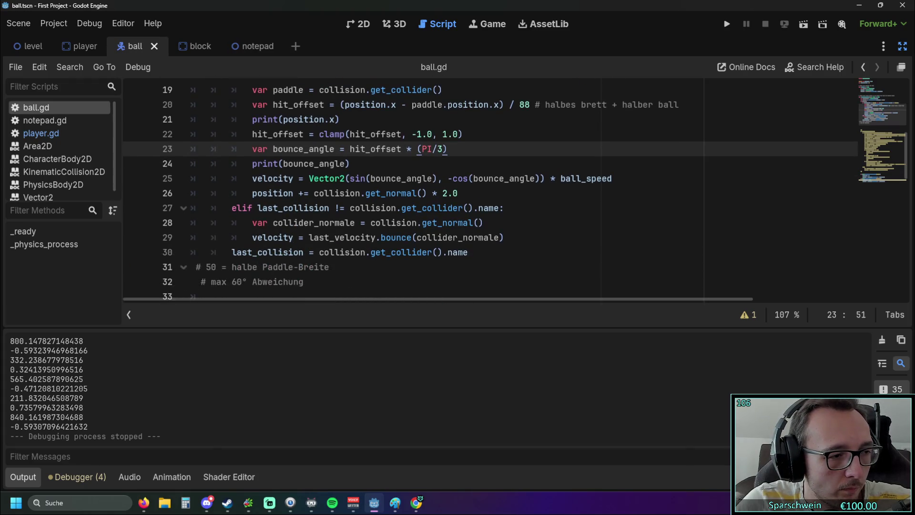
{"action": "key", "text": "alt+Tab"}
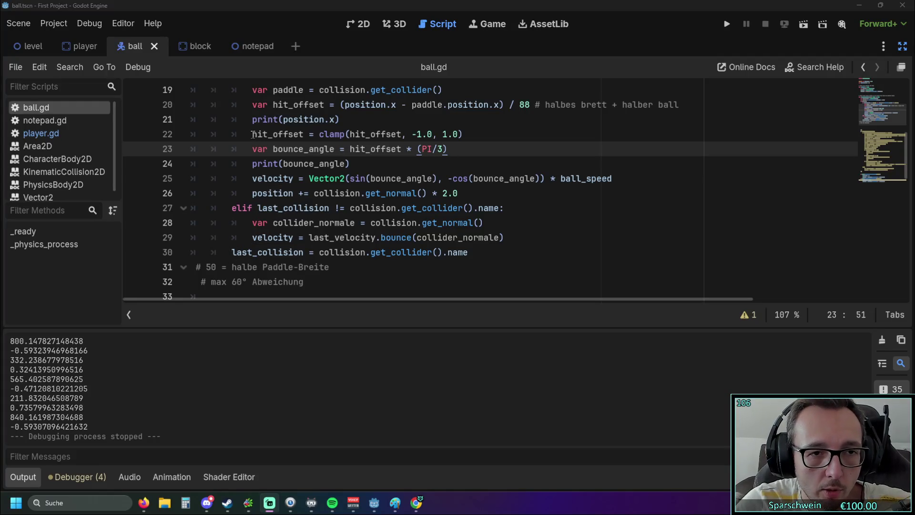
{"action": "scroll", "coordinate": [271, 189], "scroll_direction": "up", "scroll_amount": 1}
{"action": "scroll", "coordinate": [304, 196], "scroll_direction": "down", "scroll_amount": 1}
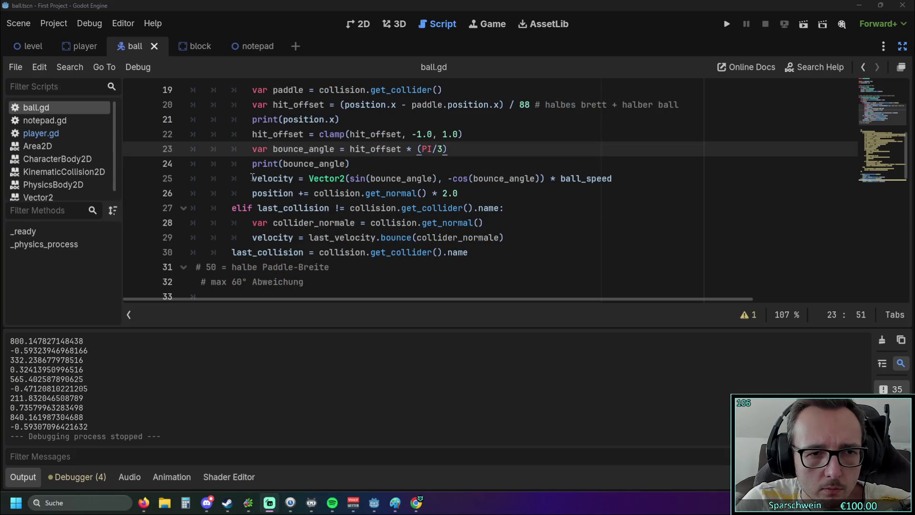
Step: Turn line 25 into var paddle_bounce_dir, removing the trailing * ball_speed
{"action": "left_click", "coordinate": [252, 179]}
{"action": "double_click", "coordinate": [292, 178]}
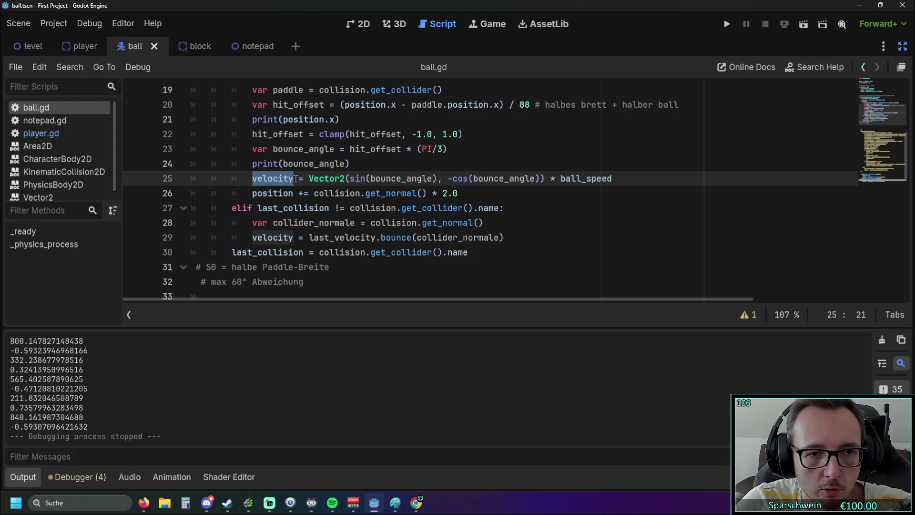
{"action": "type", "text": "paddle_bounce_dir"}
{"action": "key", "text": "Home"}
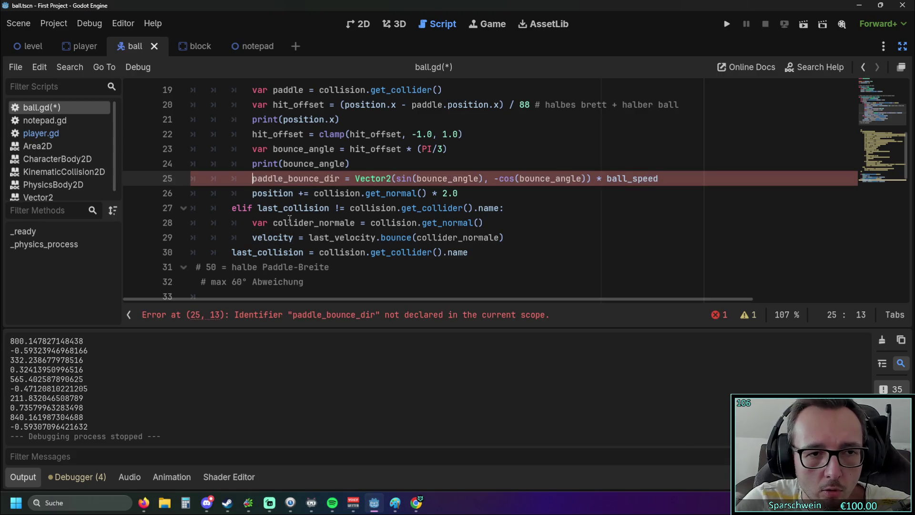
{"action": "type", "text": "var"}
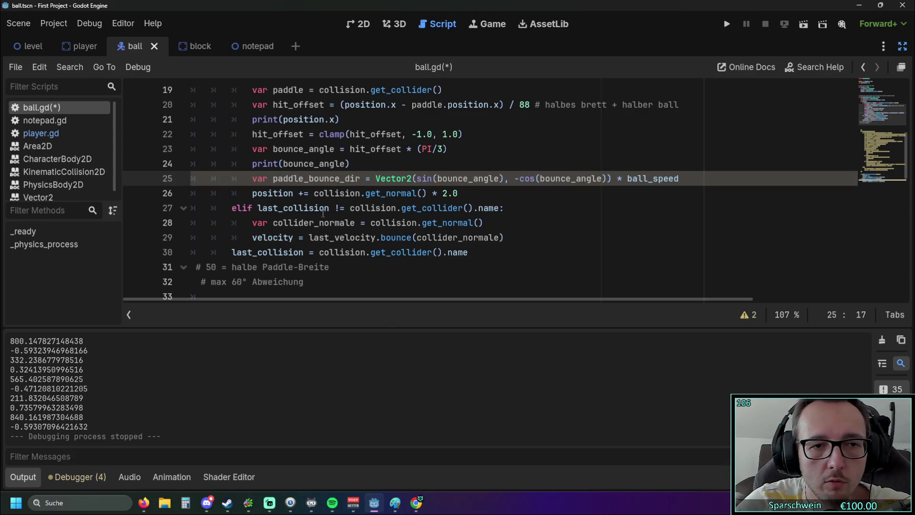
{"action": "scroll", "coordinate": [547, 198], "scroll_direction": "up", "scroll_amount": 1}
{"action": "scroll", "coordinate": [547, 198], "scroll_direction": "up", "scroll_amount": 2}
{"action": "left_click", "coordinate": [686, 222]}
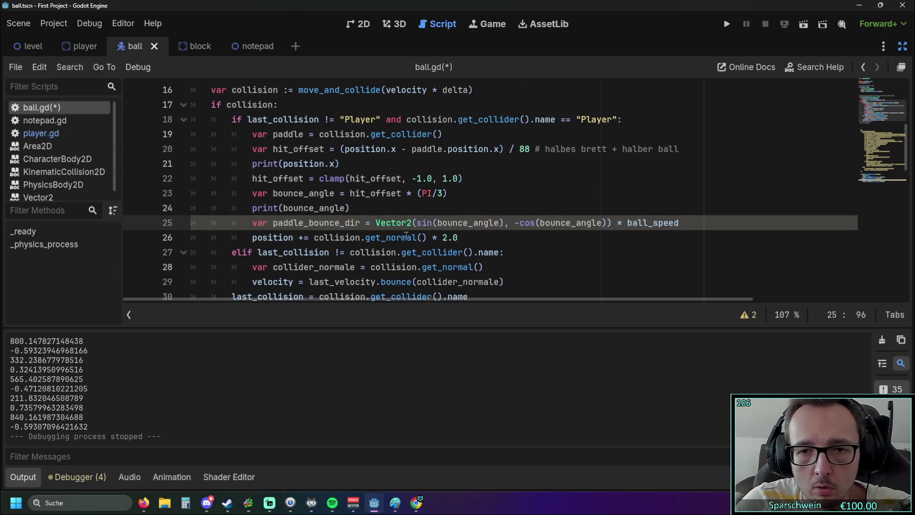
{"action": "key", "text": "BackSpace"}
{"action": "key", "text": "BackSpace"}
{"action": "key", "text": "BackSpace"}
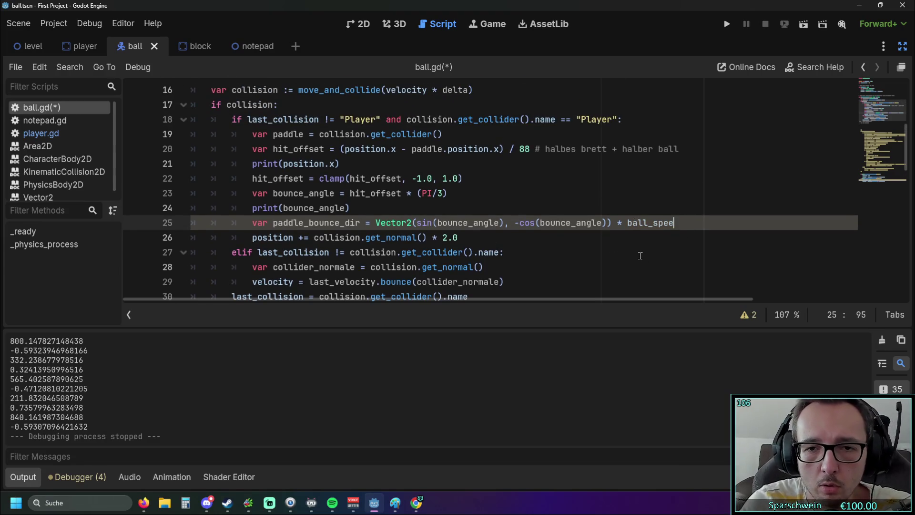
{"action": "key", "text": "BackSpace"}
{"action": "key", "text": "BackSpace"}
{"action": "key", "text": "BackSpace"}
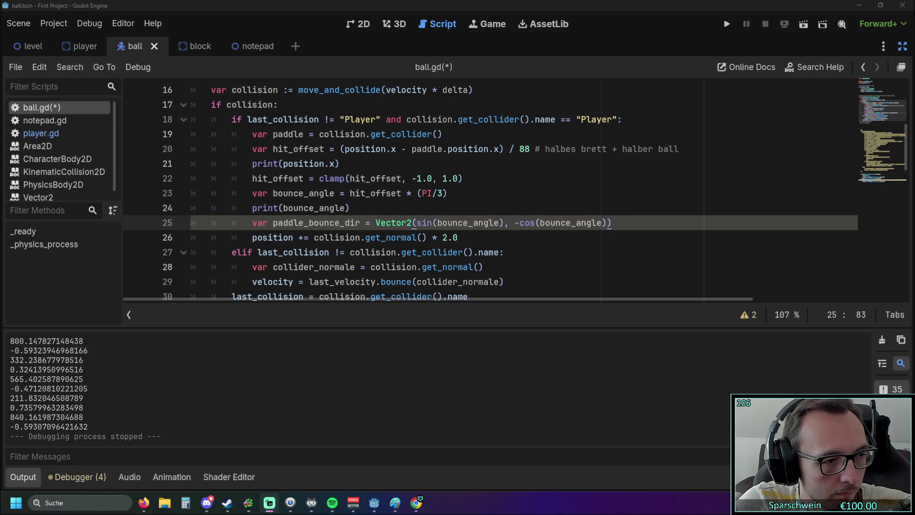
Step: Add the incoming_bounce line and var influence := 0.35 below it
{"action": "left_click", "coordinate": [620, 223]}
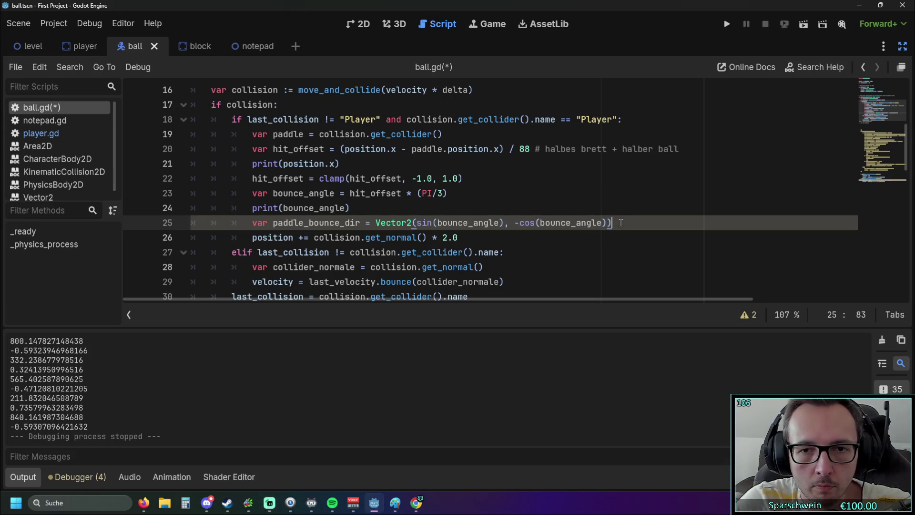
{"action": "key", "text": "Return"}
{"action": "type", "text": "var incoming_bounce = last_velocity.bounce(collision.get_normal()).normalized()"}
{"action": "scroll", "coordinate": [412, 216], "scroll_direction": "down", "scroll_amount": 1}
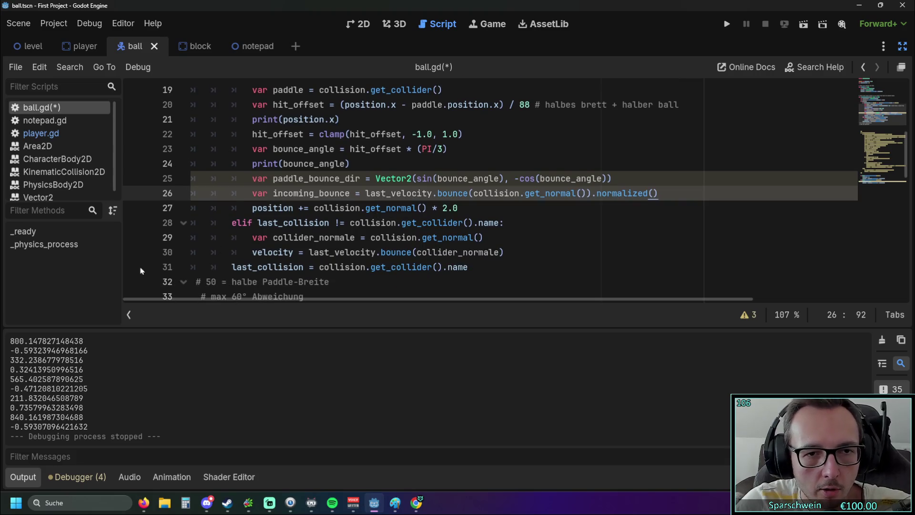
{"action": "key", "text": "alt+Tab"}
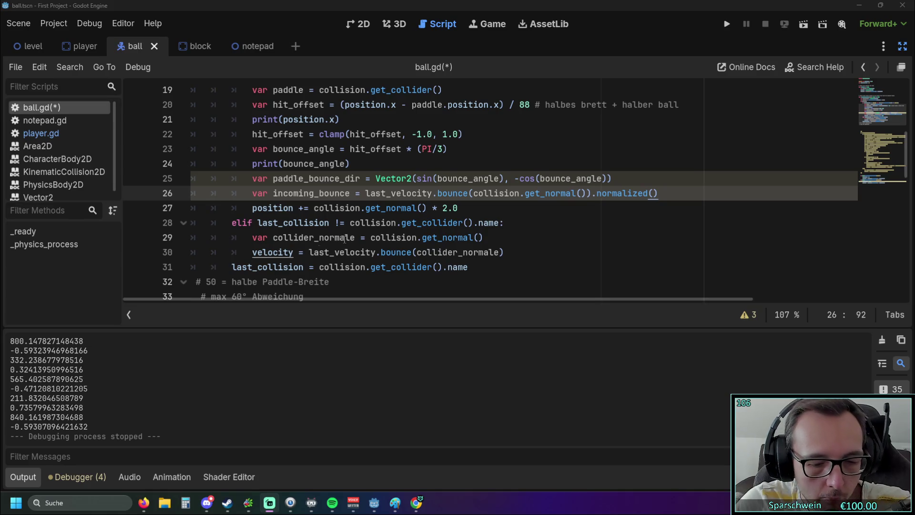
{"action": "left_click", "coordinate": [668, 190]}
{"action": "key", "text": "Return"}
{"action": "type", "text": "var influence := 0.35"}
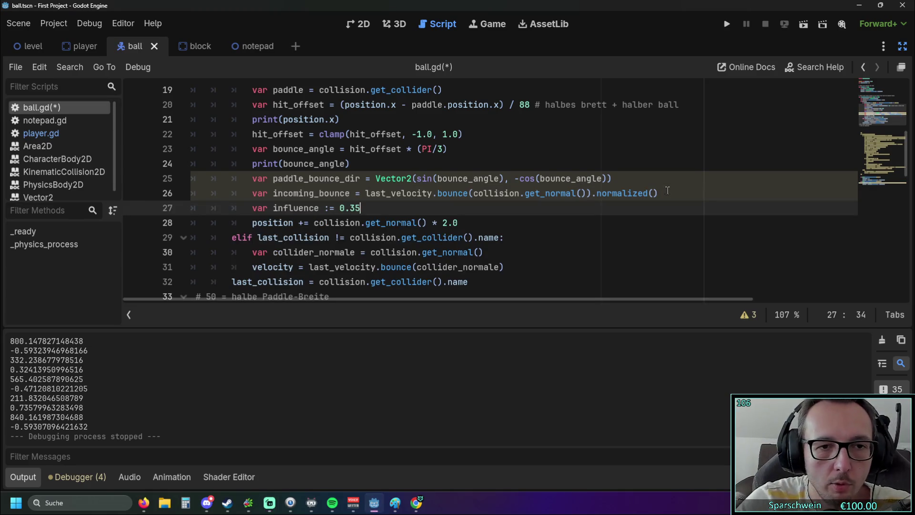
Step: Paste the final_dir lerp line after the influence line
{"action": "key", "text": "alt+Tab"}
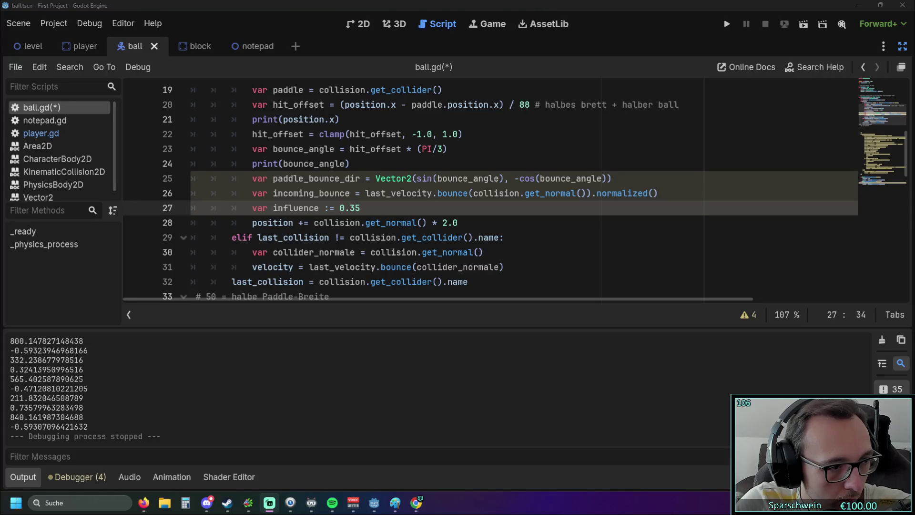
{"action": "left_click", "coordinate": [379, 208]}
{"action": "key", "text": "Return"}
{"action": "type", "text": "var final_dir = incoming_bounce.lerp(paddle_bounce_dir, influence).normalized()"}
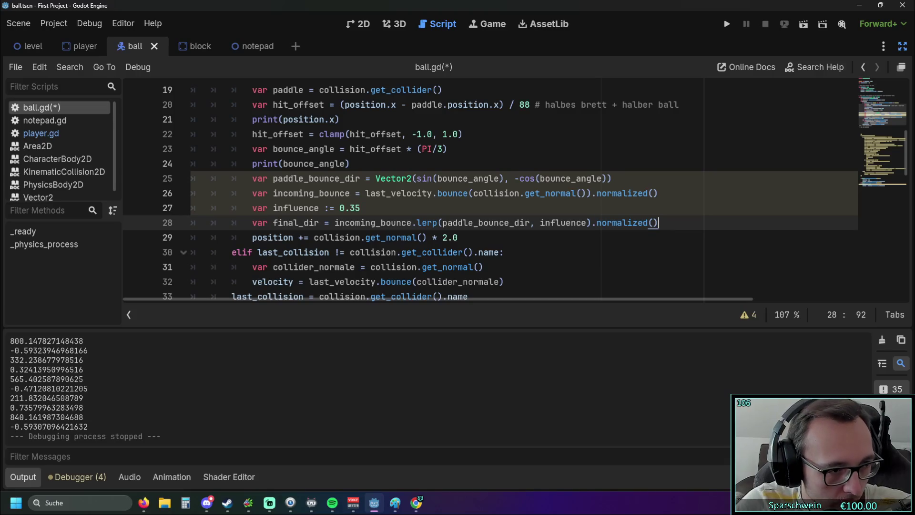
Step: Add the line velocity = final_dir * ball_speed
{"action": "key", "text": "alt+Tab"}
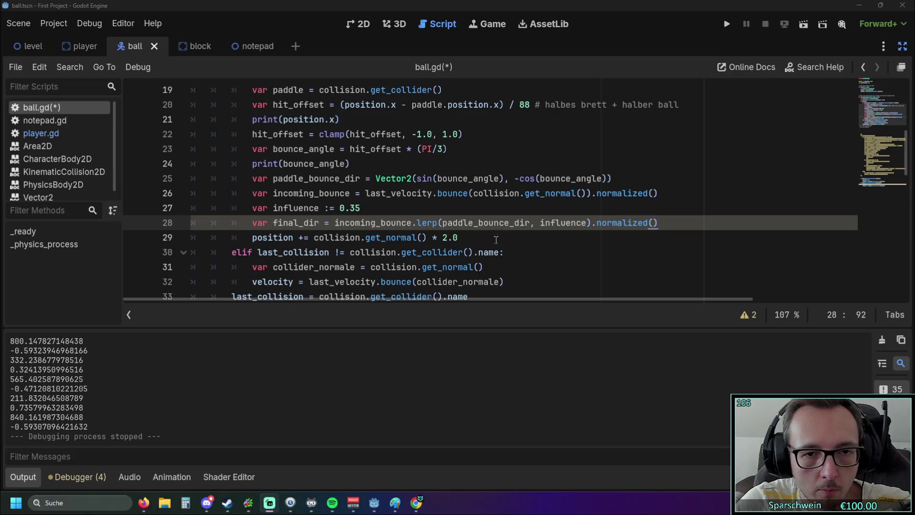
{"action": "left_click", "coordinate": [664, 220]}
{"action": "key", "text": "Return"}
{"action": "type", "text": "velocity = final_dir * speed"}
{"action": "key", "text": "BackSpace"}
{"action": "key", "text": "BackSpace"}
{"action": "key", "text": "BackSpace"}
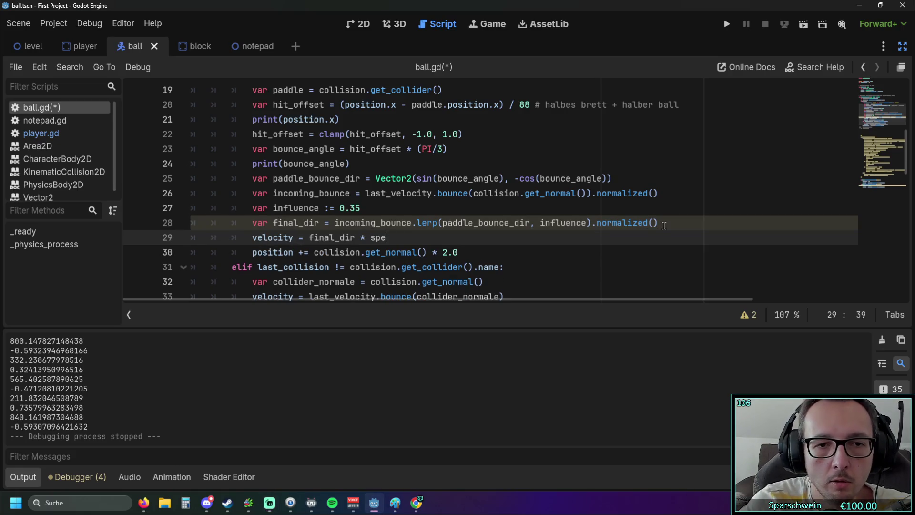
{"action": "type", "text": "ball"}
{"action": "type", "text": "_"}
{"action": "key", "text": "BackSpace"}
{"action": "type", "text": "_speed"}
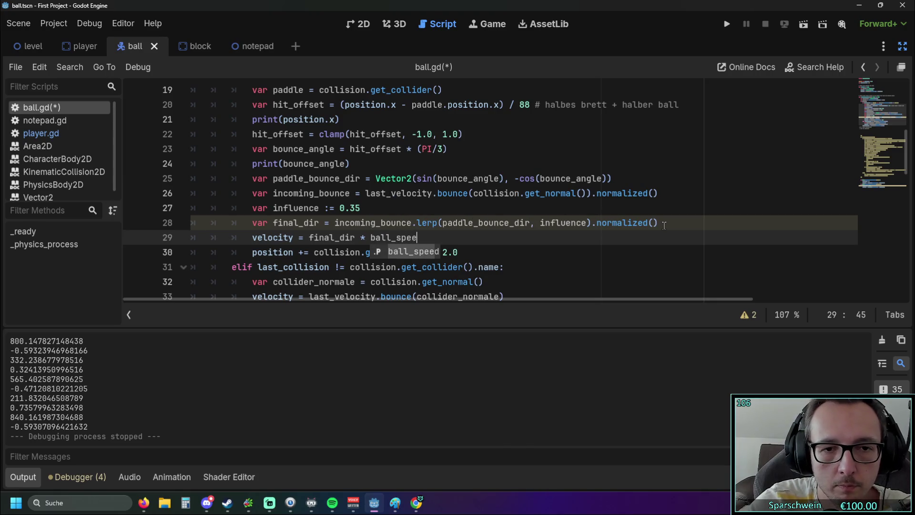
Step: Save and run the game, steer the paddle to test the blended bounce, then close it
{"action": "left_click", "coordinate": [727, 24]}
{"action": "key", "text": "Left"}
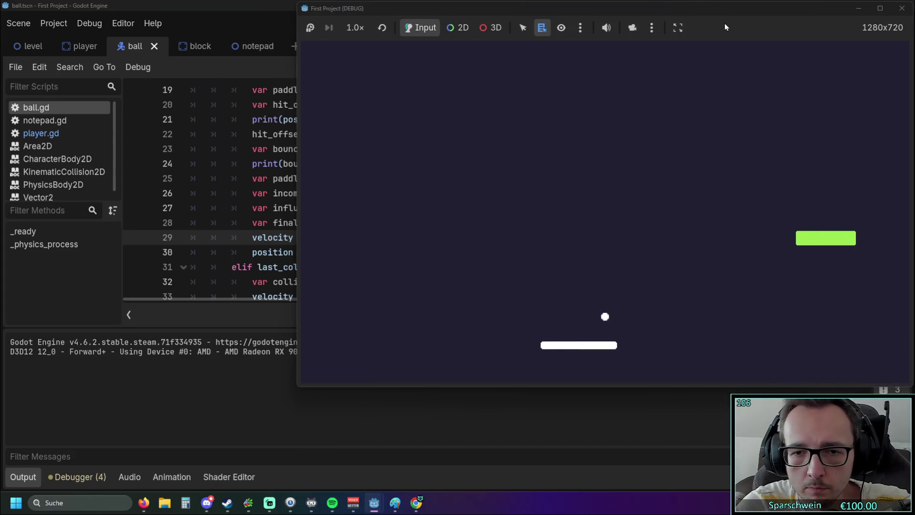
{"action": "key", "text": "Right"}
{"action": "key", "text": "Right"}
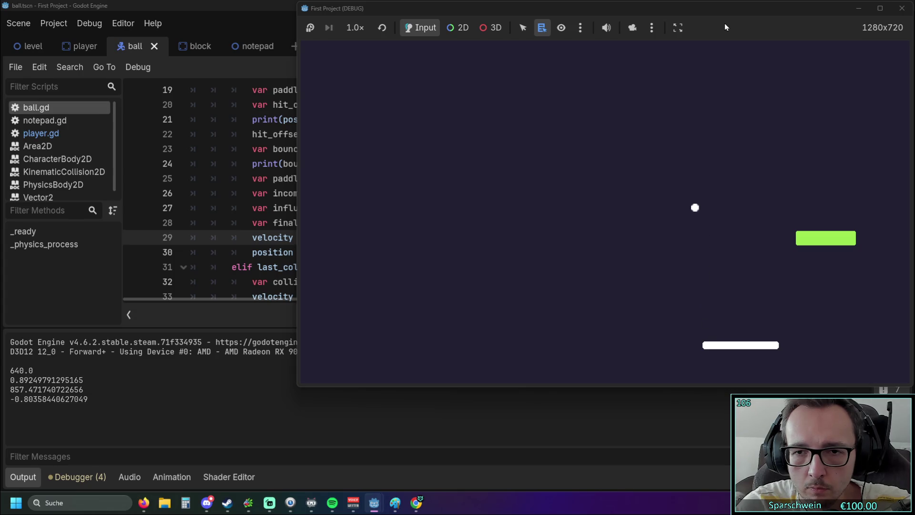
{"action": "key", "text": "Left"}
{"action": "key", "text": "Left"}
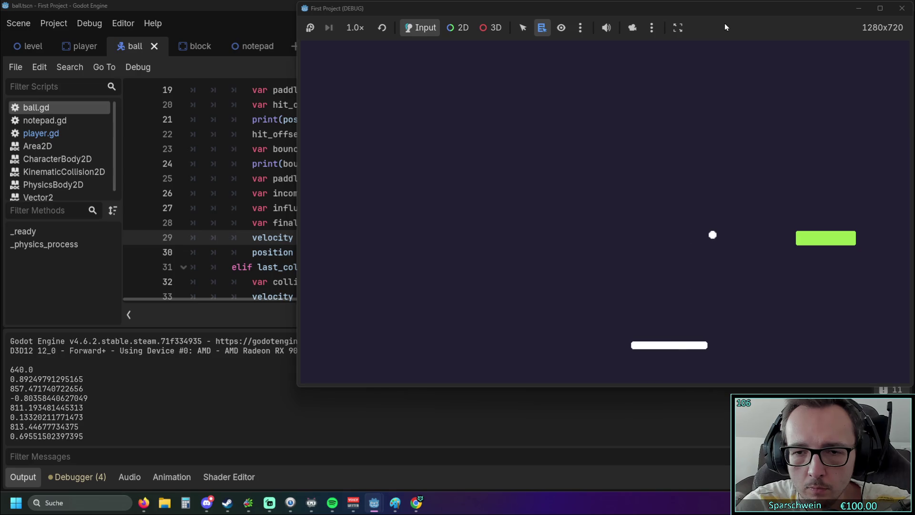
{"action": "key", "text": "Right"}
{"action": "key", "text": "Left"}
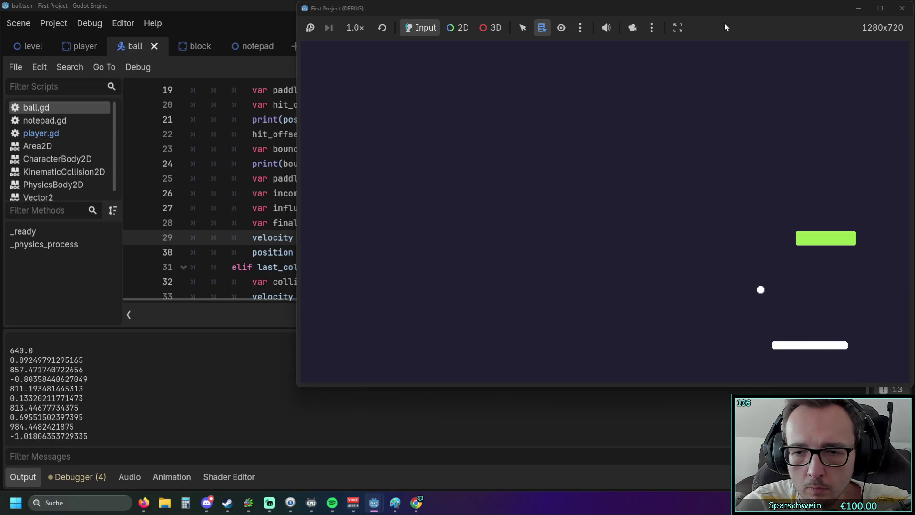
{"action": "key", "text": "Left"}
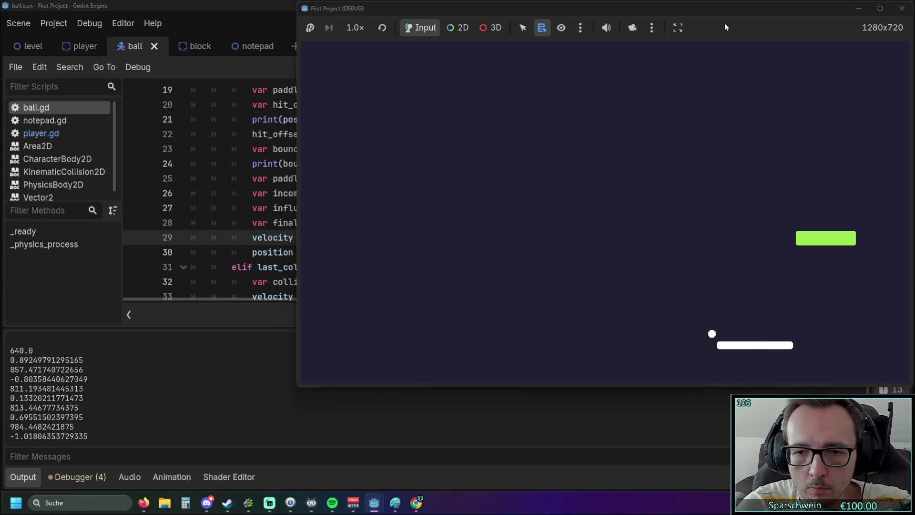
{"action": "key", "text": "Left"}
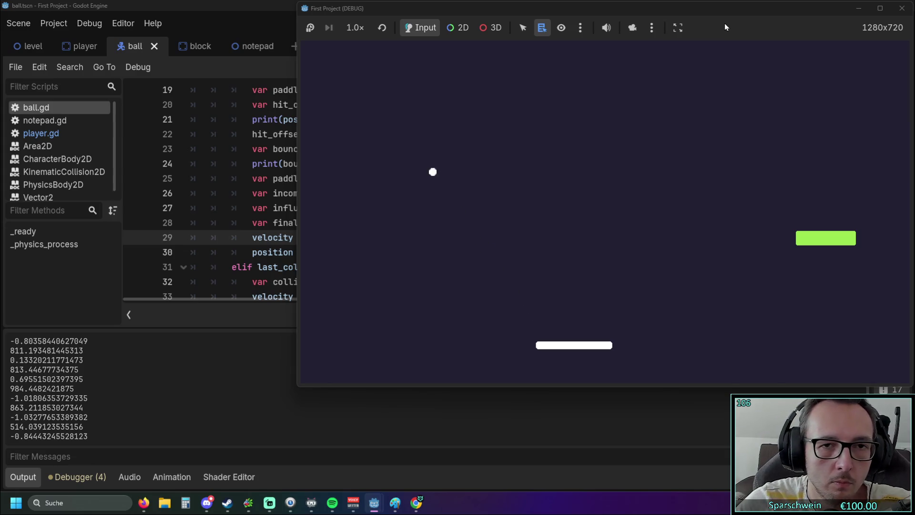
{"action": "left_click", "coordinate": [902, 8]}
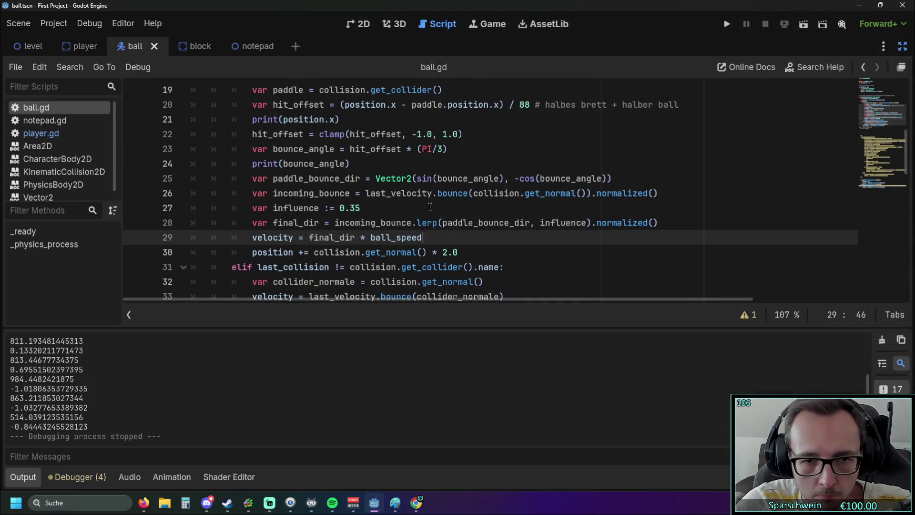
Step: Change influence on line 27 from 0.35 to 1
{"action": "scroll", "coordinate": [398, 214], "scroll_direction": "down", "scroll_amount": 1}
{"action": "scroll", "coordinate": [397, 214], "scroll_direction": "up", "scroll_amount": 1}
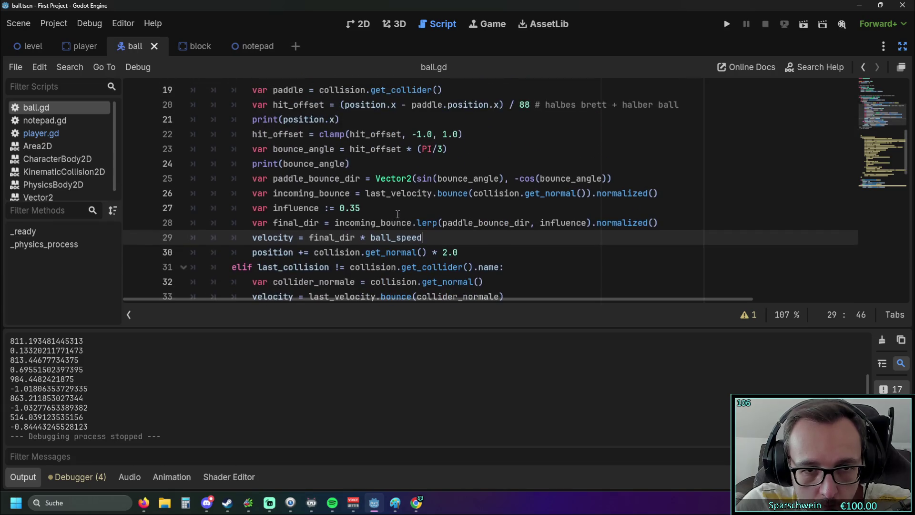
{"action": "mouse_move", "coordinate": [374, 238]}
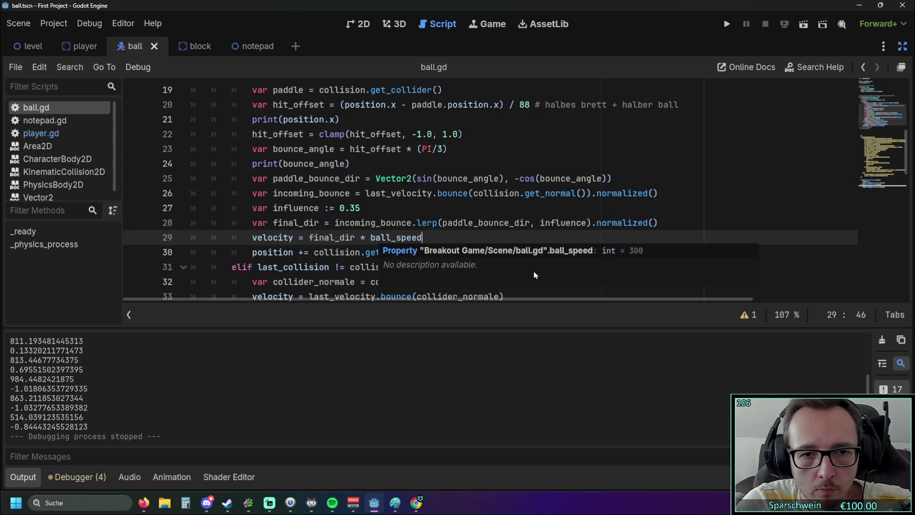
{"action": "left_click", "coordinate": [435, 214]}
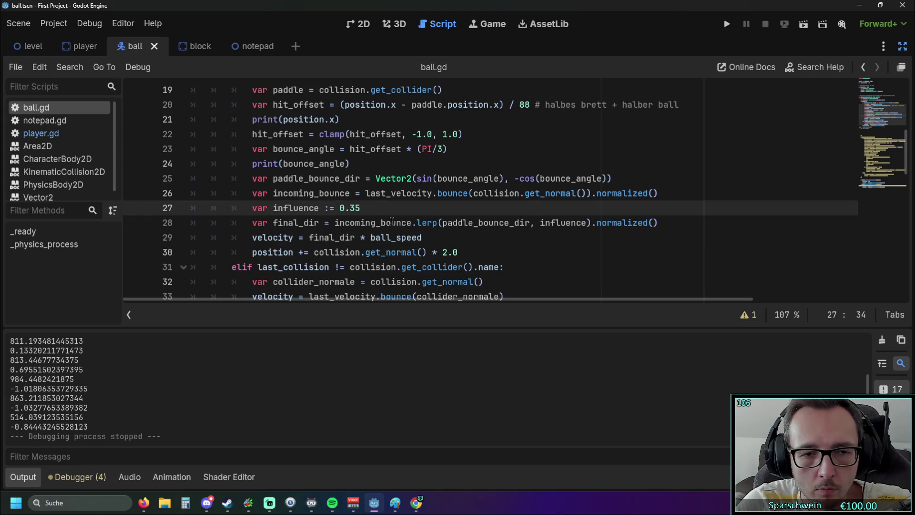
{"action": "double_click", "coordinate": [352, 209]}
{"action": "type", "text": "1"}
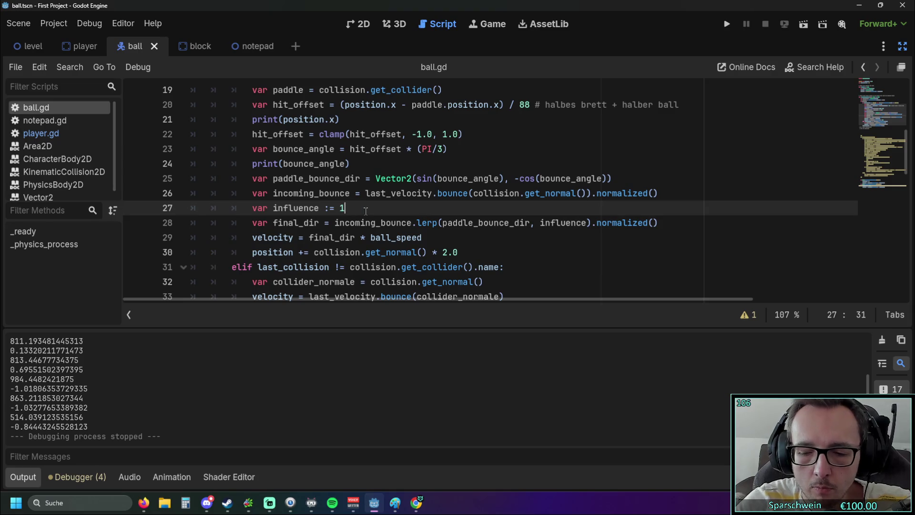
Step: Save and play-test with influence 1, then close the game and return to ball.gd
{"action": "left_click", "coordinate": [727, 24]}
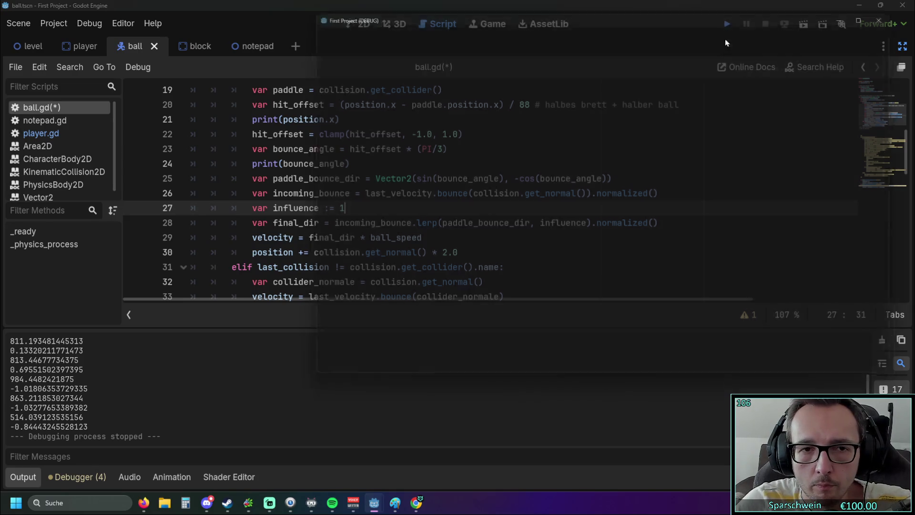
{"action": "key", "text": "Right"}
{"action": "key", "text": "Left"}
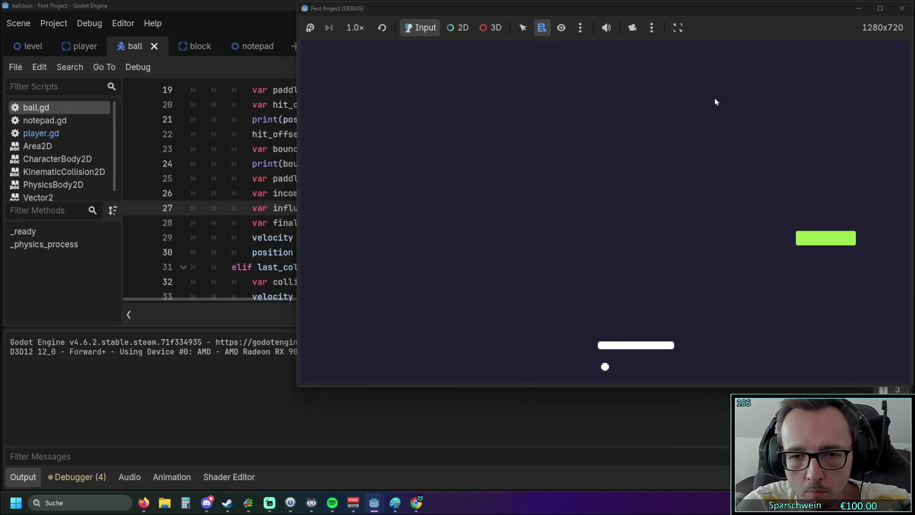
{"action": "key", "text": "Right"}
{"action": "key", "text": "Left"}
{"action": "key", "text": "Left"}
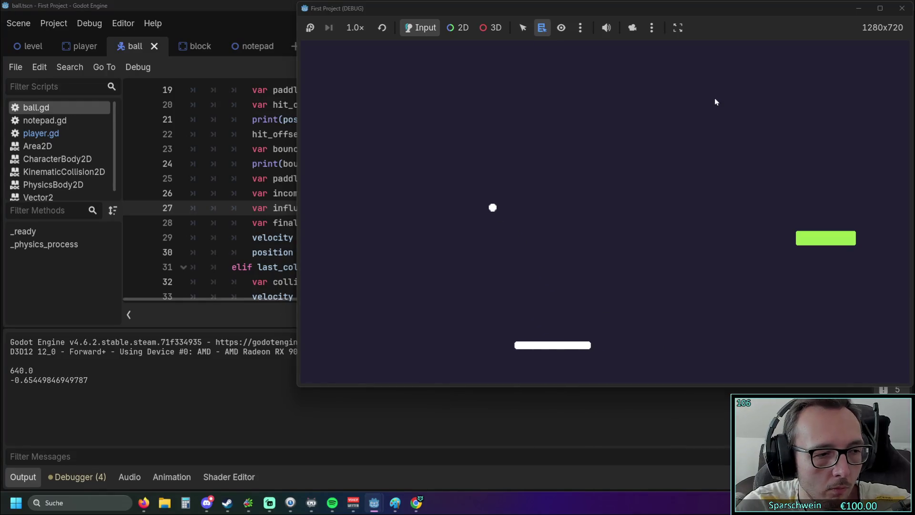
{"action": "key", "text": "Left"}
{"action": "key", "text": "Left"}
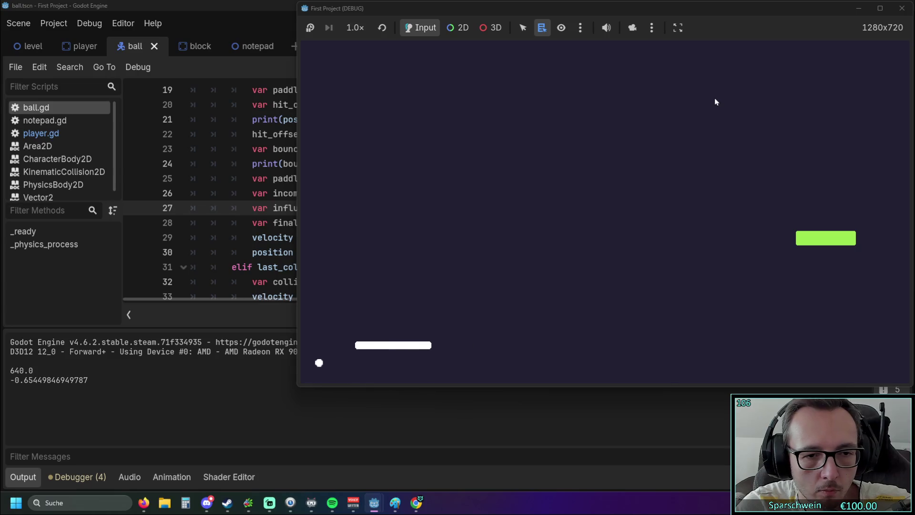
{"action": "key", "text": "Right"}
{"action": "left_click", "coordinate": [903, 8]}
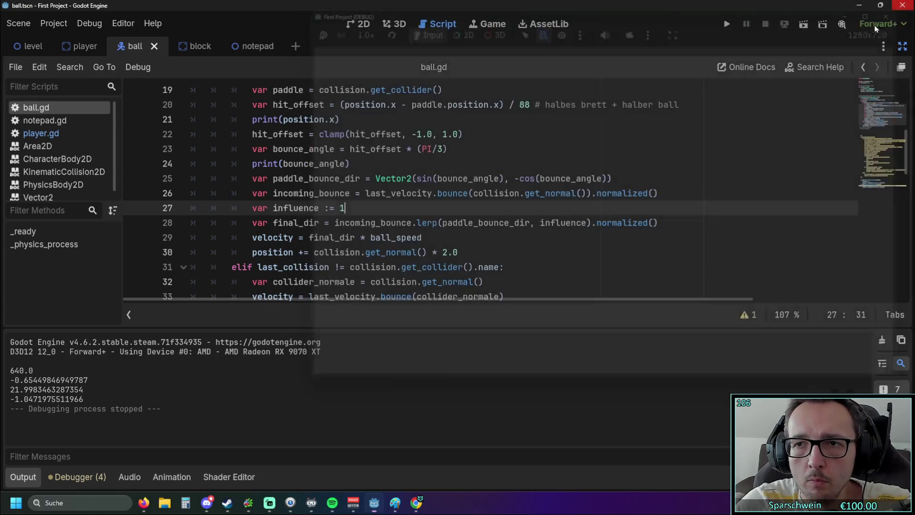
{"action": "left_click", "coordinate": [493, 234]}
Step: Undo influence back to 0.35 and append .normalized() to the paddle_bounce_dir line
{"action": "key", "text": "ctrl+z"}
{"action": "scroll", "coordinate": [440, 210], "scroll_direction": "up", "scroll_amount": 1}
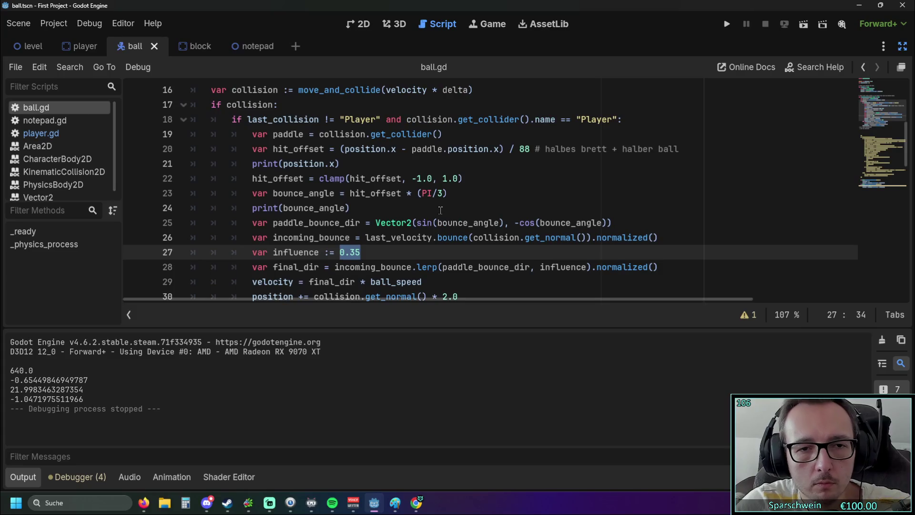
{"action": "scroll", "coordinate": [476, 210], "scroll_direction": "down", "scroll_amount": 1}
{"action": "double_click", "coordinate": [596, 222]}
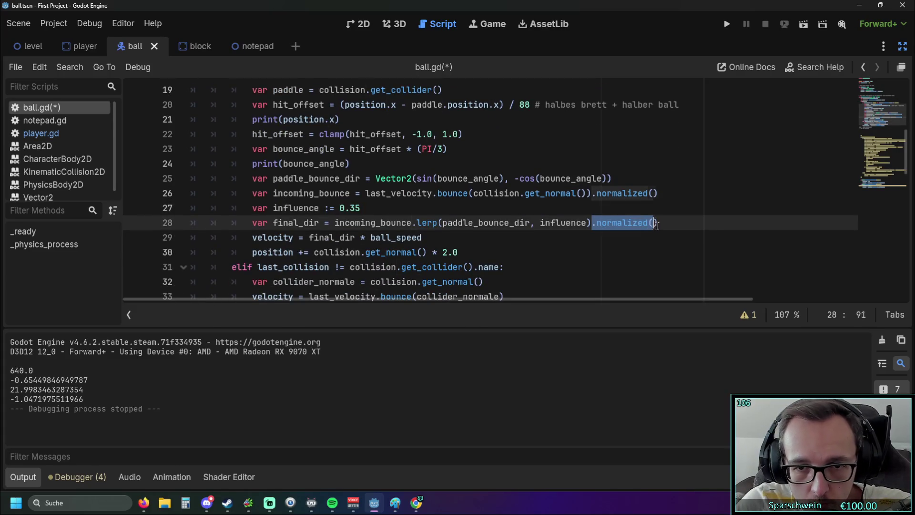
{"action": "left_click", "coordinate": [613, 178]}
{"action": "type", "text": ".normalized()"}
{"action": "left_click", "coordinate": [598, 238]}
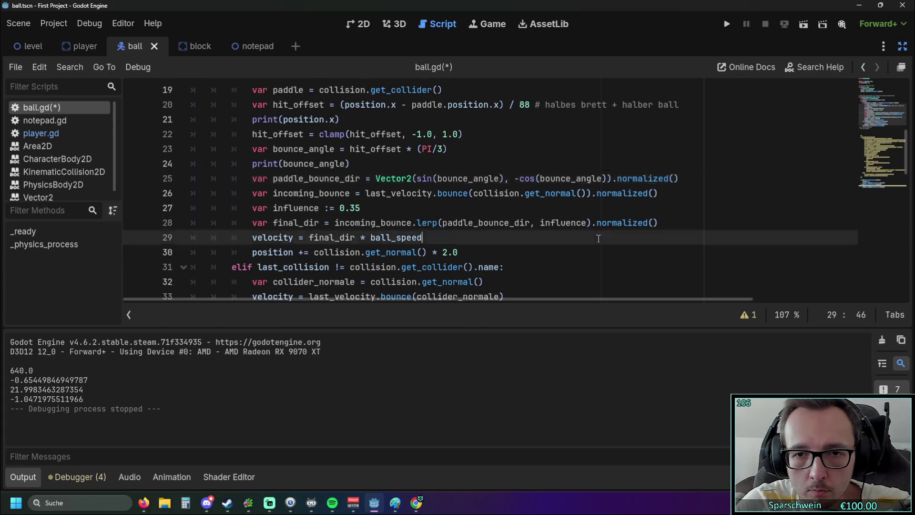
Step: Save and briefly play-test the game, then close it
{"action": "left_click", "coordinate": [727, 24]}
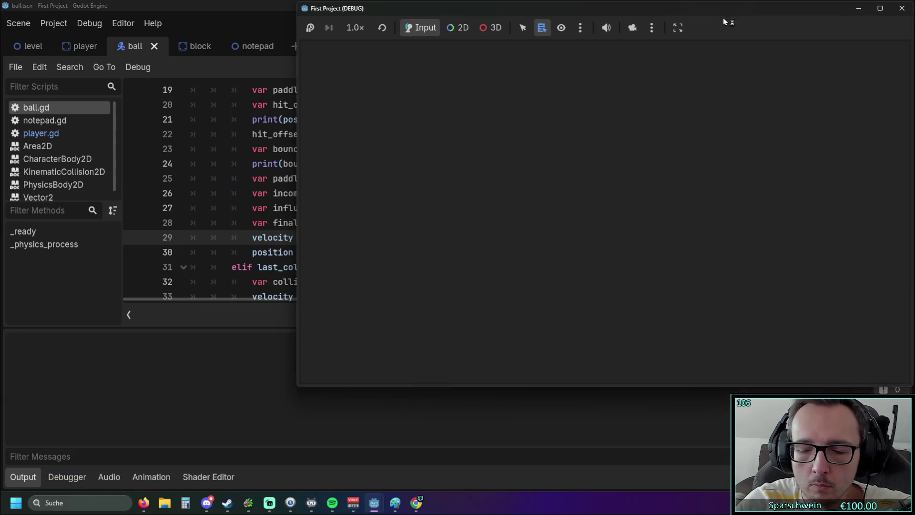
{"action": "key", "text": "Right"}
{"action": "key", "text": "Left"}
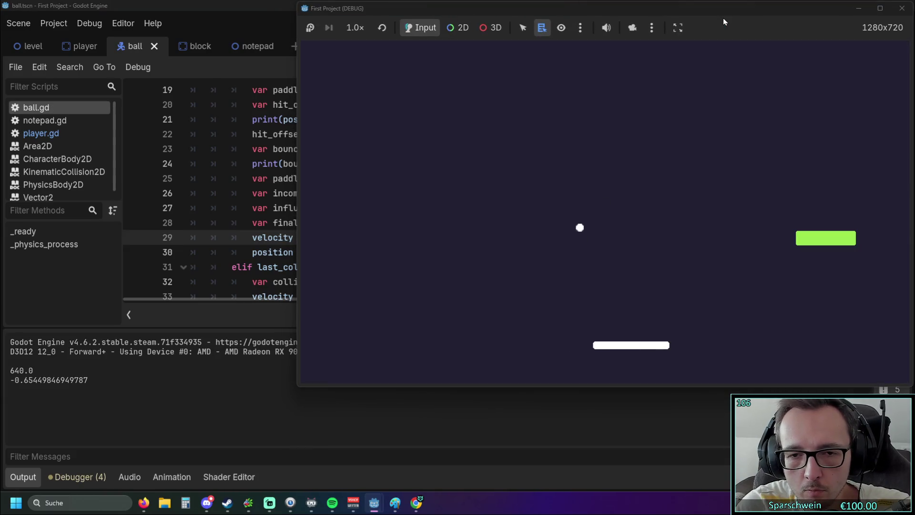
{"action": "left_click", "coordinate": [902, 8]}
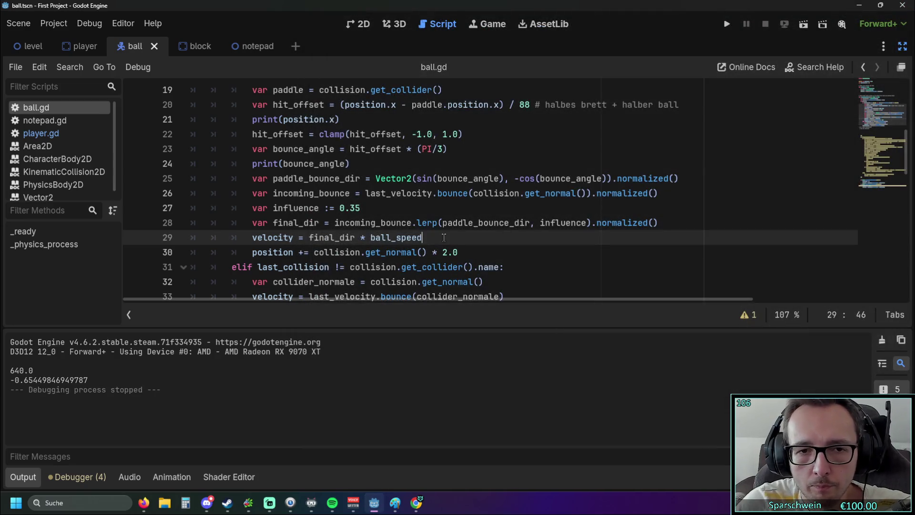
{"action": "scroll", "coordinate": [336, 220], "scroll_direction": "up", "scroll_amount": 1}
{"action": "scroll", "coordinate": [439, 223], "scroll_direction": "down", "scroll_amount": 1}
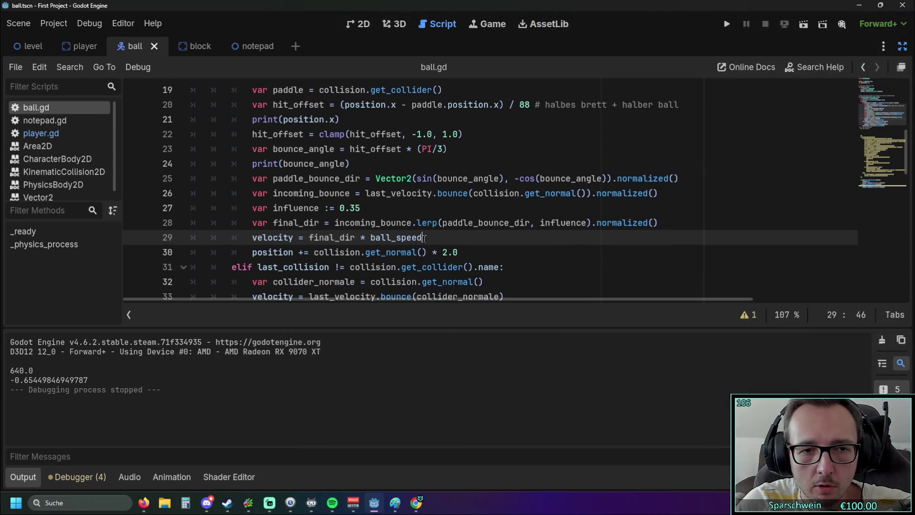
{"action": "scroll", "coordinate": [419, 240], "scroll_direction": "up", "scroll_amount": 1}
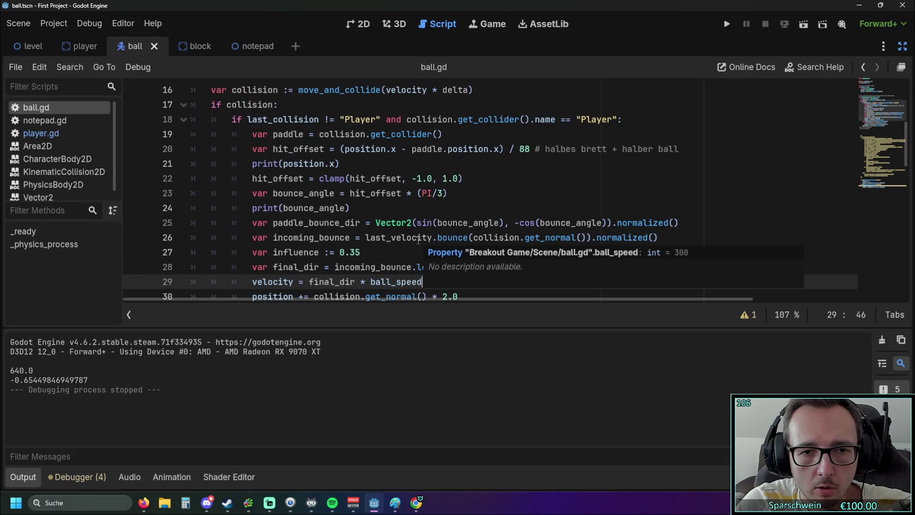
{"action": "scroll", "coordinate": [419, 240], "scroll_direction": "down", "scroll_amount": 1}
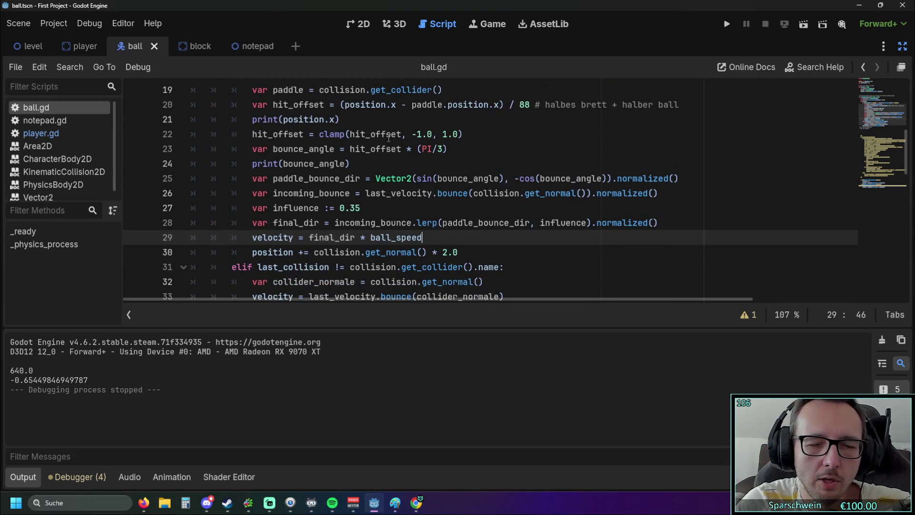
{"action": "double_click", "coordinate": [439, 148]}
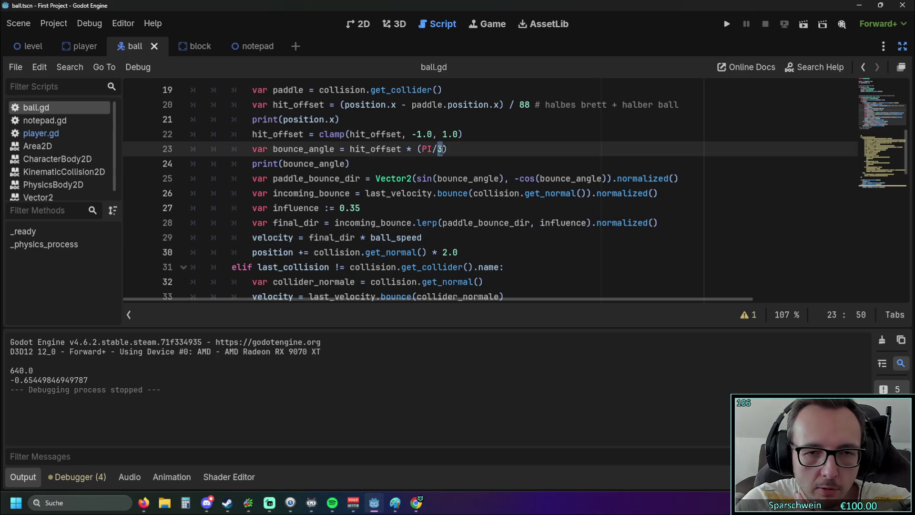
{"action": "left_click", "coordinate": [452, 151]}
{"action": "left_click_drag", "start_coordinate": [340, 209], "coordinate": [362, 208]}
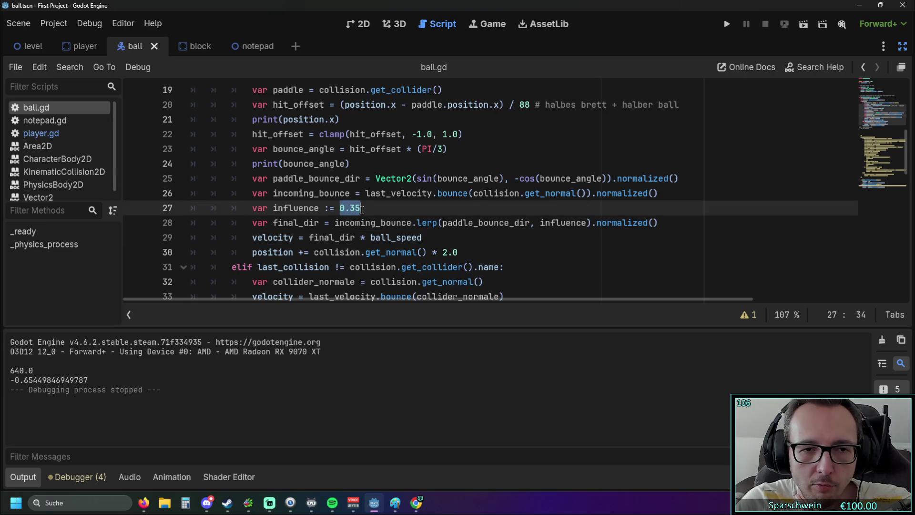
{"action": "left_click", "coordinate": [413, 195]}
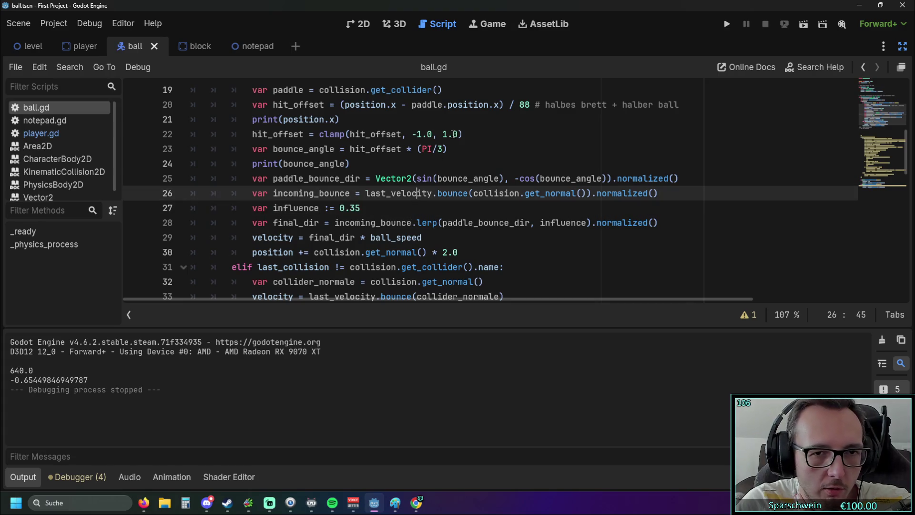
{"action": "left_click", "coordinate": [426, 151]}
{"action": "left_click", "coordinate": [494, 156]}
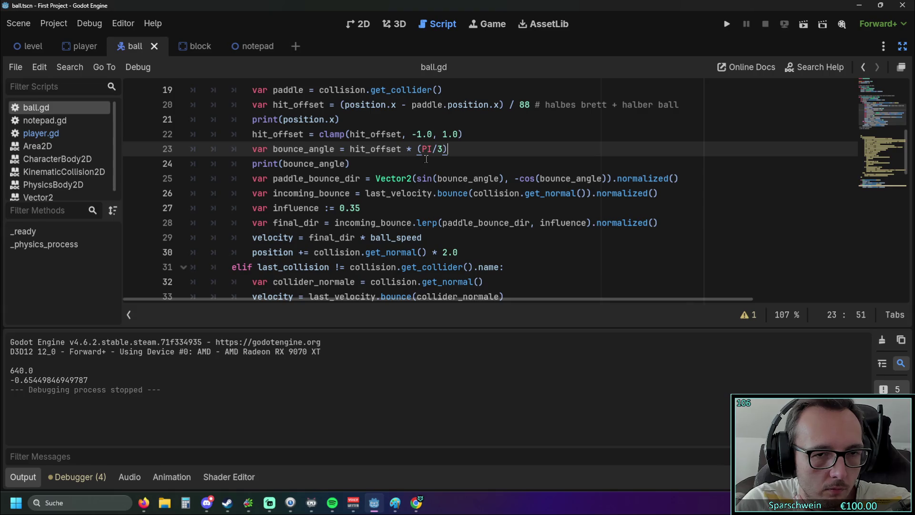
{"action": "key", "text": "BackSpace"}
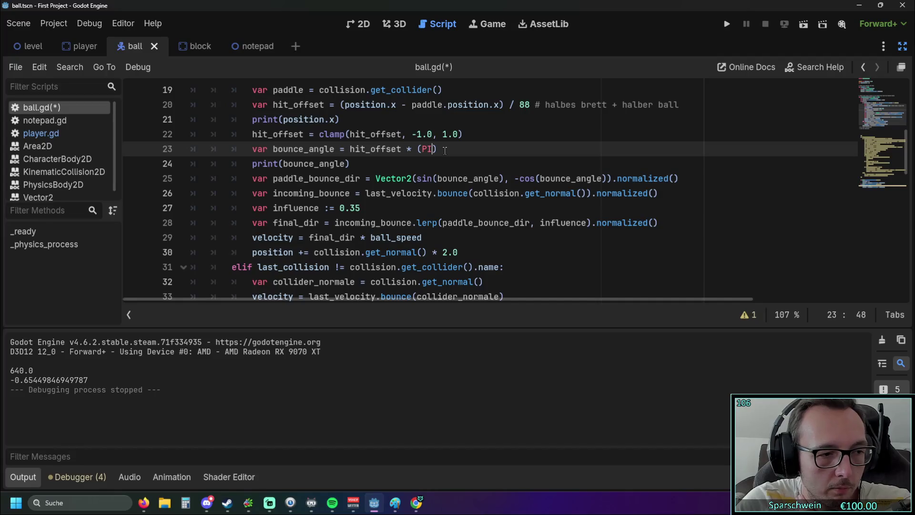
{"action": "key", "text": "ctrl+z"}
{"action": "double_click", "coordinate": [435, 149]}
{"action": "left_click", "coordinate": [477, 158]}
{"action": "key", "text": "ctrl+s"}
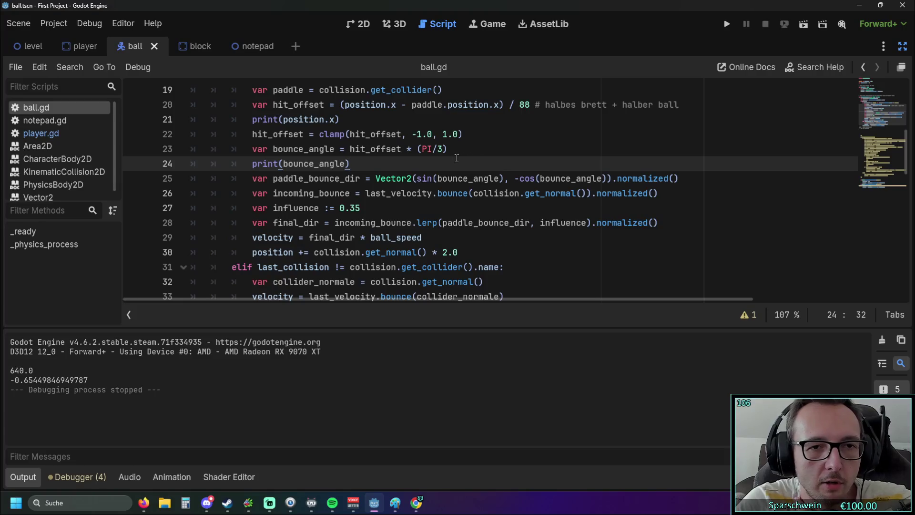
{"action": "left_click_drag", "start_coordinate": [274, 149], "coordinate": [449, 149]}
{"action": "left_click", "coordinate": [455, 177]}
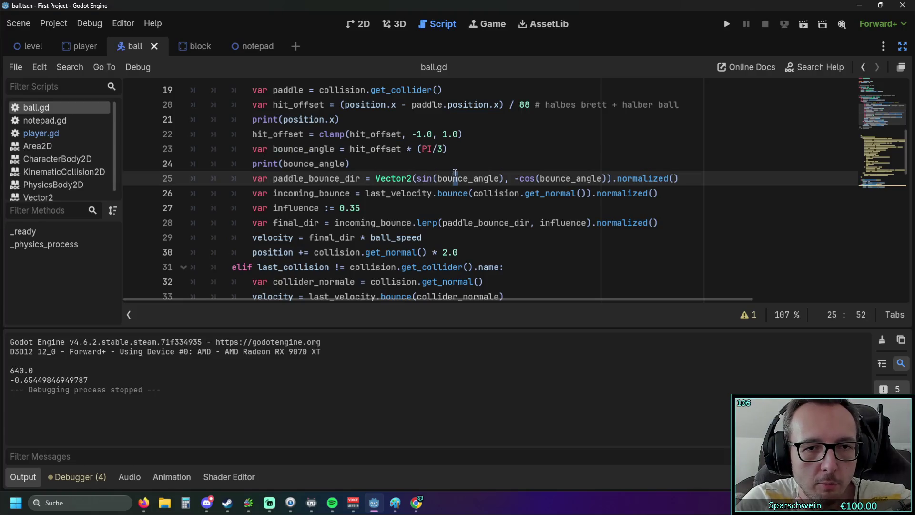
{"action": "left_click", "coordinate": [451, 164]}
{"action": "left_click", "coordinate": [426, 134]}
{"action": "left_click", "coordinate": [450, 163]}
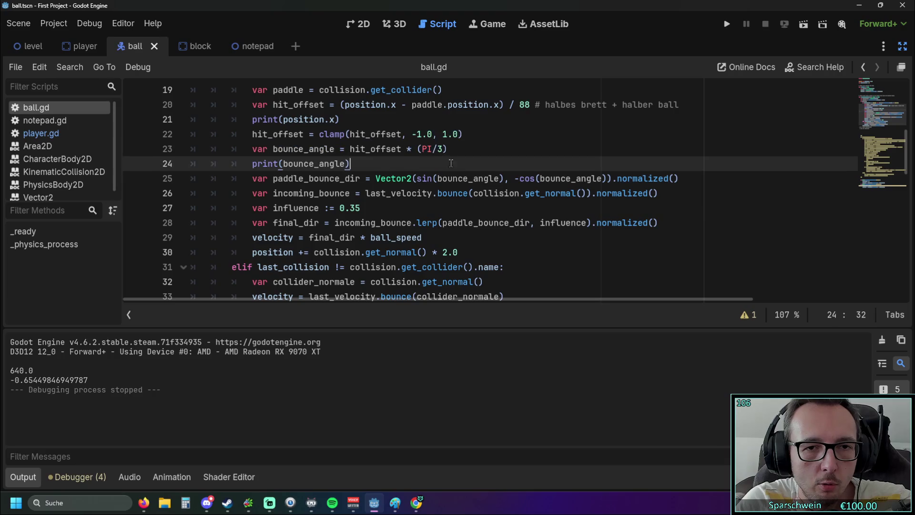
{"action": "left_click_drag", "start_coordinate": [413, 149], "coordinate": [432, 149]}
{"action": "key", "text": "shift+End"}
{"action": "mouse_move", "coordinate": [274, 149]}
{"action": "left_mouse_down"}
{"action": "mouse_move", "coordinate": [449, 152]}
{"action": "mouse_move", "coordinate": [363, 210]}
{"action": "left_mouse_up"}
{"action": "left_click", "coordinate": [427, 222]}
{"action": "left_click_drag", "start_coordinate": [273, 208], "coordinate": [362, 208]}
{"action": "left_click", "coordinate": [368, 207]}
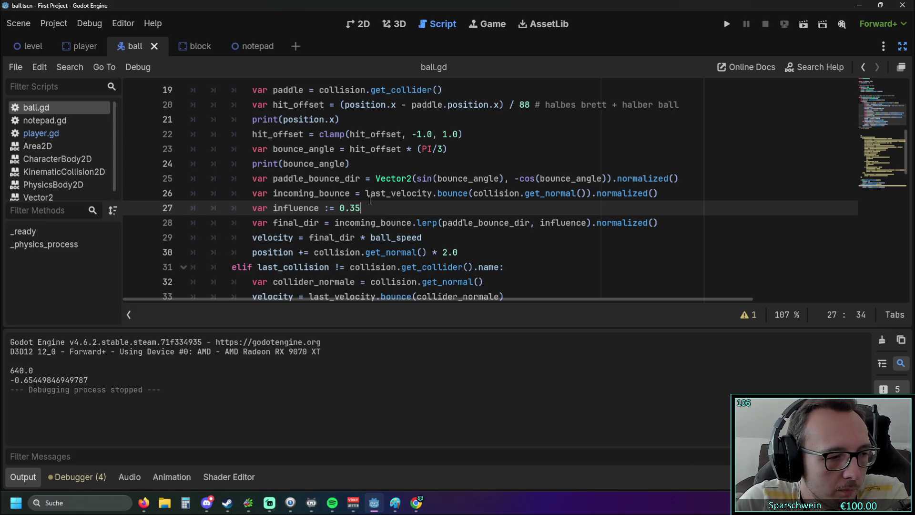
{"action": "mouse_move", "coordinate": [370, 200]}
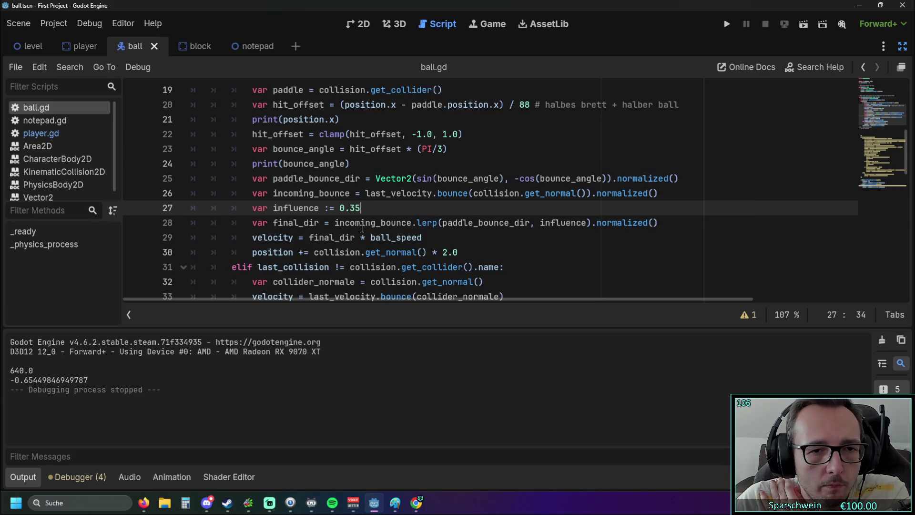
{"action": "mouse_move", "coordinate": [359, 225]}
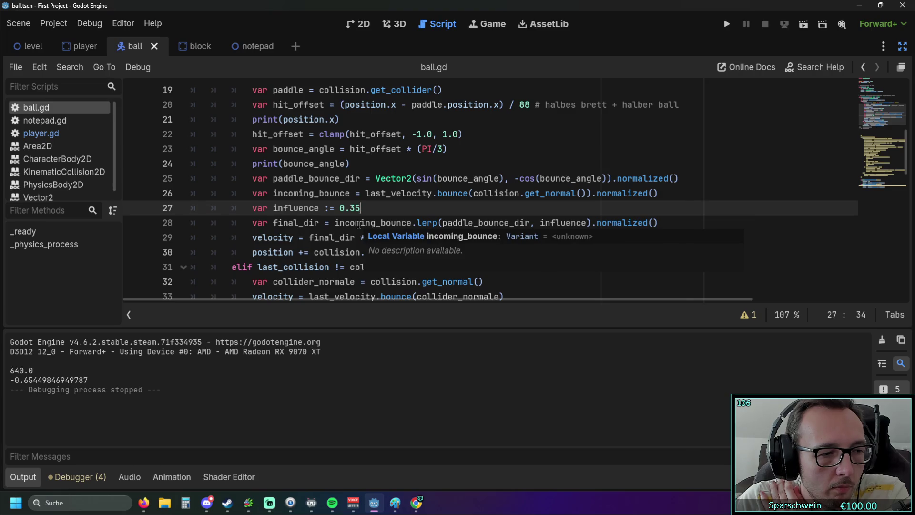
Step: Set influence to 1 and play-test the bounce, then close the game
{"action": "mouse_move", "coordinate": [403, 227]}
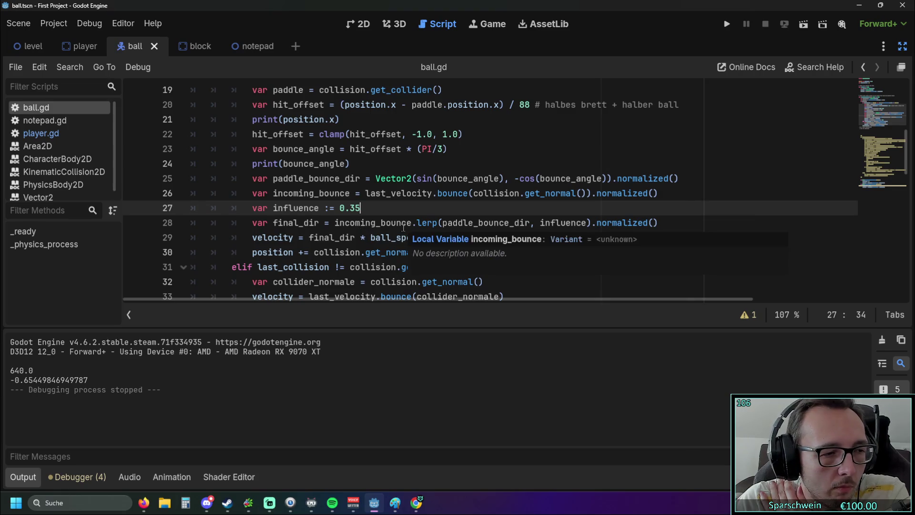
{"action": "double_click", "coordinate": [350, 208]}
{"action": "left_click_drag", "start_coordinate": [341, 209], "coordinate": [364, 208]}
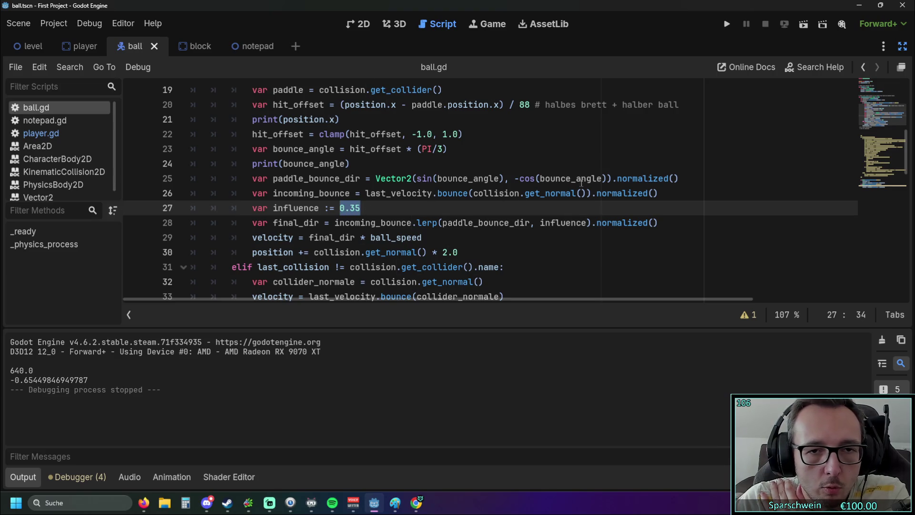
{"action": "type", "text": "1"}
{"action": "left_click", "coordinate": [728, 24]}
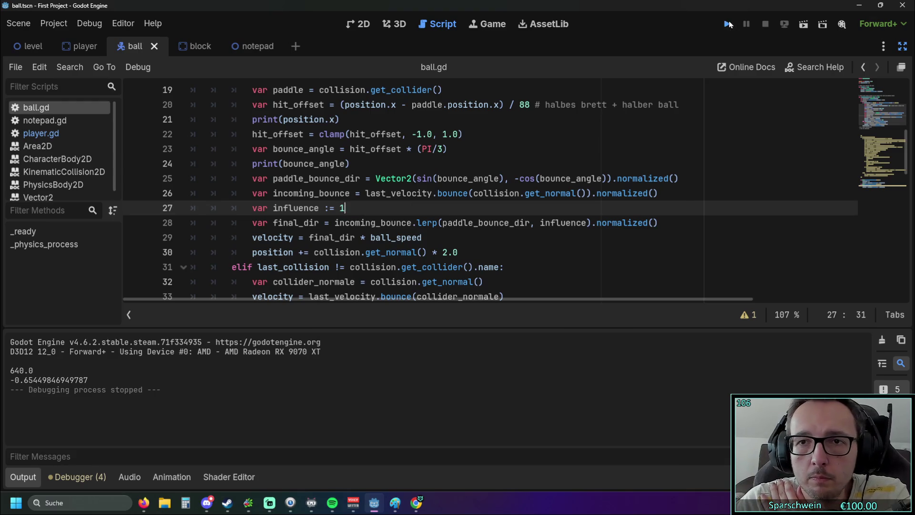
{"action": "key", "text": "Left"}
{"action": "key", "text": "Left"}
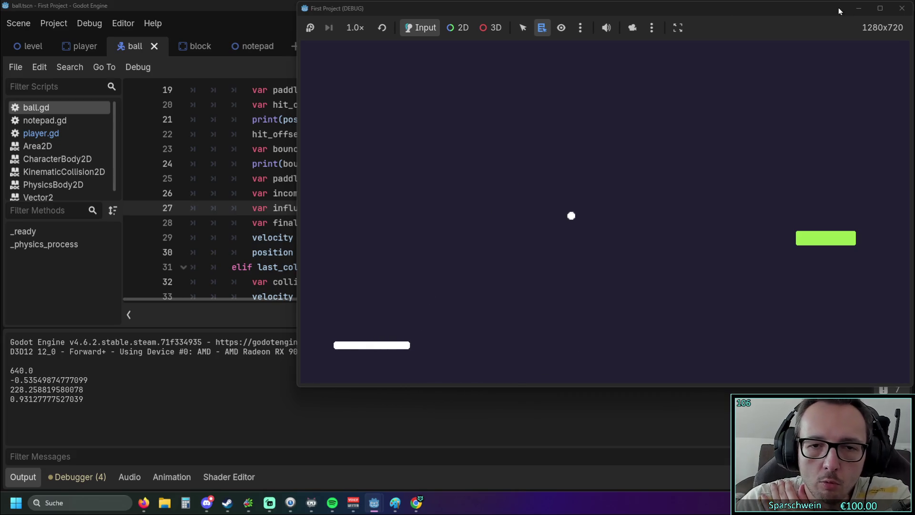
{"action": "left_click", "coordinate": [902, 9]}
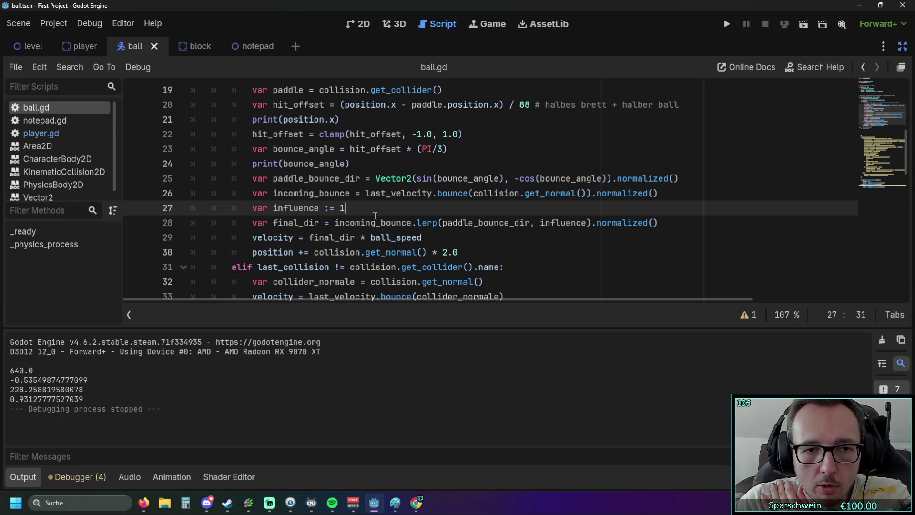
Step: Restore influence to 0.35 and play-test again before closing the game
{"action": "key", "text": "BackSpace"}
{"action": "type", "text": "0.35"}
{"action": "left_click", "coordinate": [726, 25]}
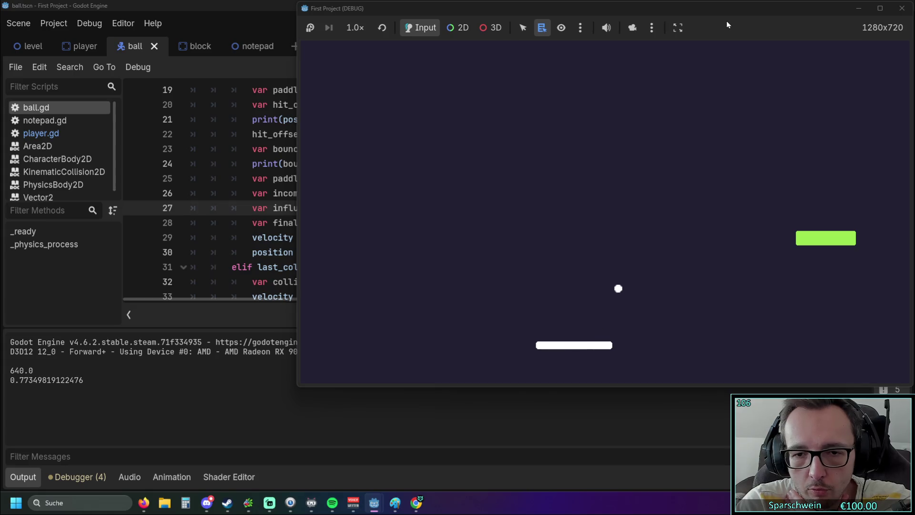
{"action": "key", "text": "Right"}
{"action": "key", "text": "Left"}
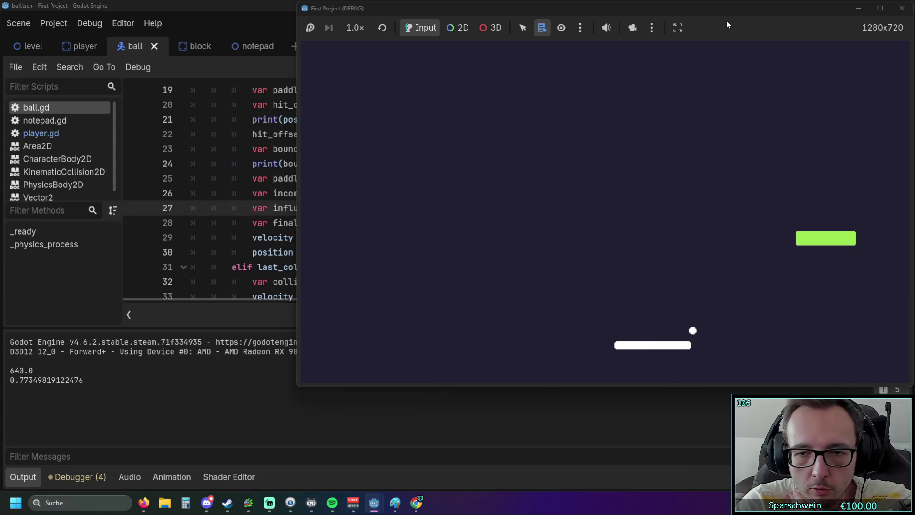
{"action": "left_click", "coordinate": [901, 12]}
{"action": "type", "text": "35"}
{"action": "left_click", "coordinate": [377, 239]}
{"action": "scroll", "coordinate": [382, 239], "scroll_direction": "up", "scroll_amount": 1}
{"action": "scroll", "coordinate": [388, 238], "scroll_direction": "down", "scroll_amount": 1}
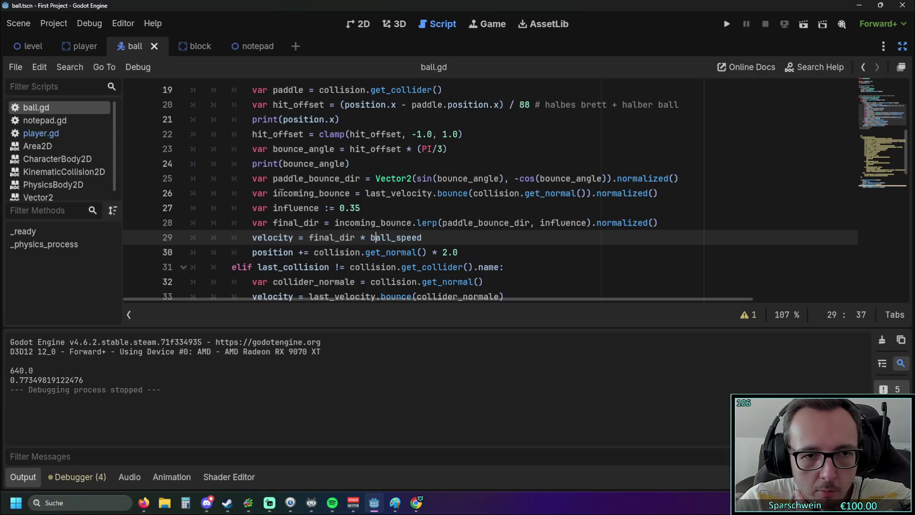
Step: Cut the print(position.x) line out of ball.gd
{"action": "left_click_drag", "start_coordinate": [272, 150], "coordinate": [400, 150]}
{"action": "left_click", "coordinate": [355, 163]}
{"action": "key", "text": "shift+Home"}
{"action": "key", "text": "shift+Home"}
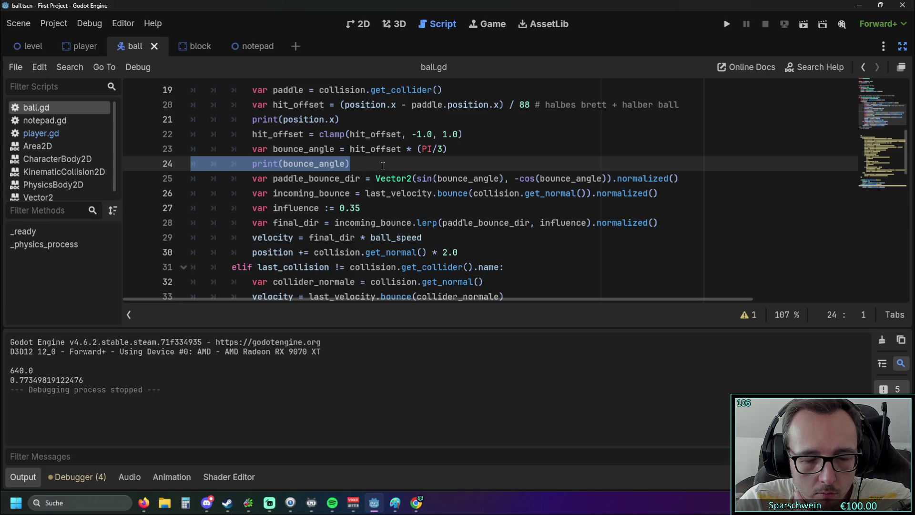
{"action": "left_click", "coordinate": [383, 166]}
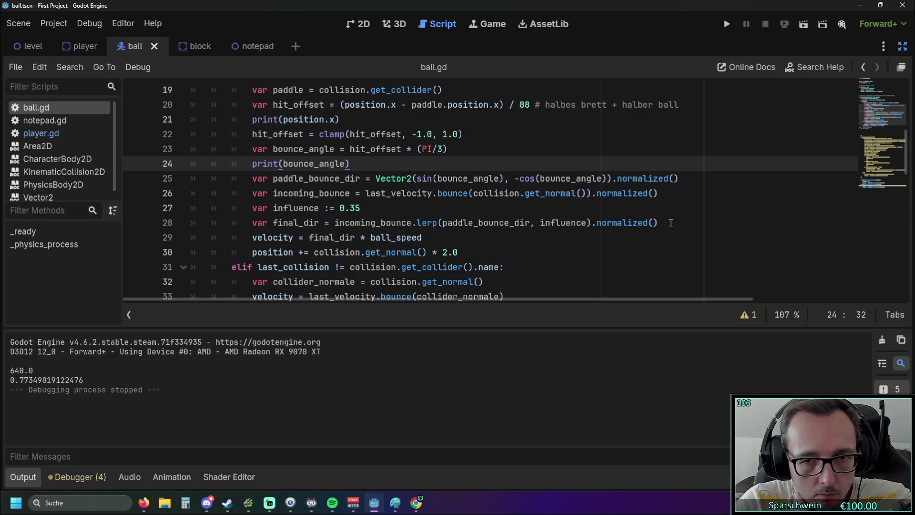
{"action": "left_click_drag", "start_coordinate": [344, 164], "coordinate": [129, 166]}
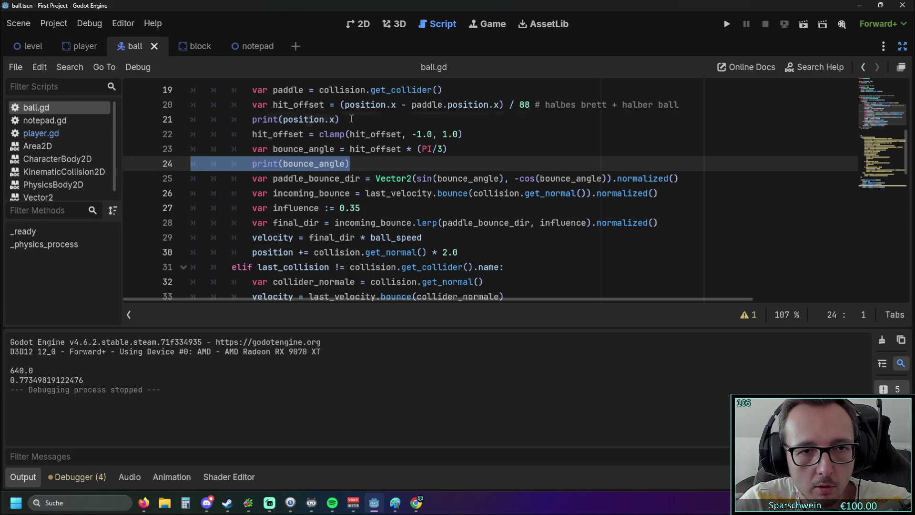
{"action": "left_click_drag", "start_coordinate": [351, 118], "coordinate": [133, 120]}
{"action": "key", "text": "ctrl+c"}
{"action": "key", "text": "BackSpace"}
{"action": "key", "text": "BackSpace"}
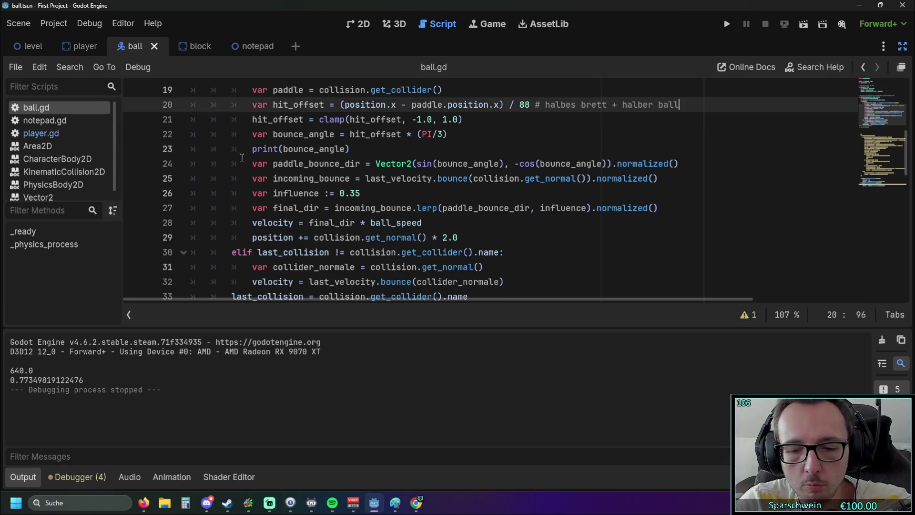
Step: Paste the print after the final_dir line, fix its indentation, and make it print final_dir
{"action": "left_click", "coordinate": [668, 214]}
{"action": "key", "text": "Return"}
{"action": "key", "text": "ctrl+v"}
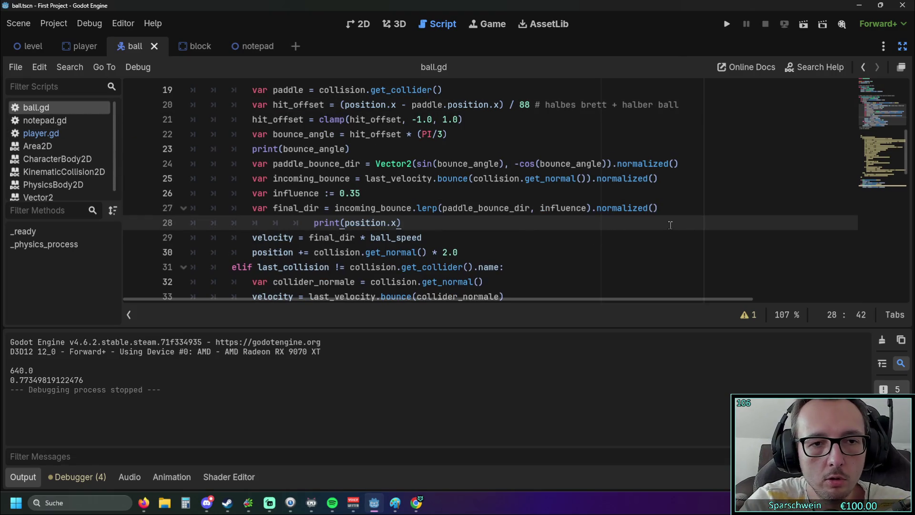
{"action": "left_click", "coordinate": [314, 223]}
{"action": "key", "text": "BackSpace"}
{"action": "key", "text": "BackSpace"}
{"action": "key", "text": "BackSpace"}
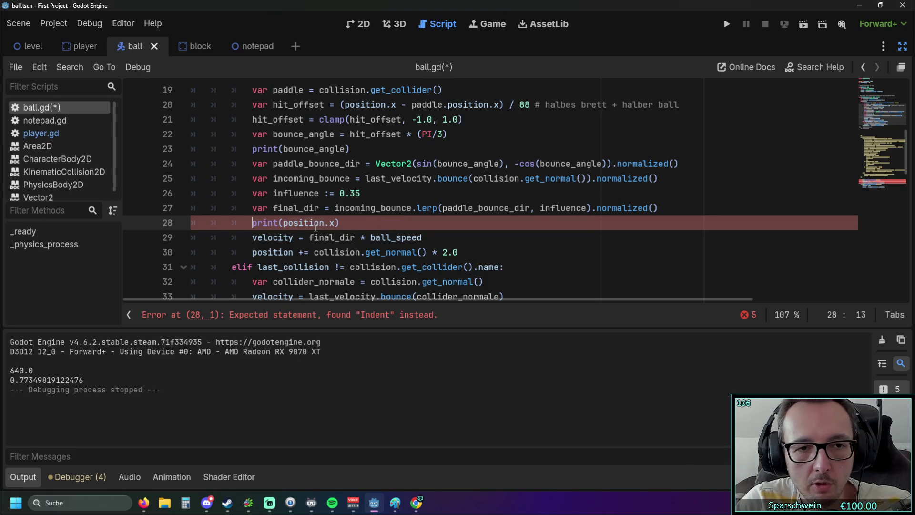
{"action": "mouse_move", "coordinate": [273, 208]}
{"action": "left_mouse_down"}
{"action": "mouse_move", "coordinate": [319, 208]}
{"action": "mouse_move", "coordinate": [284, 223]}
{"action": "mouse_move", "coordinate": [338, 222]}
{"action": "left_mouse_up"}
{"action": "key", "text": "ctrl+c"}
{"action": "key", "text": "ctrl+v"}
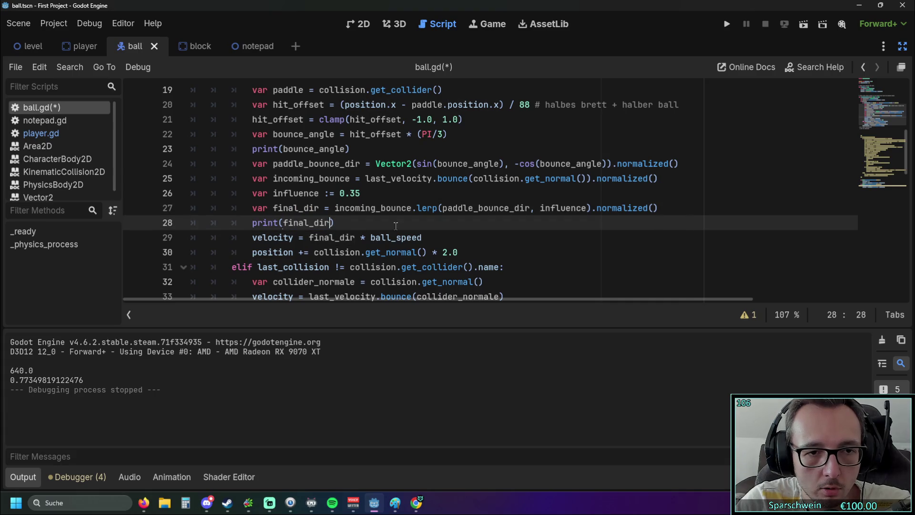
Step: Run the game, bounce the ball off the paddle to log angles and final_dir vectors, then stop
{"action": "left_click", "coordinate": [734, 28]}
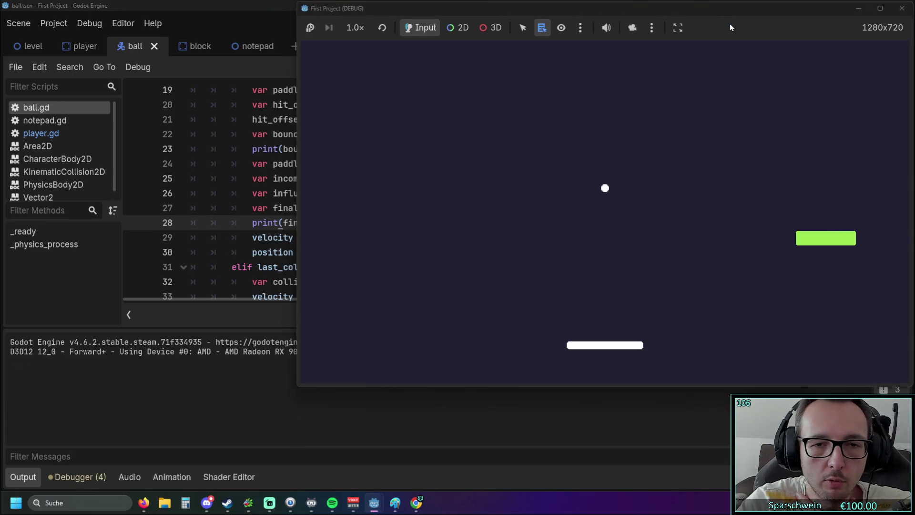
{"action": "key", "text": "Right"}
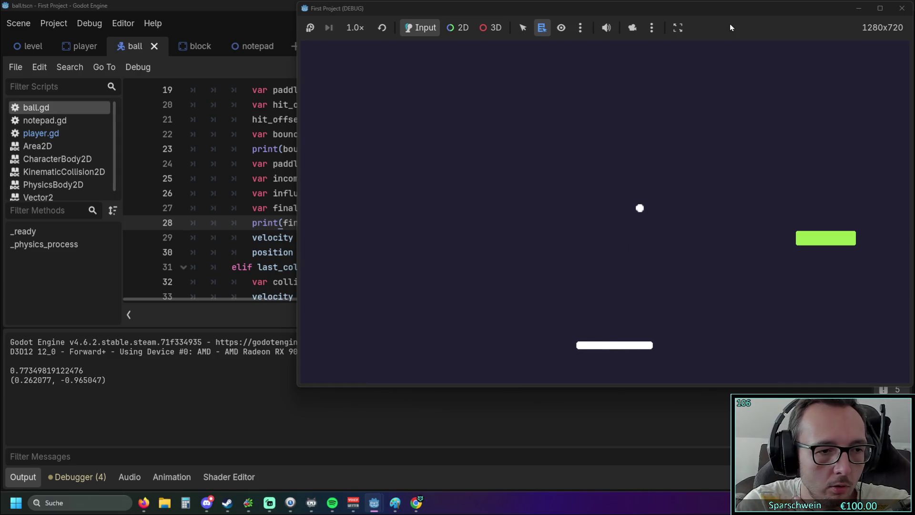
{"action": "key", "text": "Left"}
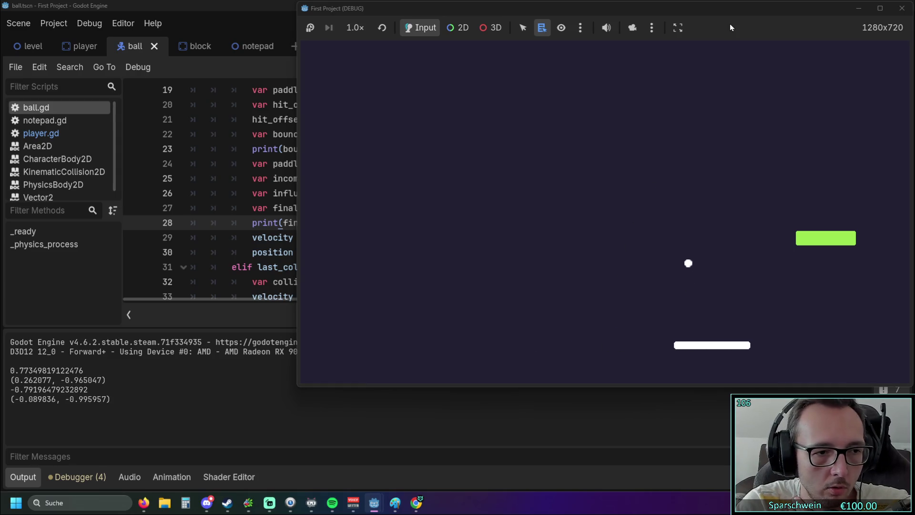
{"action": "key", "text": "Right"}
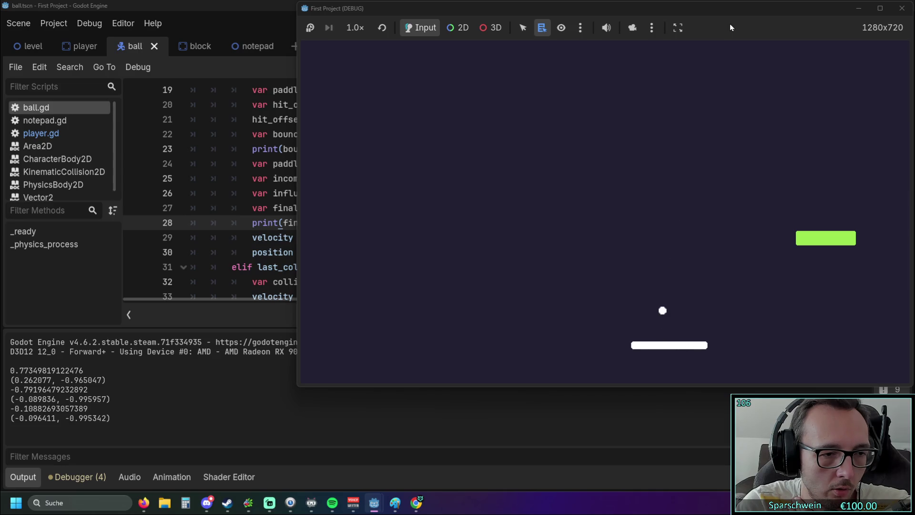
{"action": "key", "text": "Left"}
{"action": "key", "text": "Right"}
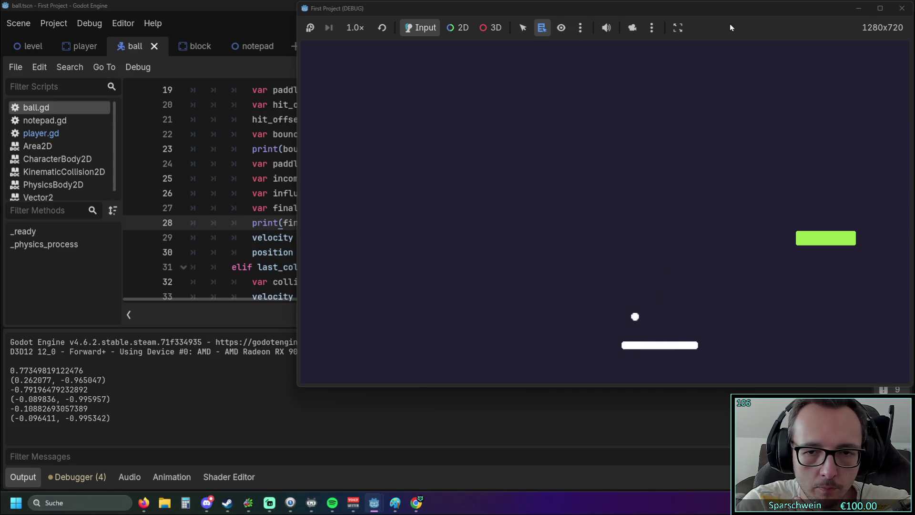
{"action": "key", "text": "Left"}
{"action": "key", "text": "Left"}
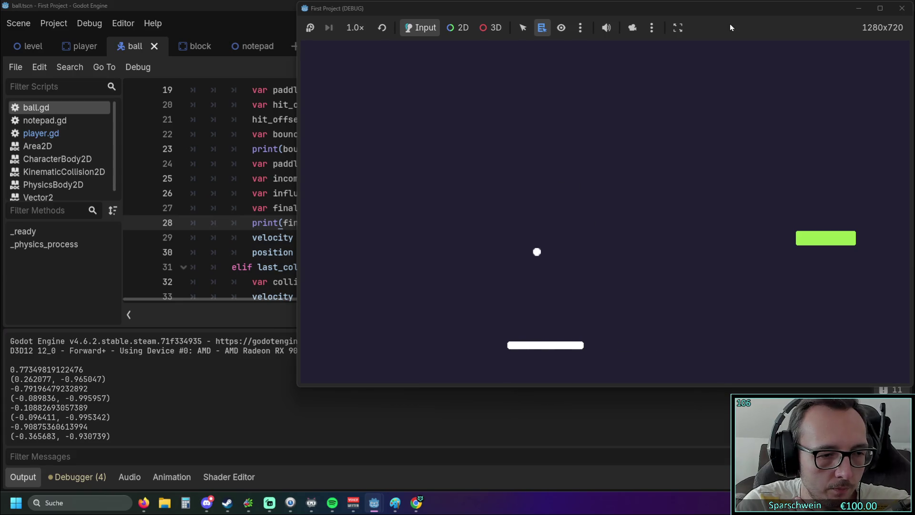
{"action": "key", "text": "Right"}
{"action": "key", "text": "Left"}
{"action": "key", "text": "Left"}
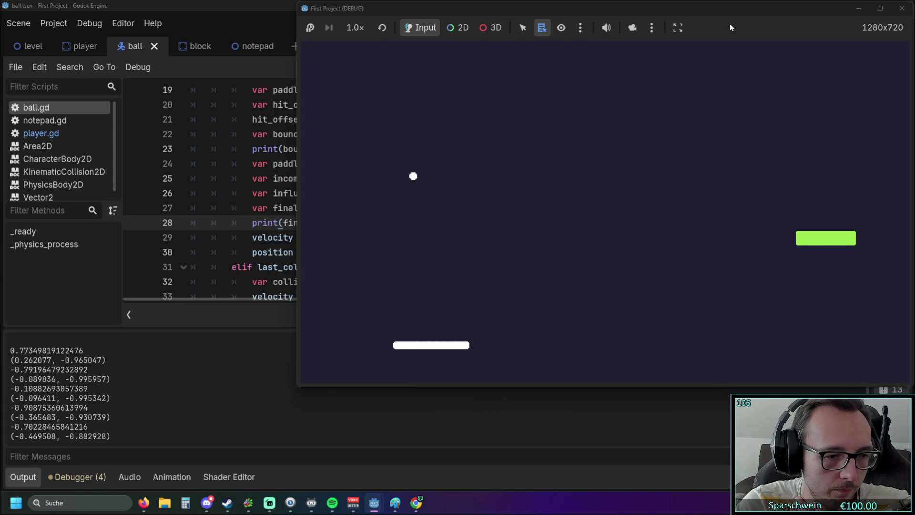
{"action": "key", "text": "Right"}
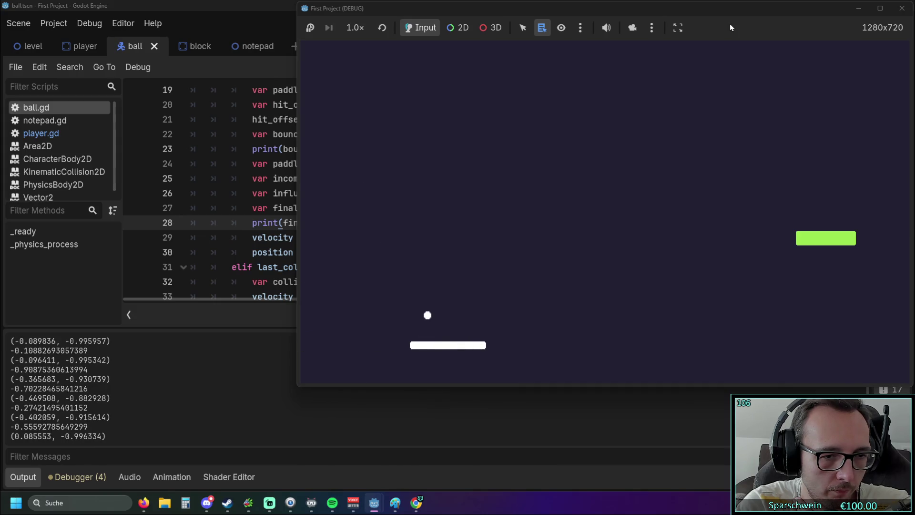
{"action": "left_click", "coordinate": [902, 8]}
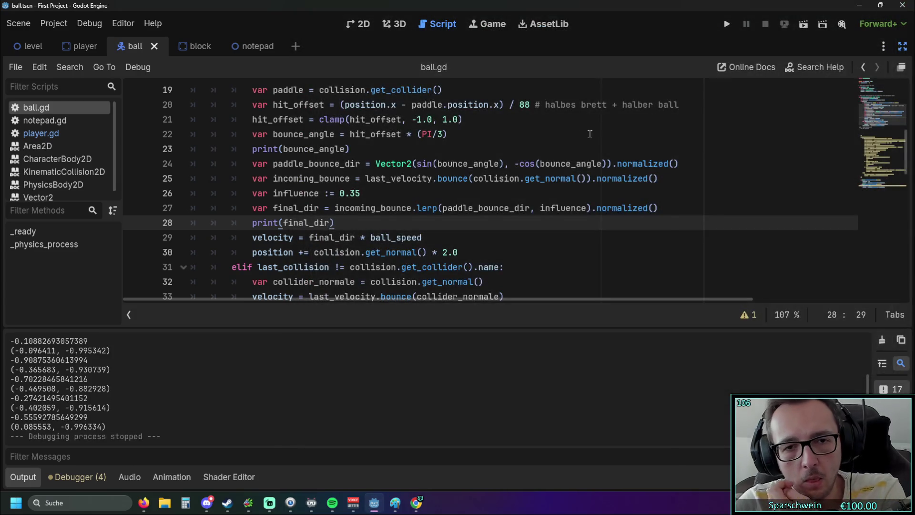
Step: Select the influence value 0.35 on line 26 of ball.gd
{"action": "scroll", "coordinate": [440, 224], "scroll_direction": "up", "scroll_amount": 1}
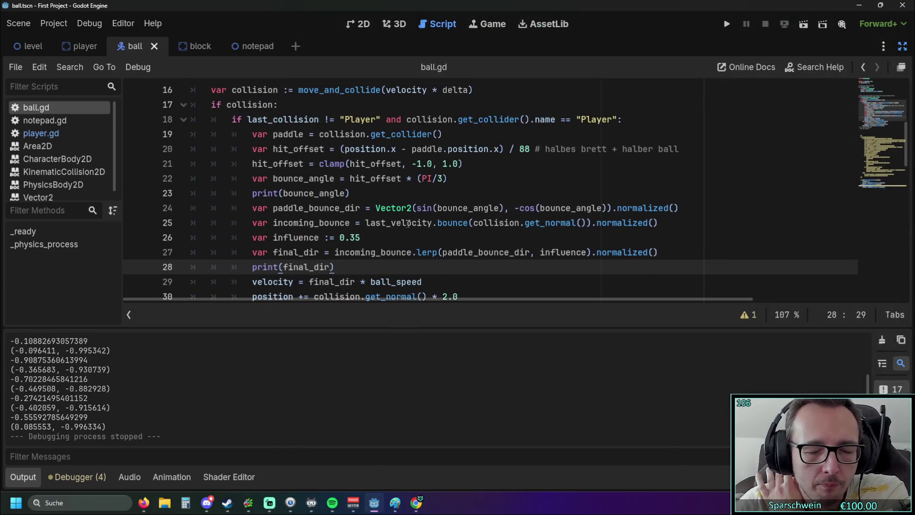
{"action": "scroll", "coordinate": [399, 219], "scroll_direction": "down", "scroll_amount": 1}
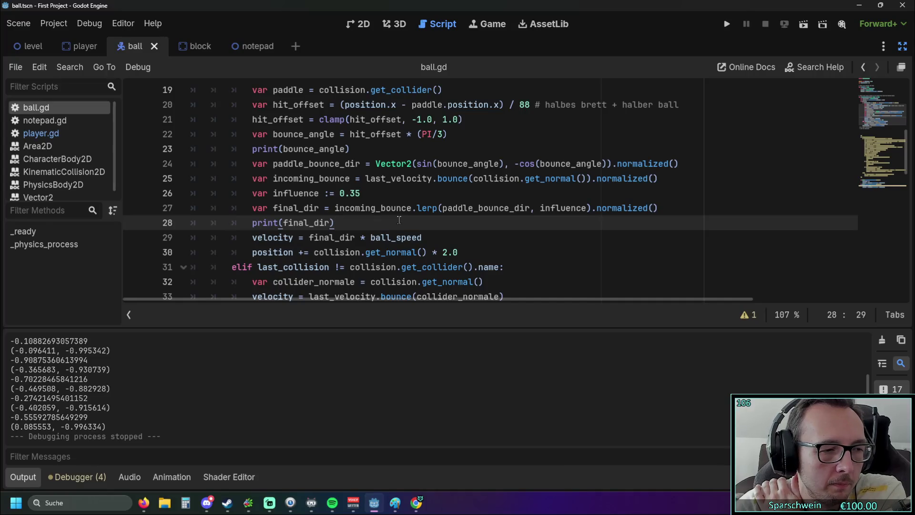
{"action": "double_click", "coordinate": [352, 193]}
Step: Set influence to 0, play-test a paddle bounce, and stop the game
{"action": "type", "text": "0"}
{"action": "left_click", "coordinate": [727, 24]}
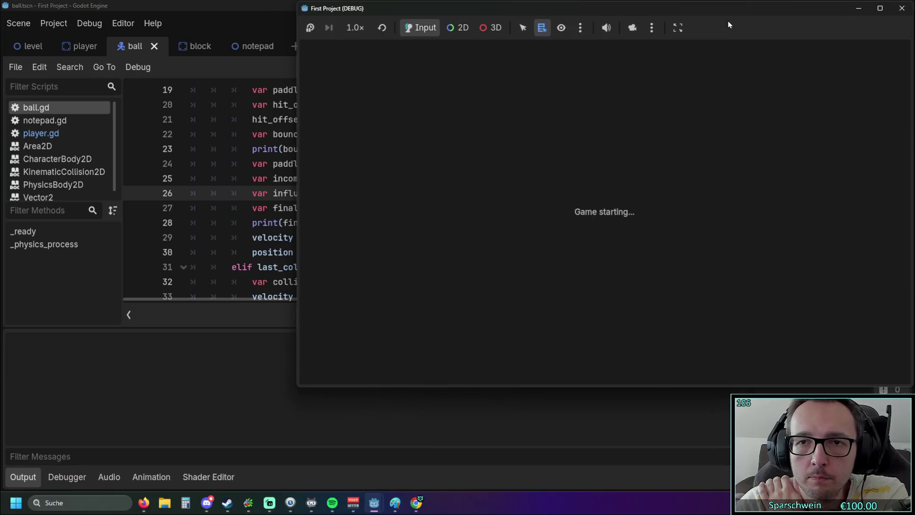
{"action": "key", "text": "Right"}
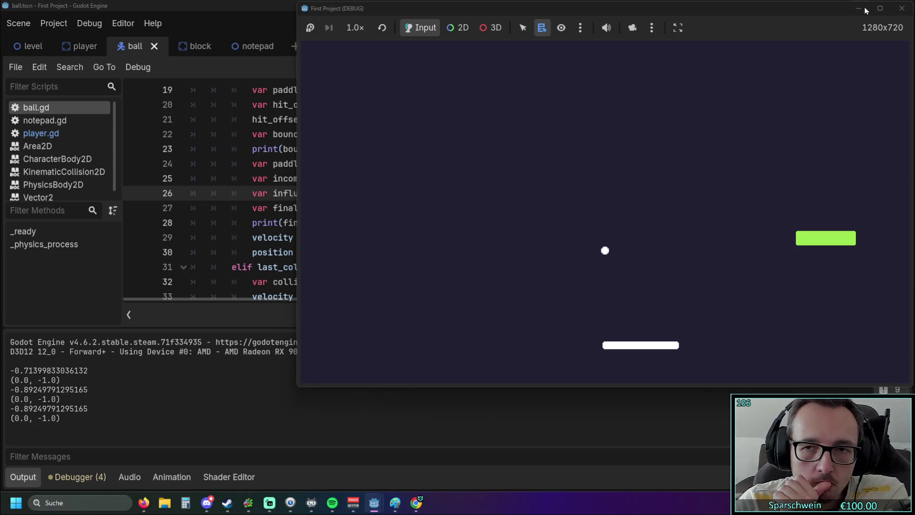
{"action": "left_click", "coordinate": [902, 8]}
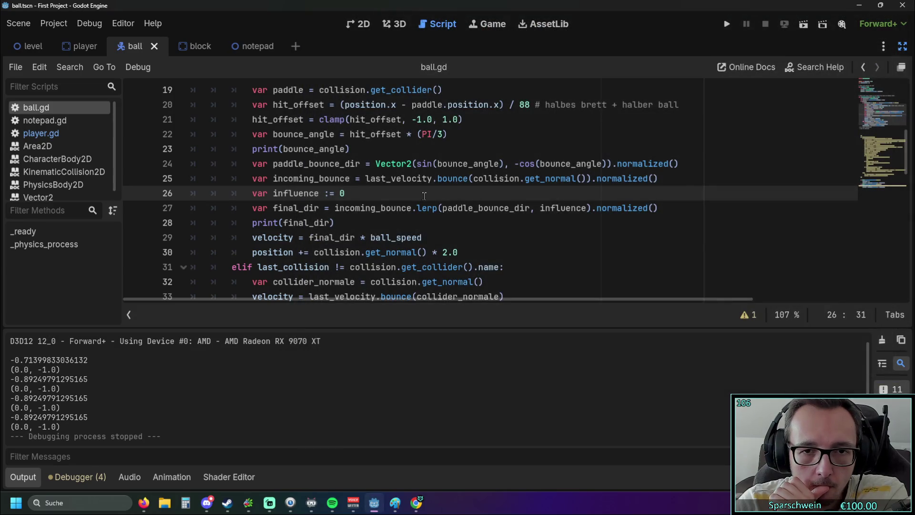
Step: Change influence to 2, play-test several paddle bounces, and stop the game
{"action": "key", "text": "BackSpace"}
{"action": "type", "text": "2"}
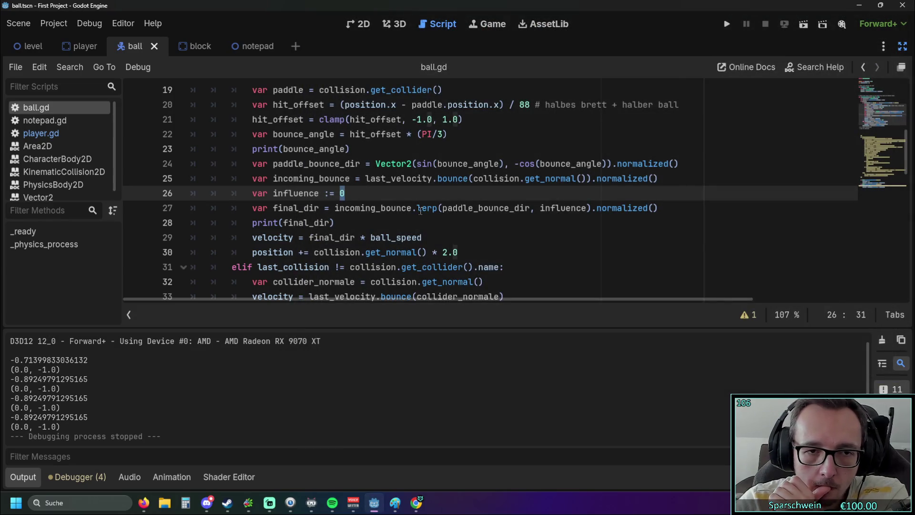
{"action": "left_click", "coordinate": [726, 24]}
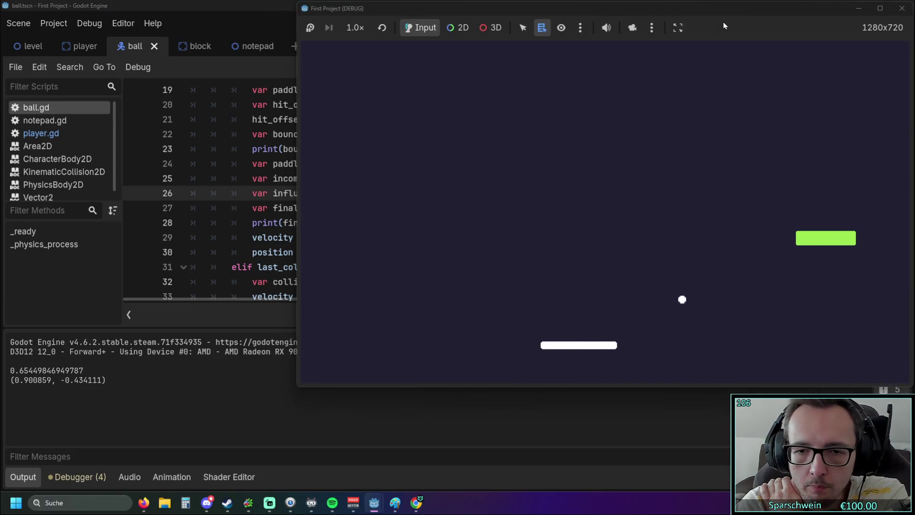
{"action": "key", "text": "Left"}
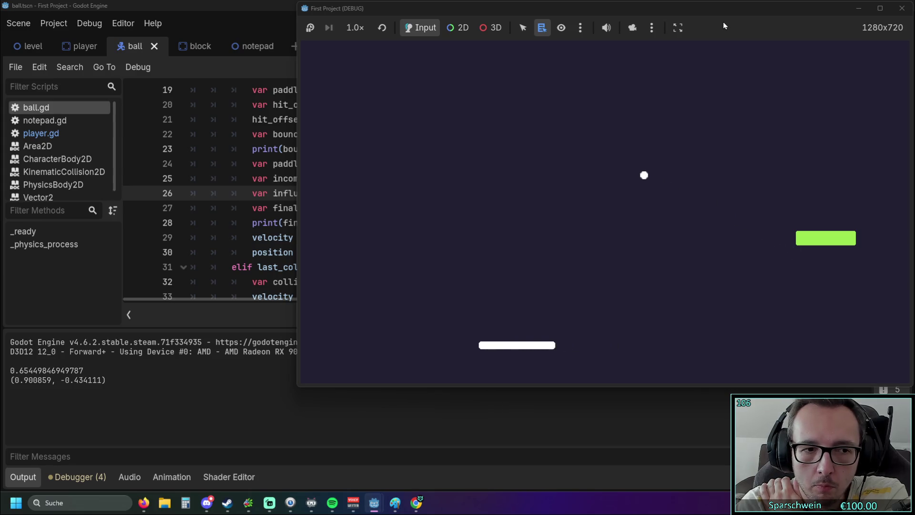
{"action": "key", "text": "Left"}
{"action": "key", "text": "Right"}
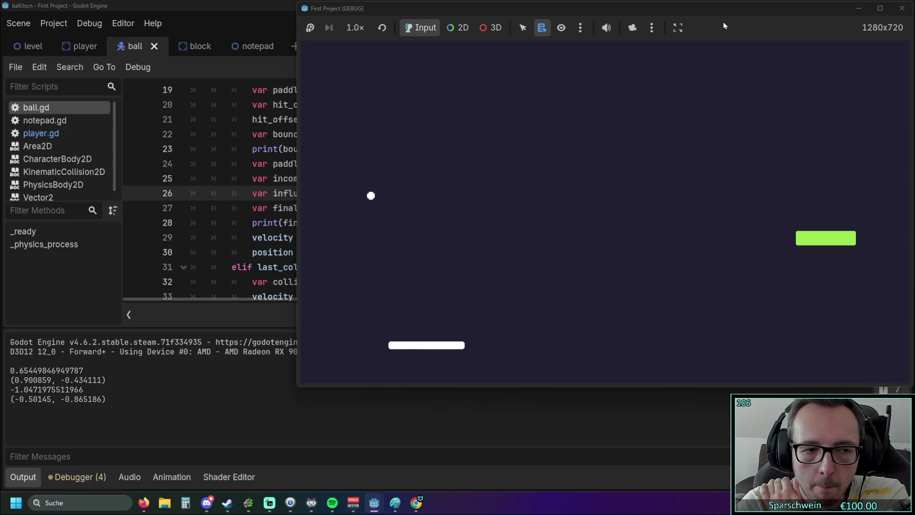
{"action": "key", "text": "Right"}
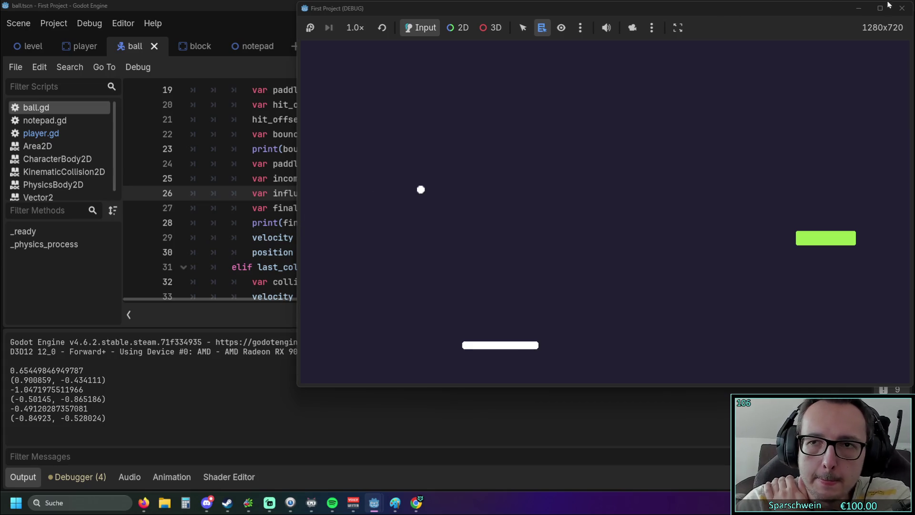
{"action": "left_click", "coordinate": [907, 13]}
Step: Restore the influence value on line 26 to 0.35
{"action": "double_click", "coordinate": [343, 194]}
{"action": "type", "text": "0.35"}
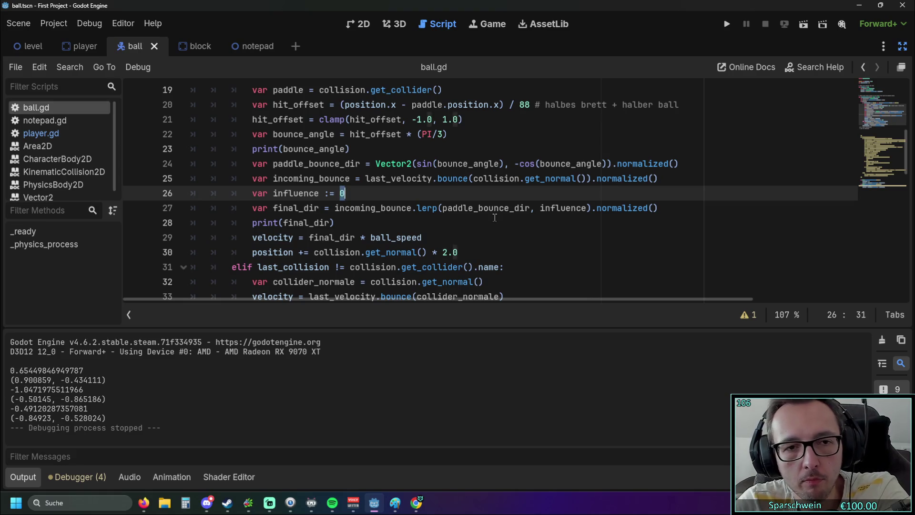
{"action": "left_click", "coordinate": [425, 224]}
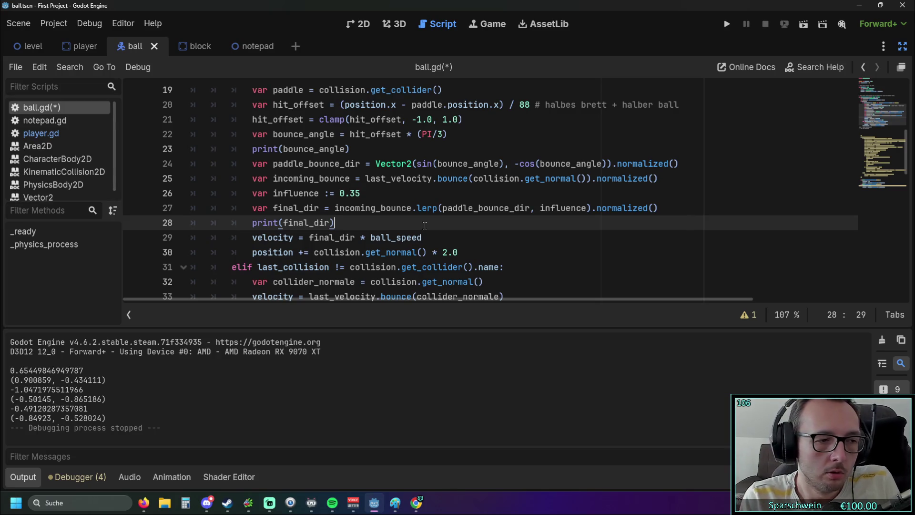
Step: Change influence on line 26 to 1 and run the game
{"action": "double_click", "coordinate": [352, 193]}
{"action": "type", "text": "1"}
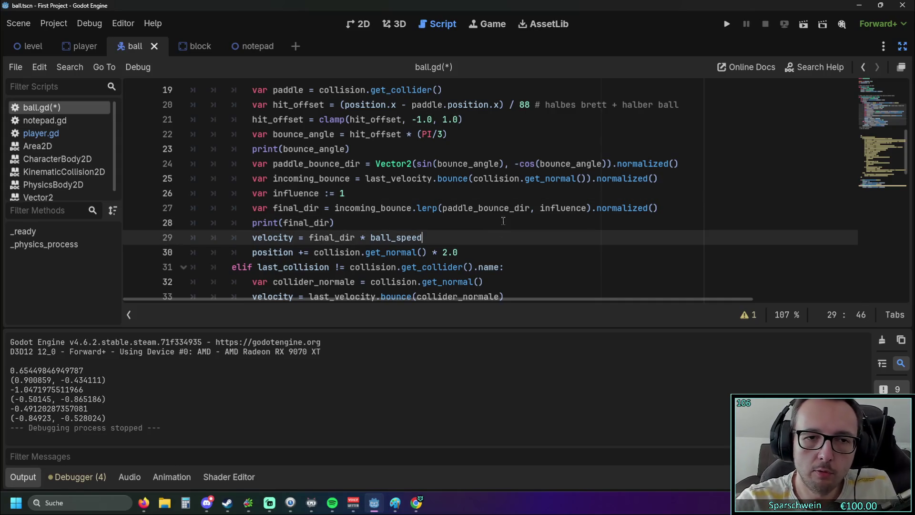
{"action": "left_click", "coordinate": [726, 25]}
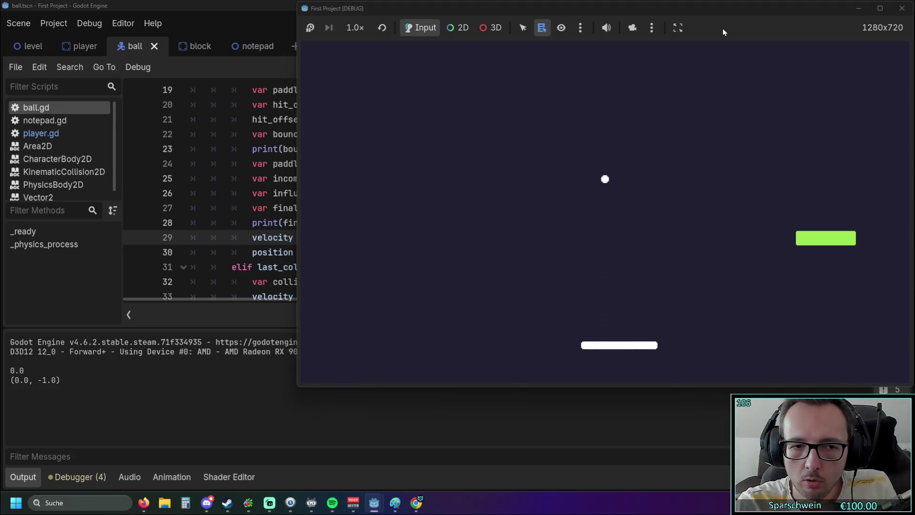
Step: Bounce the ball off the paddle several times at influence 1, then stop the game
{"action": "key", "text": "Left"}
{"action": "key", "text": "Left"}
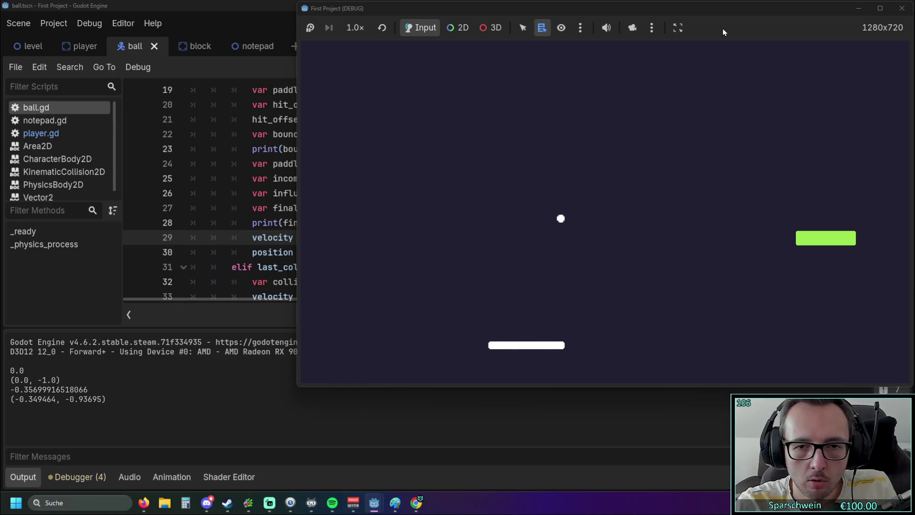
{"action": "key", "text": "Right"}
{"action": "key", "text": "Right"}
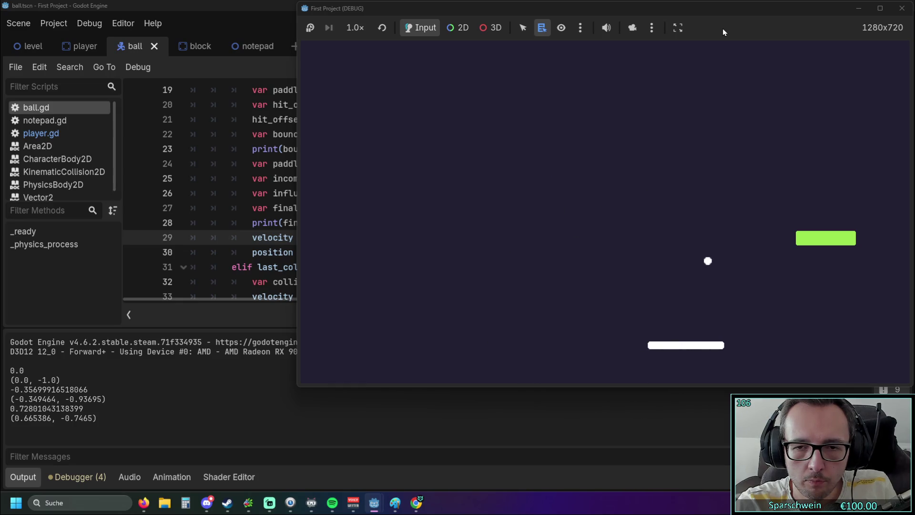
{"action": "key", "text": "Left"}
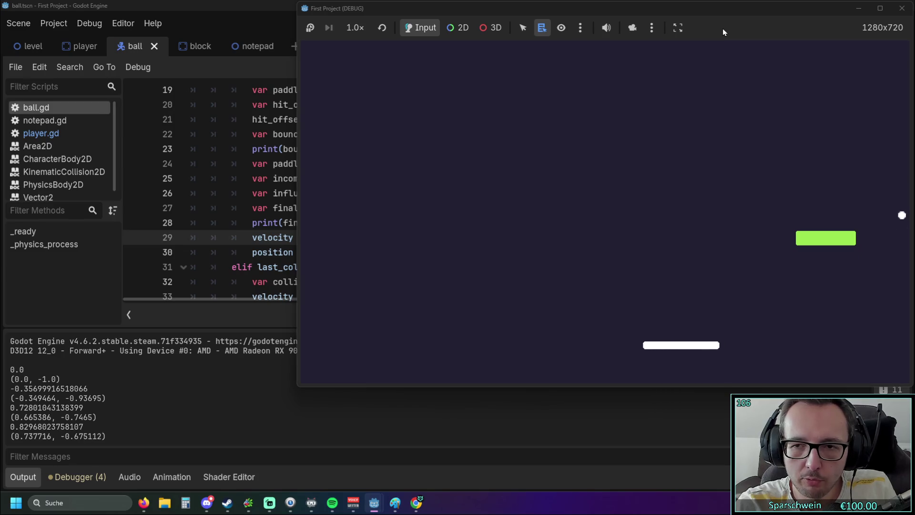
{"action": "key", "text": "Right"}
{"action": "key", "text": "Left"}
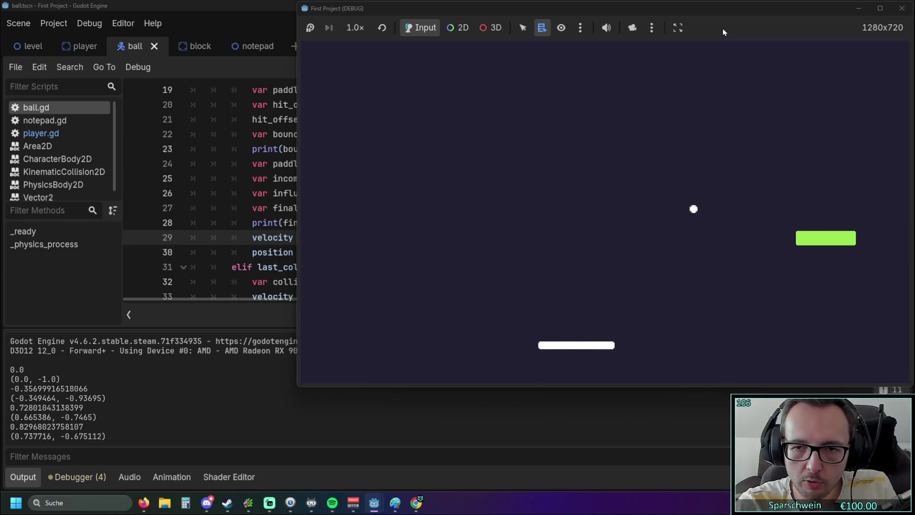
{"action": "key", "text": "Left"}
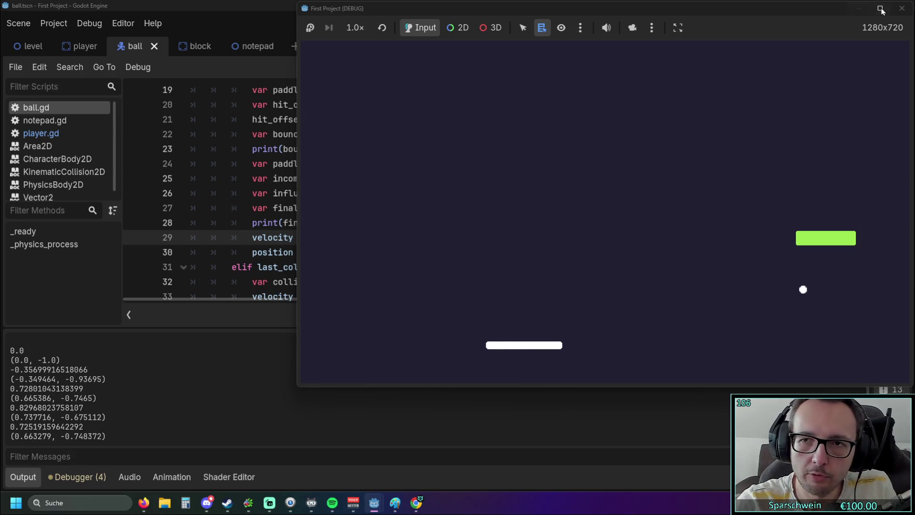
{"action": "left_click", "coordinate": [902, 8]}
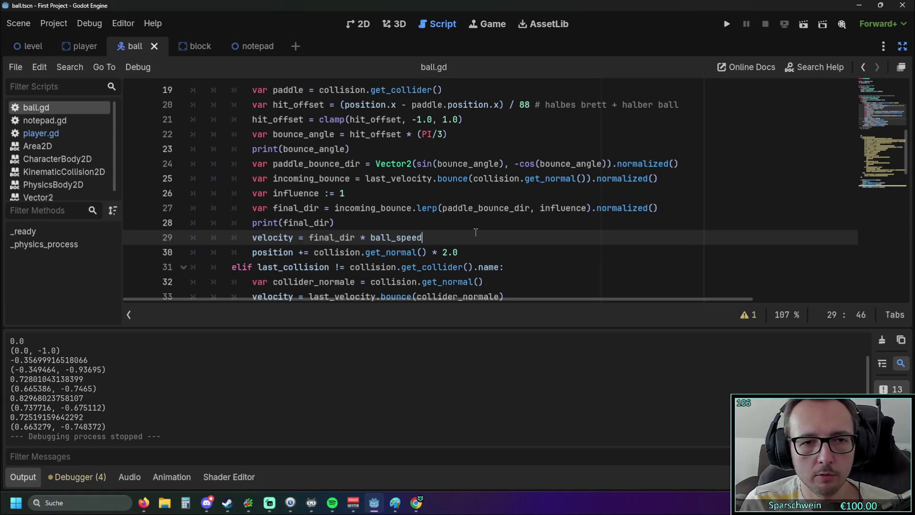
{"action": "scroll", "coordinate": [441, 198], "scroll_direction": "up", "scroll_amount": 1}
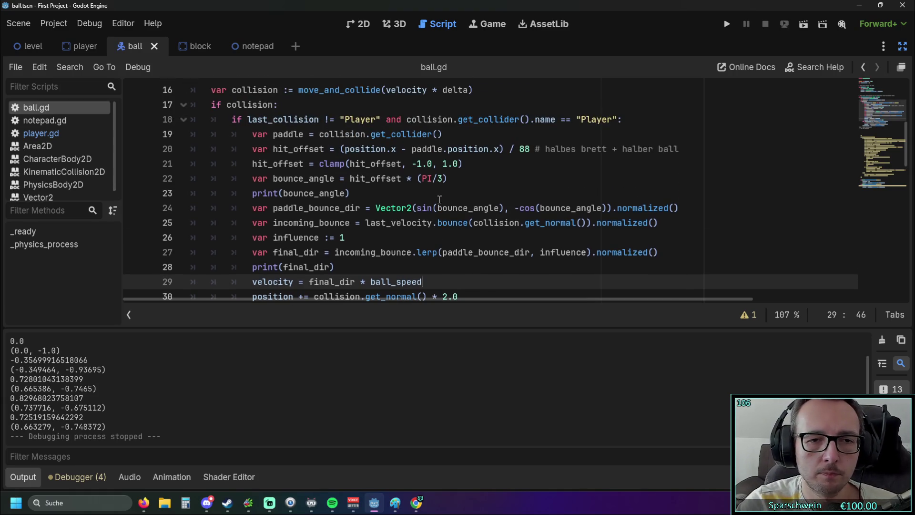
{"action": "left_click", "coordinate": [501, 164]}
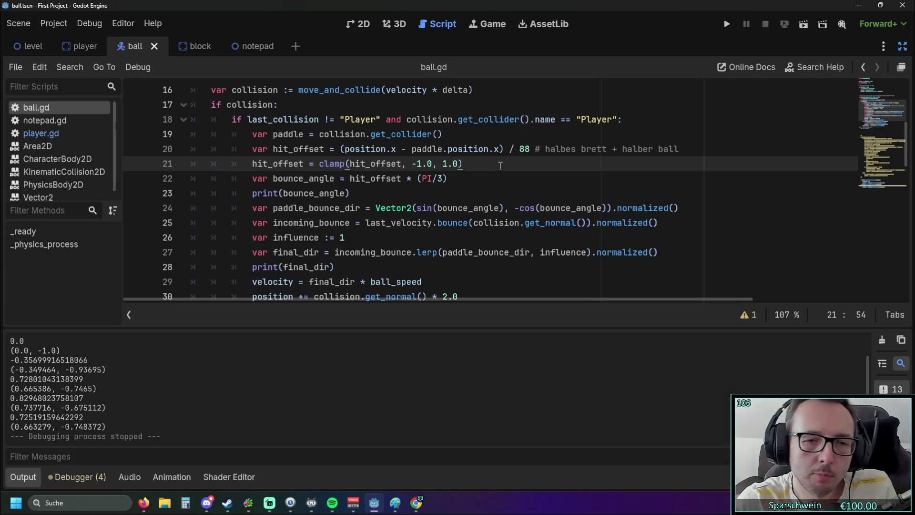
{"action": "mouse_move", "coordinate": [419, 254]}
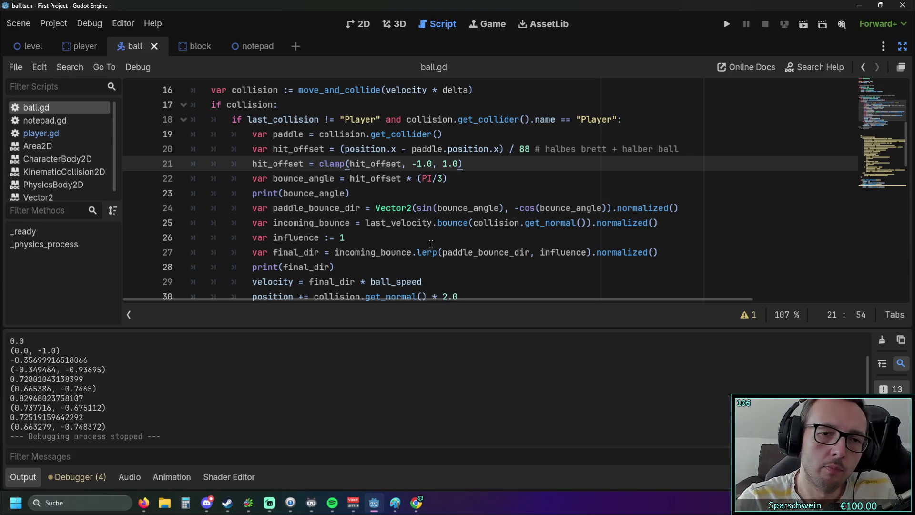
{"action": "double_click", "coordinate": [342, 241]}
Step: Change influence on line 26 to 0.5, correcting the comma to a decimal point
{"action": "type", "text": "0.5"}
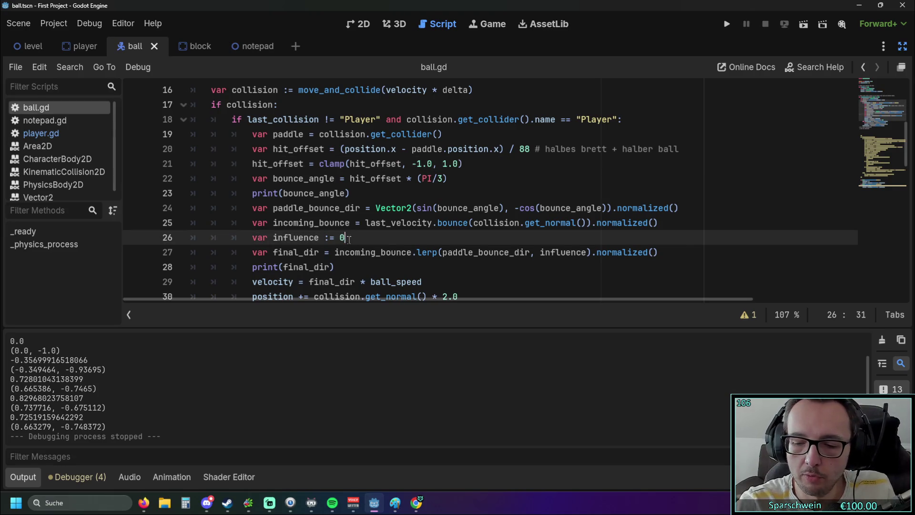
{"action": "left_click", "coordinate": [348, 238]}
{"action": "key", "text": "Delete"}
{"action": "type", "text": ","}
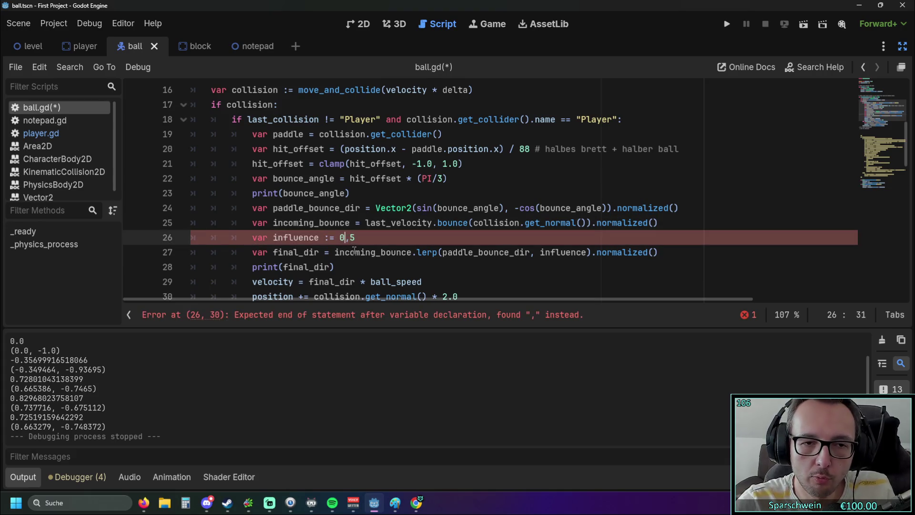
{"action": "key", "text": "BackSpace"}
{"action": "type", "text": "."}
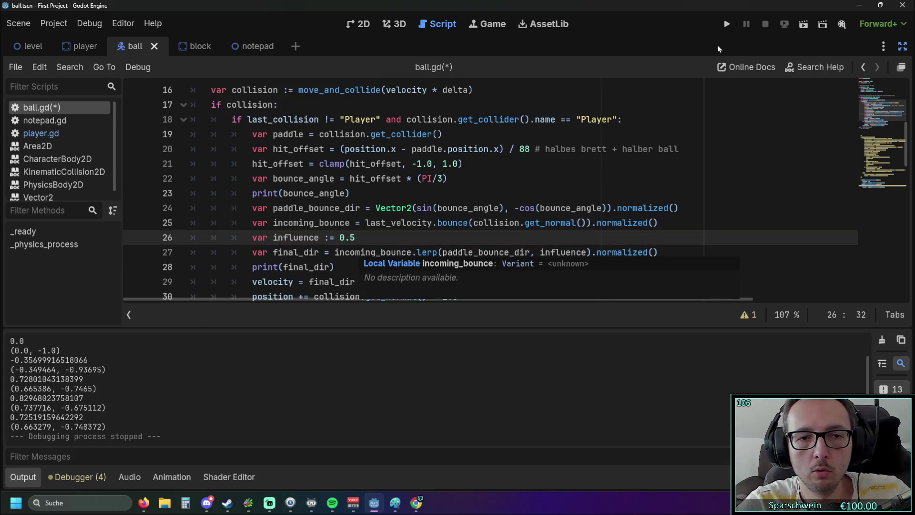
Step: Play-test influence 0.5 by steering the paddle under the ball repeatedly, then stop the game
{"action": "left_click", "coordinate": [727, 26]}
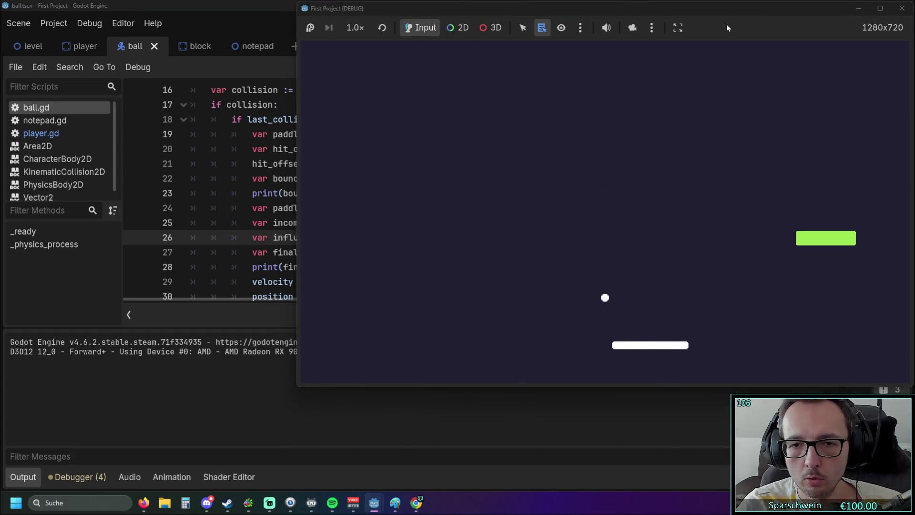
{"action": "key", "text": "Left"}
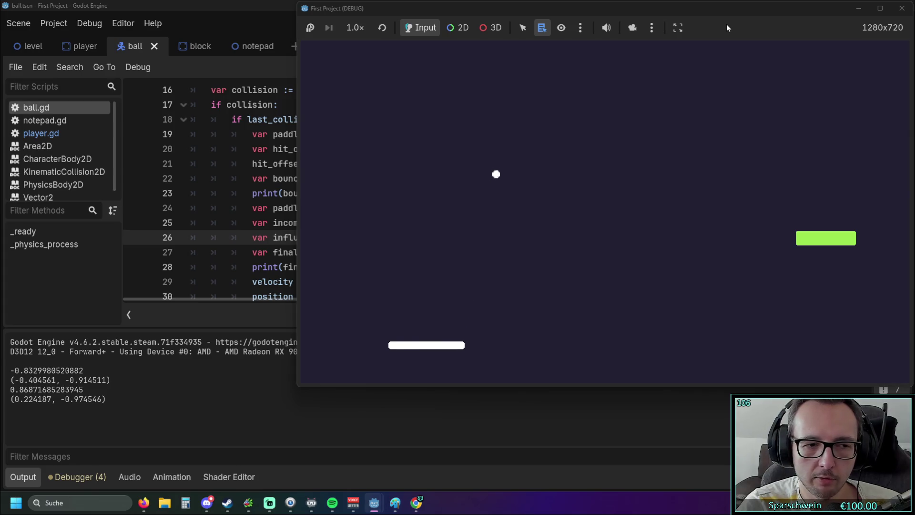
{"action": "key", "text": "Right"}
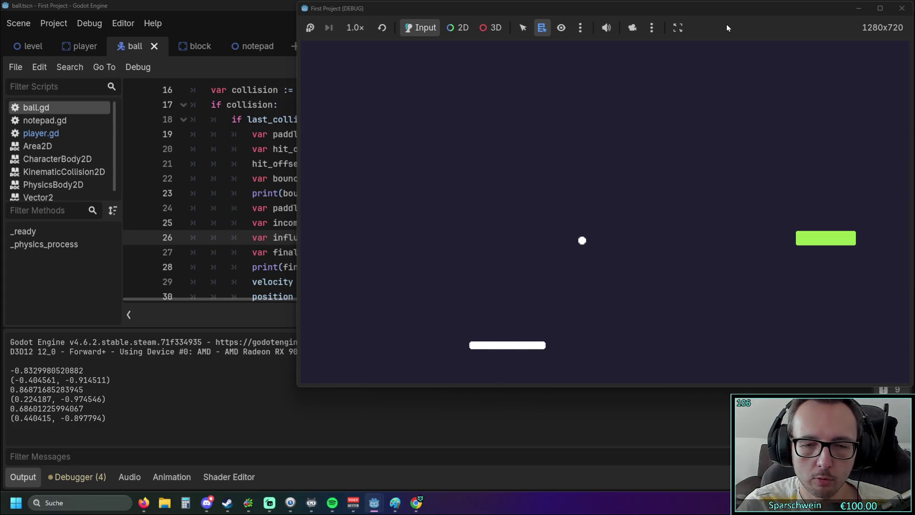
{"action": "key", "text": "Right"}
{"action": "key", "text": "Right"}
{"action": "key", "text": "Left"}
{"action": "key", "text": "Left"}
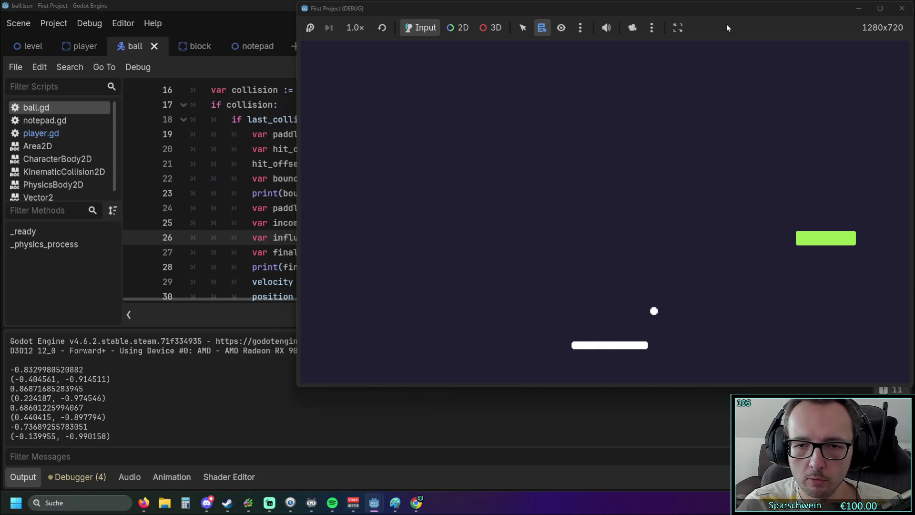
{"action": "key", "text": "Right"}
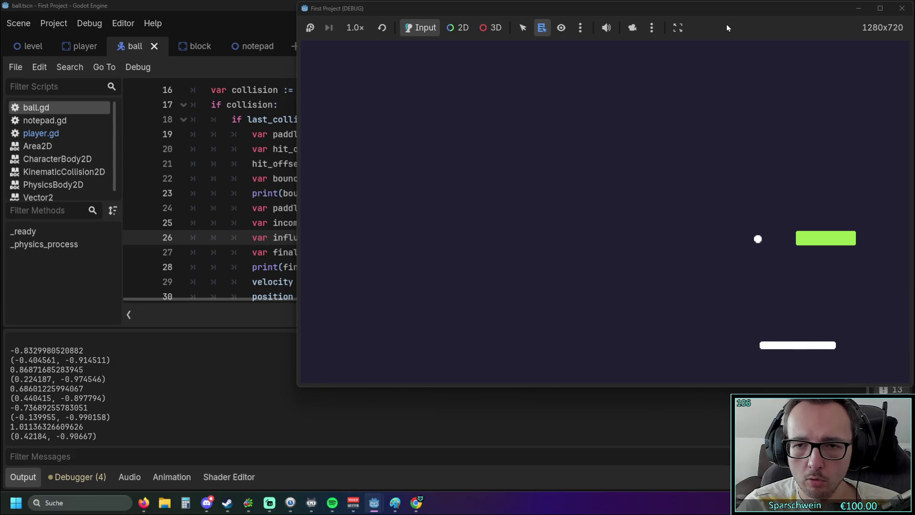
{"action": "key", "text": "Left"}
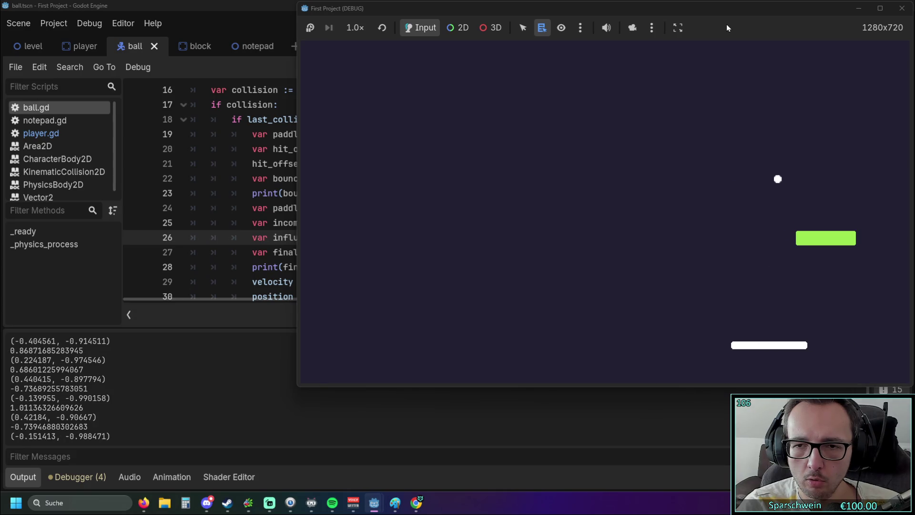
{"action": "key", "text": "Right"}
{"action": "key", "text": "Left"}
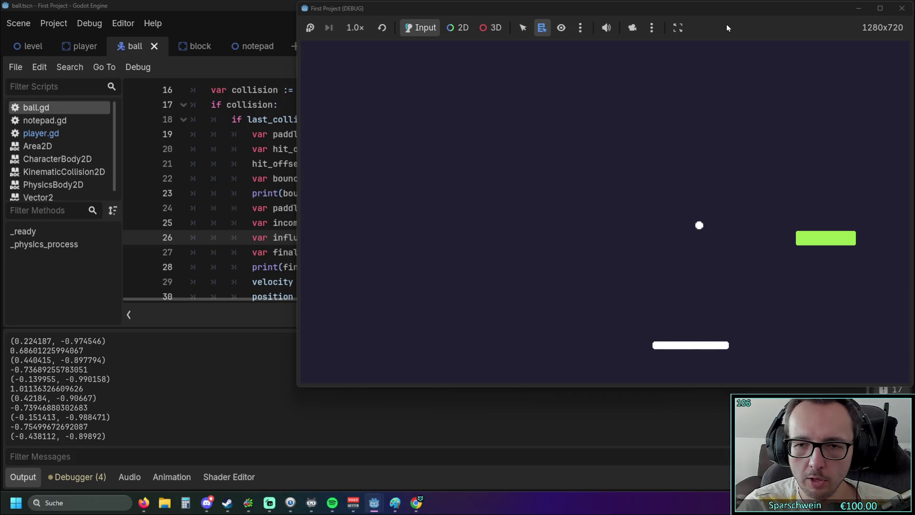
{"action": "key", "text": "Right"}
{"action": "key", "text": "Right"}
{"action": "key", "text": "Left"}
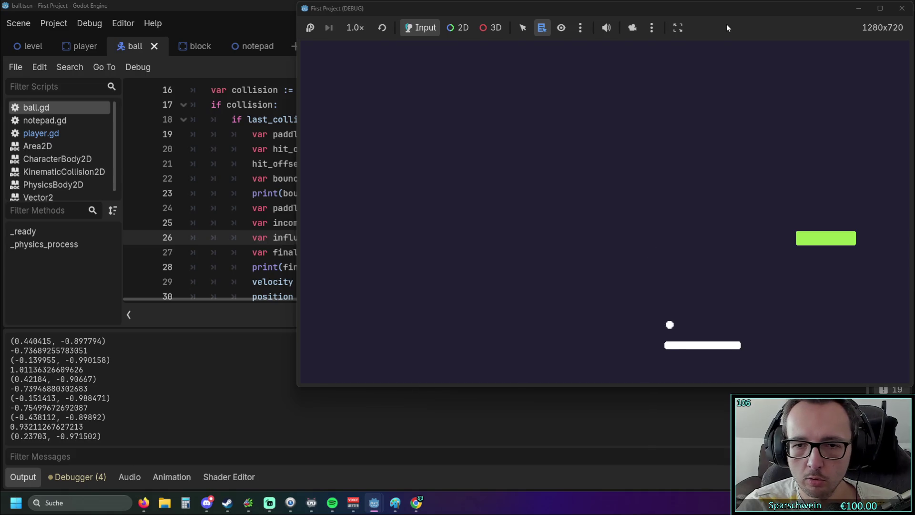
{"action": "key", "text": "Left"}
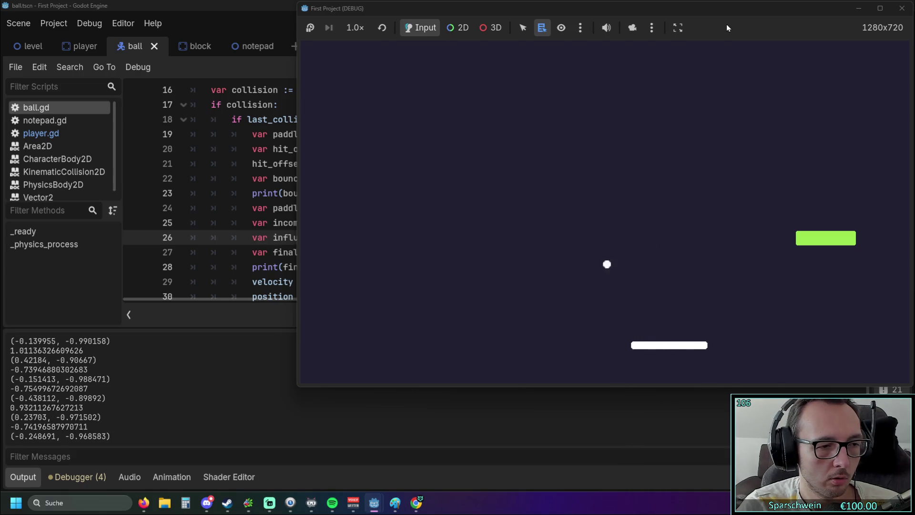
{"action": "key", "text": "Left"}
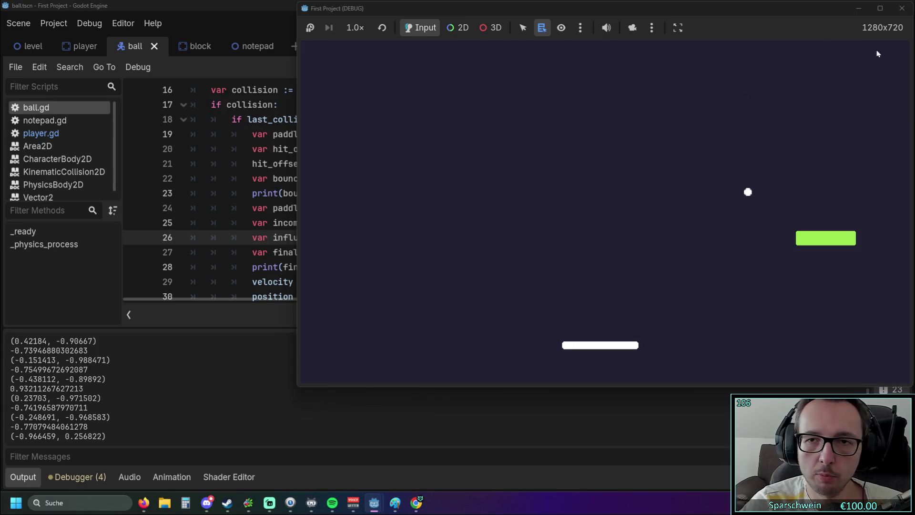
{"action": "left_click", "coordinate": [902, 8]}
Step: Change influence from 0.5 to 0, run a brief play-test, then stop the game
{"action": "left_click_drag", "start_coordinate": [342, 243], "coordinate": [358, 241]}
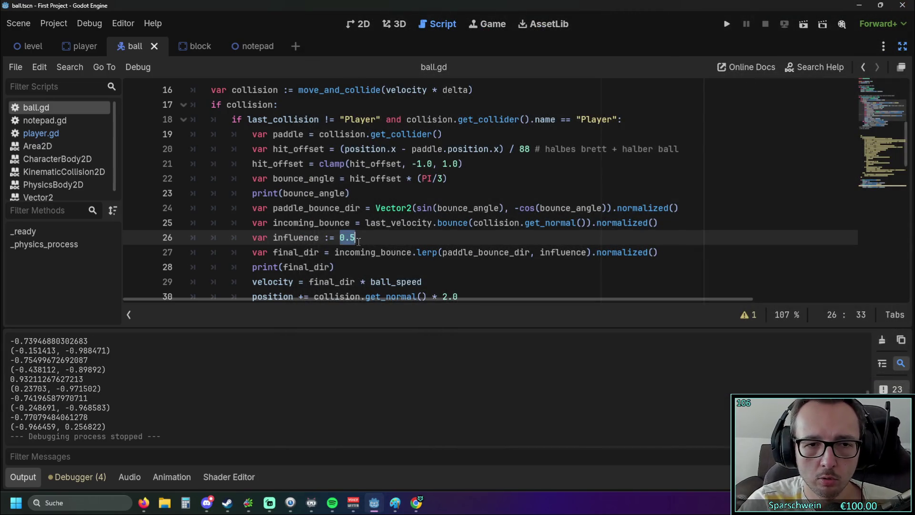
{"action": "type", "text": "0"}
{"action": "left_click", "coordinate": [413, 252]}
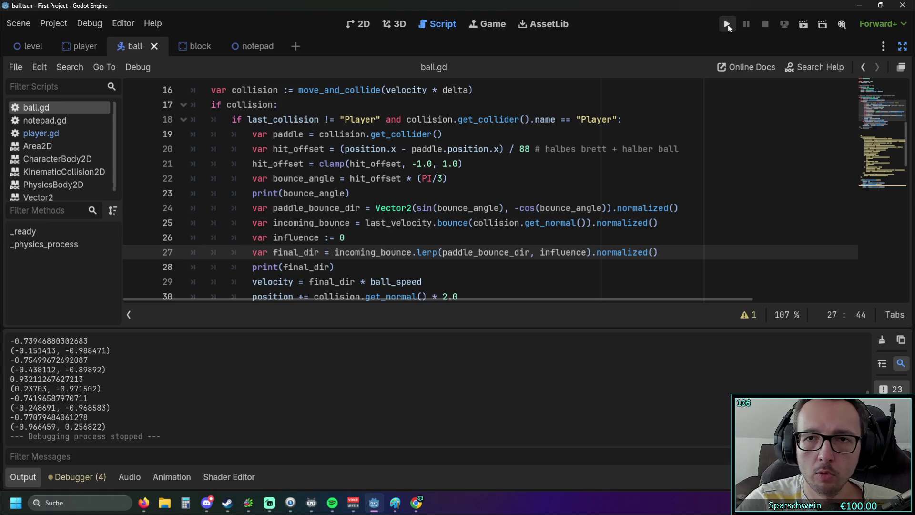
{"action": "left_click", "coordinate": [727, 24]}
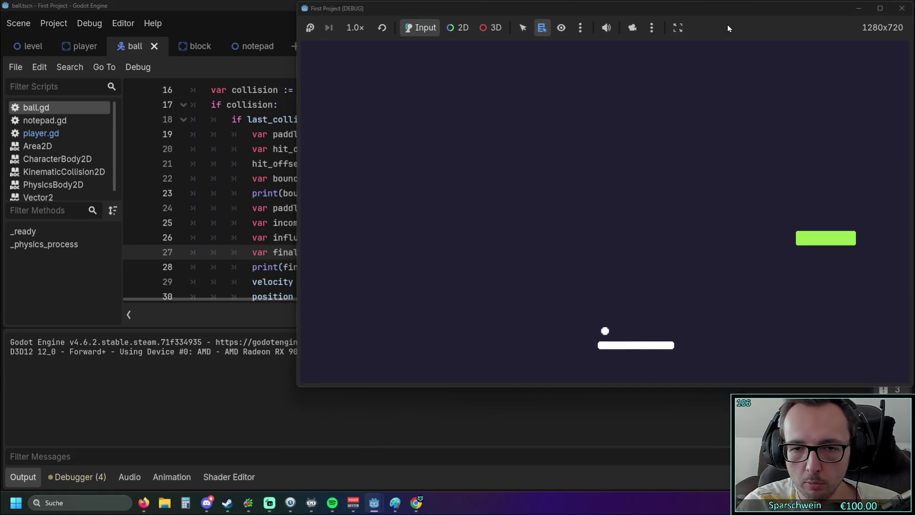
{"action": "key", "text": "Left"}
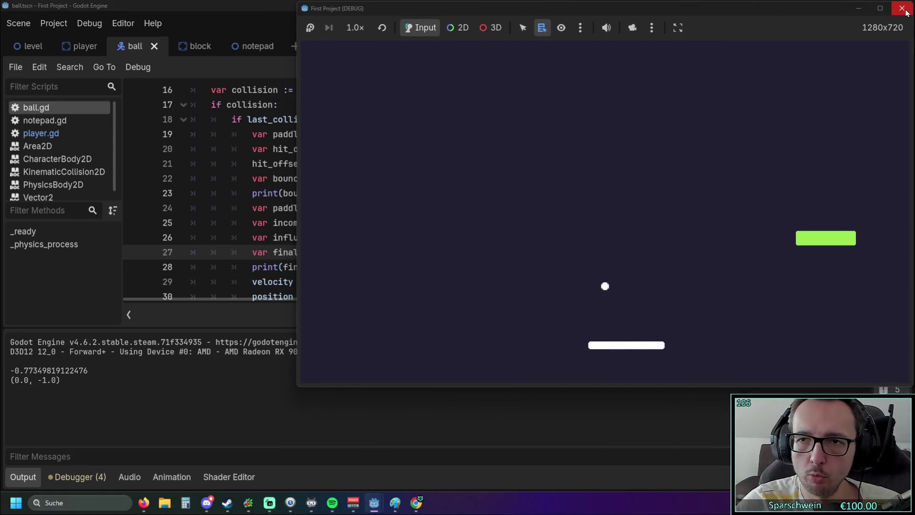
{"action": "left_click", "coordinate": [903, 9]}
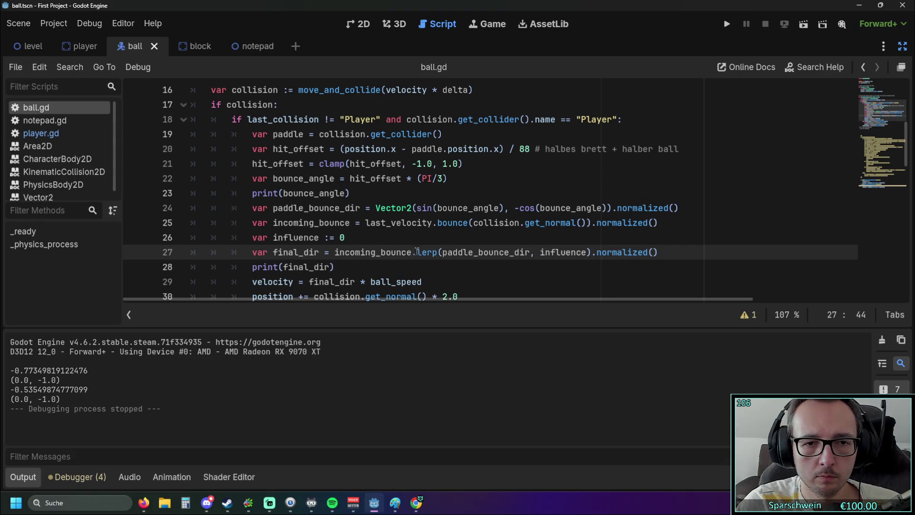
{"action": "double_click", "coordinate": [343, 237]}
Step: Start retyping the selected influence value on line 26 as 0.5
{"action": "type", "text": "0,"}
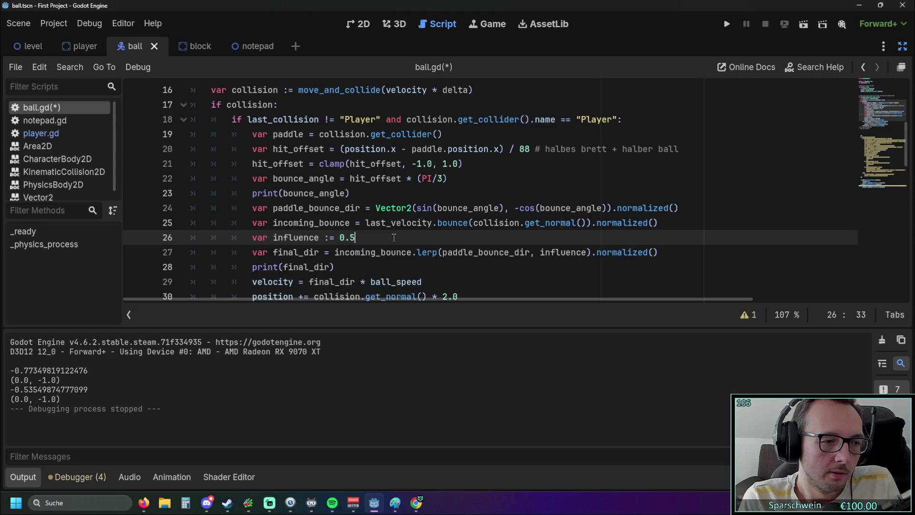
Step: Set the x value of the ball's starting direction to 1 and run the game
{"action": "scroll", "coordinate": [391, 237], "scroll_direction": "up", "scroll_amount": 4}
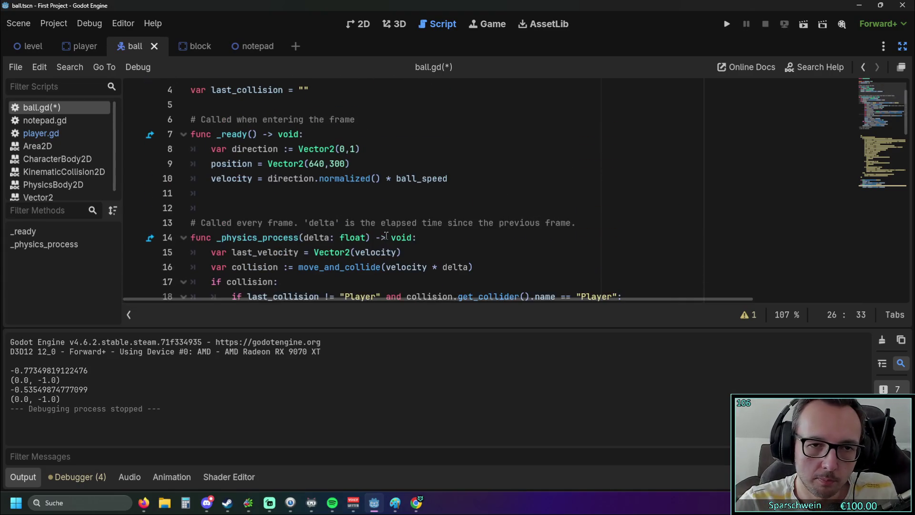
{"action": "scroll", "coordinate": [381, 233], "scroll_direction": "up", "scroll_amount": 1}
{"action": "double_click", "coordinate": [342, 194]}
{"action": "type", "text": "1"}
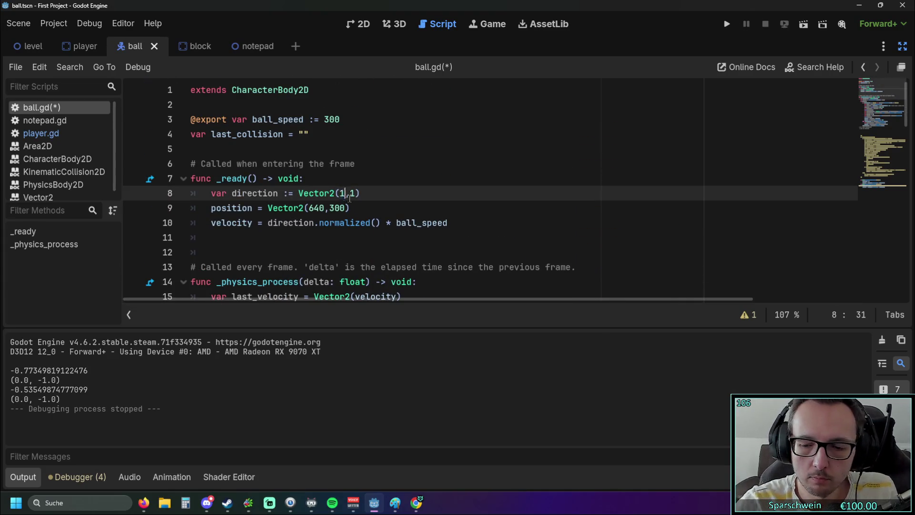
{"action": "left_click", "coordinate": [727, 24]}
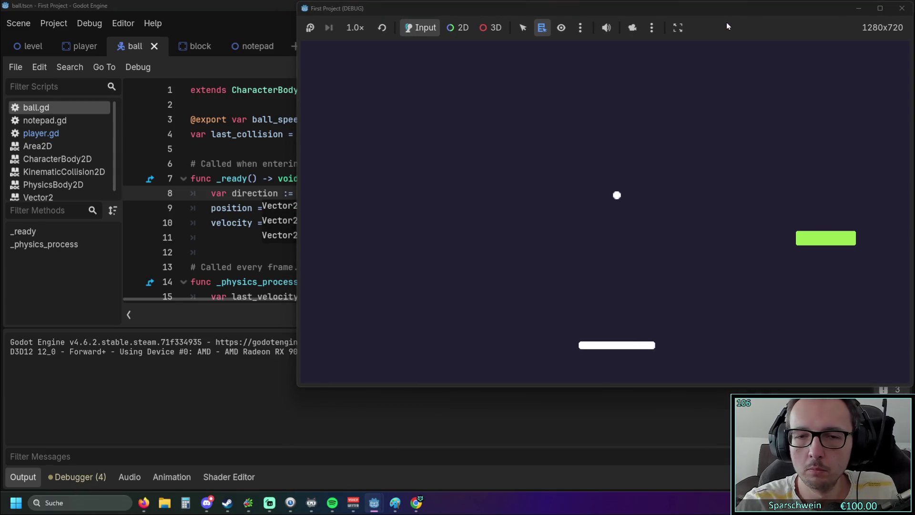
Step: Steer the paddle under the ball through many bounces at influence 0.5, then stop the game
{"action": "key", "text": "Right"}
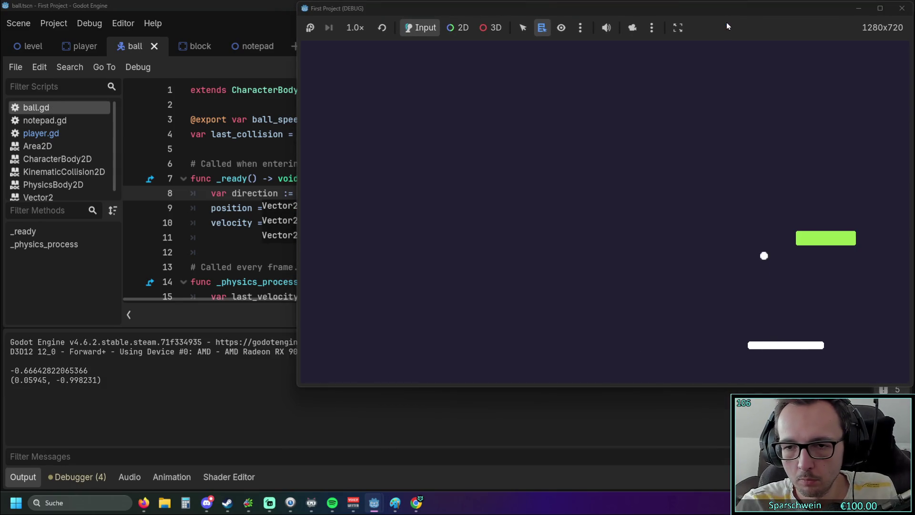
{"action": "key", "text": "Right"}
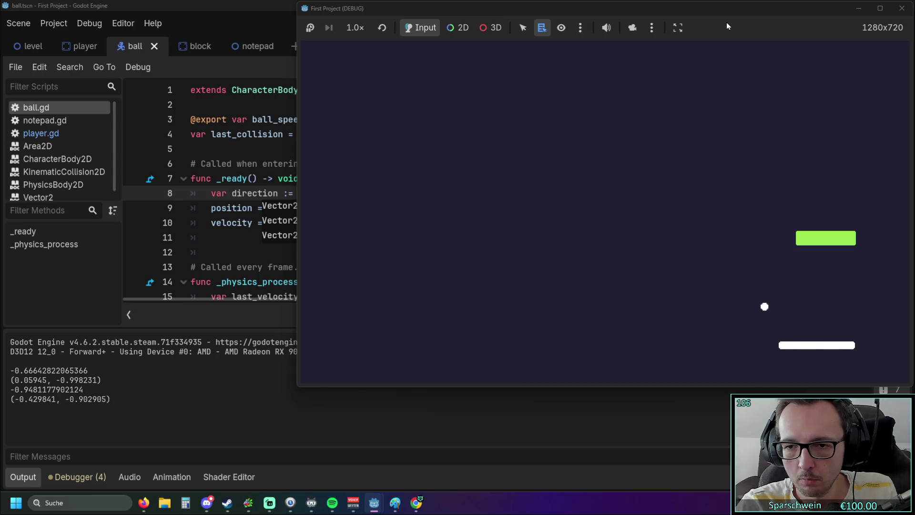
{"action": "key", "text": "Left"}
{"action": "key", "text": "Left"}
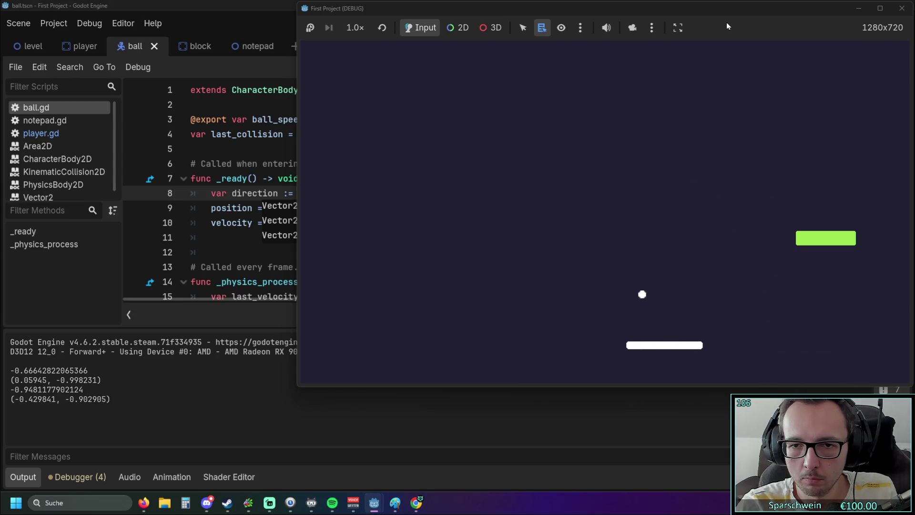
{"action": "key", "text": "Left"}
{"action": "key", "text": "Left"}
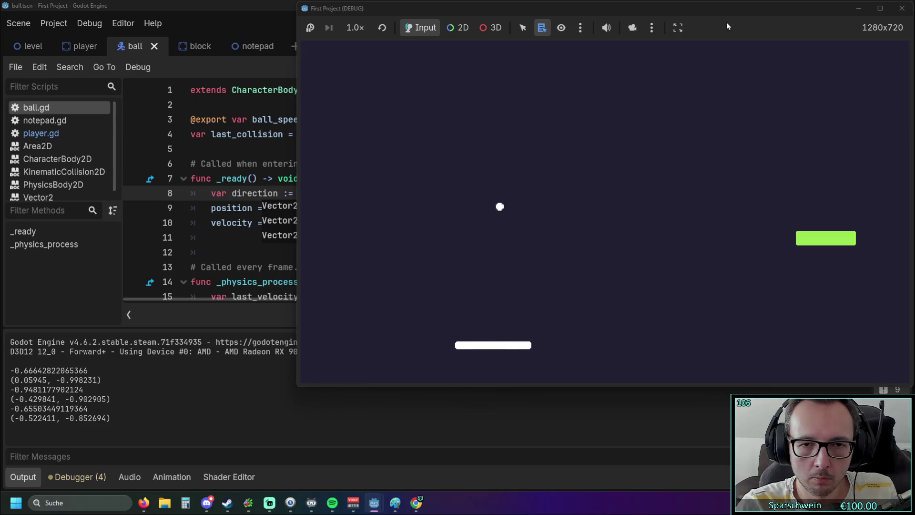
{"action": "key", "text": "Right"}
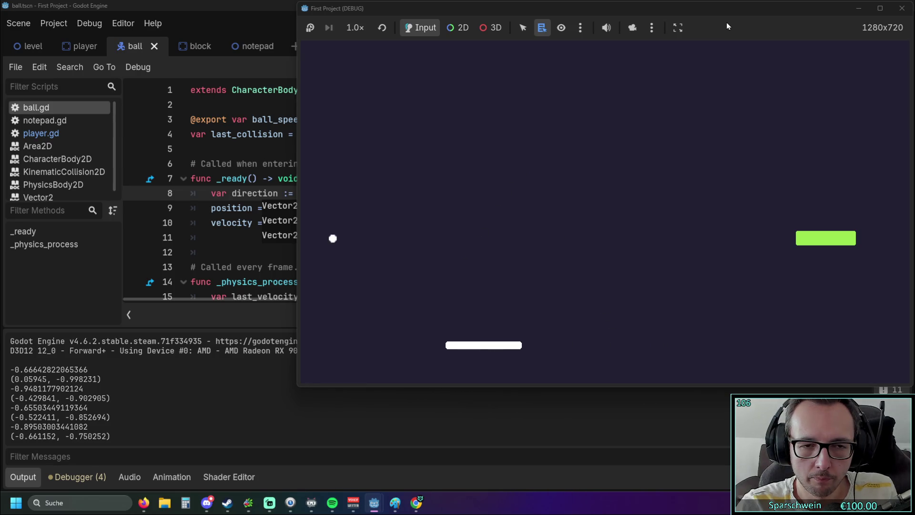
{"action": "key", "text": "Right"}
{"action": "key", "text": "Left"}
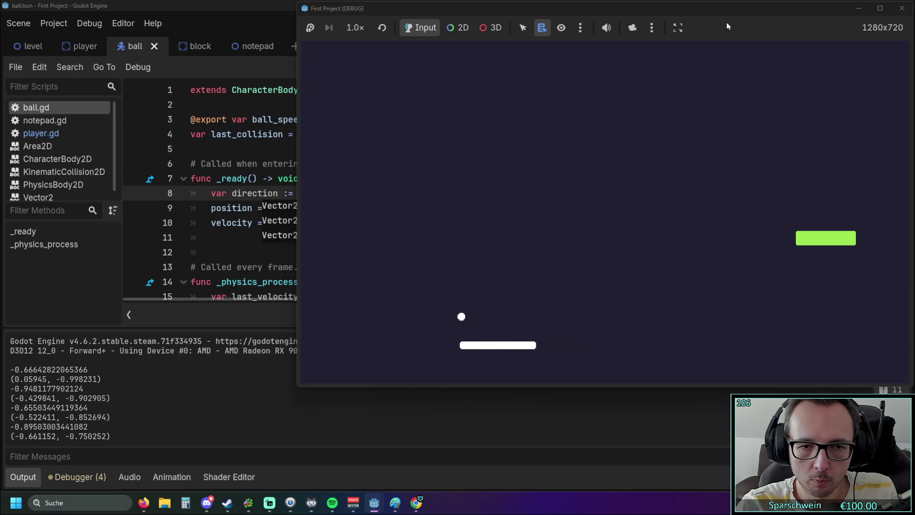
{"action": "key", "text": "Right"}
{"action": "key", "text": "Right"}
{"action": "key", "text": "Left"}
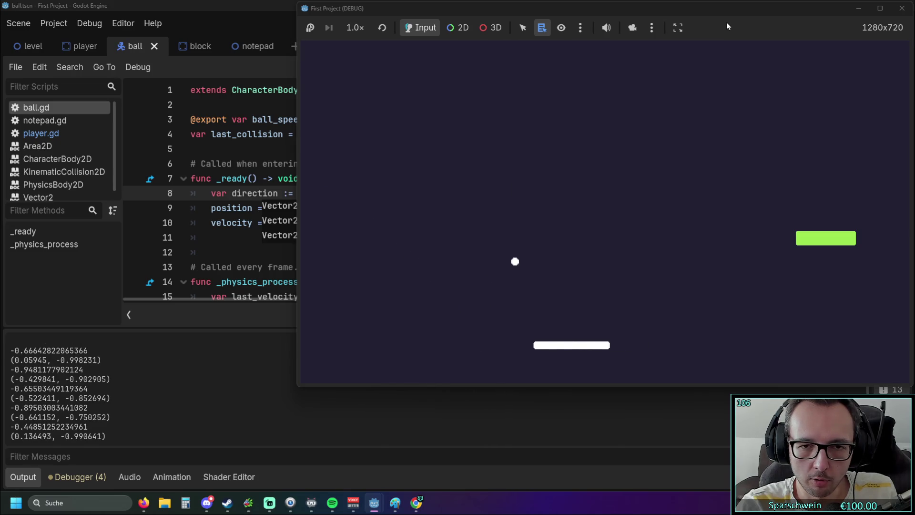
{"action": "key", "text": "Left"}
{"action": "key", "text": "Left"}
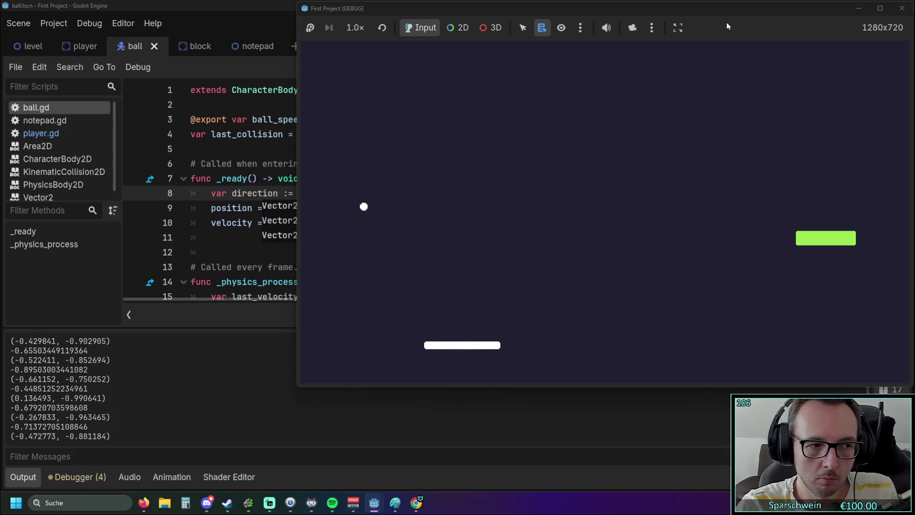
{"action": "key", "text": "Left"}
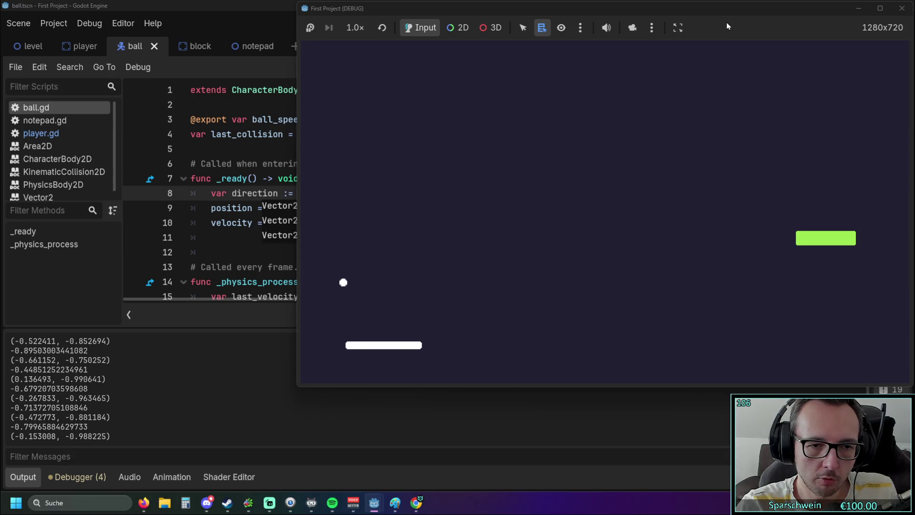
{"action": "key", "text": "Left"}
{"action": "key", "text": "Right"}
{"action": "key", "text": "Right"}
{"action": "key", "text": "Left"}
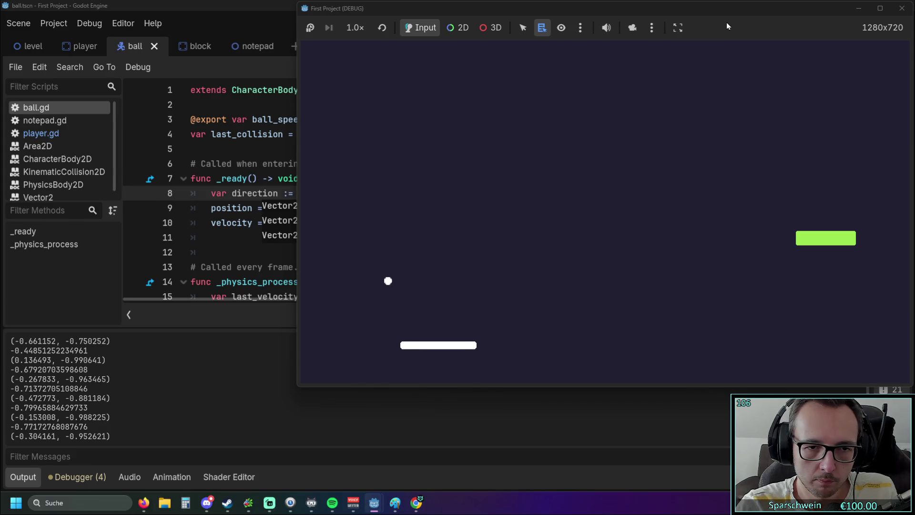
{"action": "key", "text": "Left"}
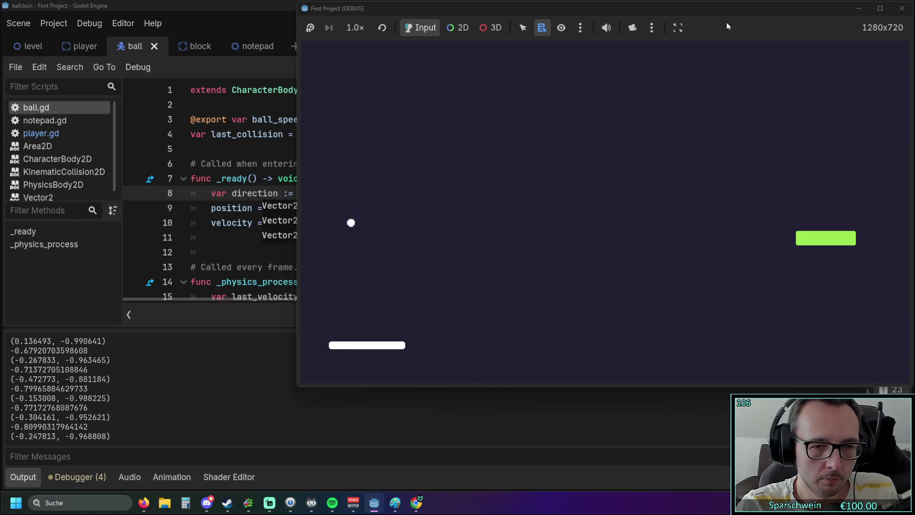
{"action": "key", "text": "Left"}
{"action": "key", "text": "Right"}
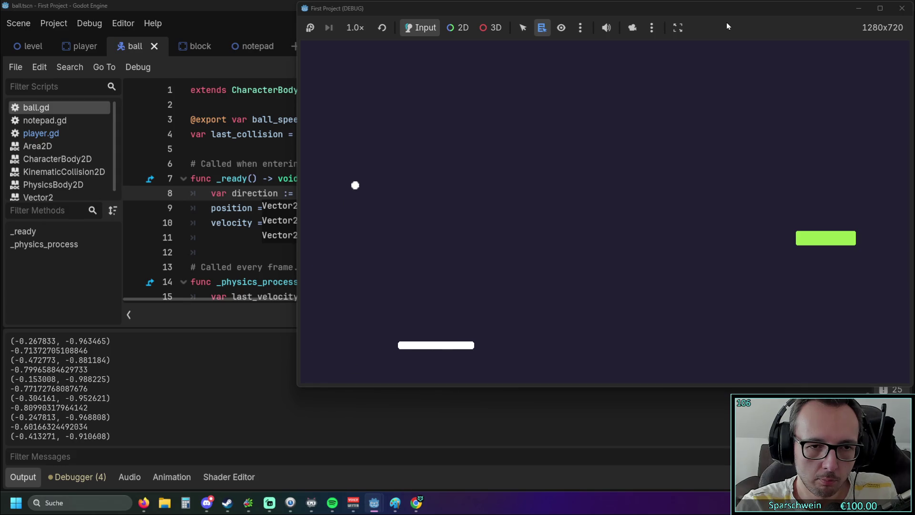
{"action": "key", "text": "Left"}
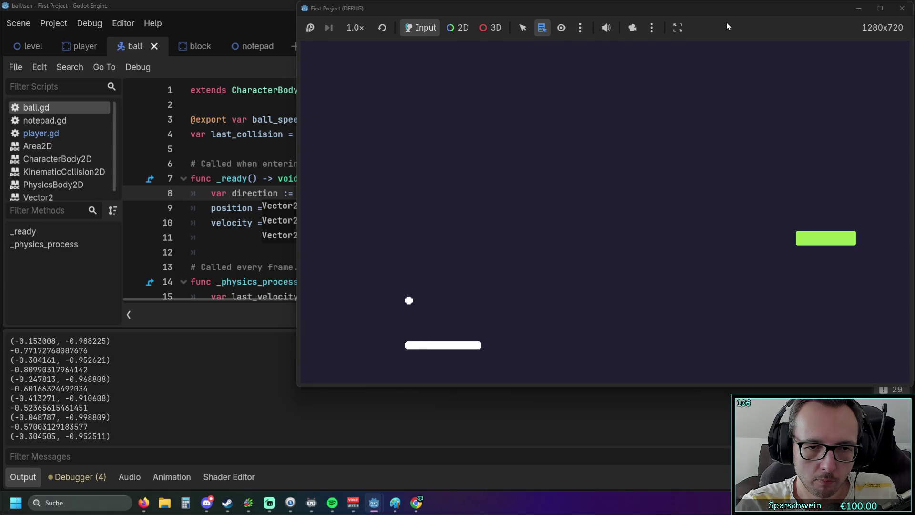
{"action": "key", "text": "Left"}
{"action": "key", "text": "Left"}
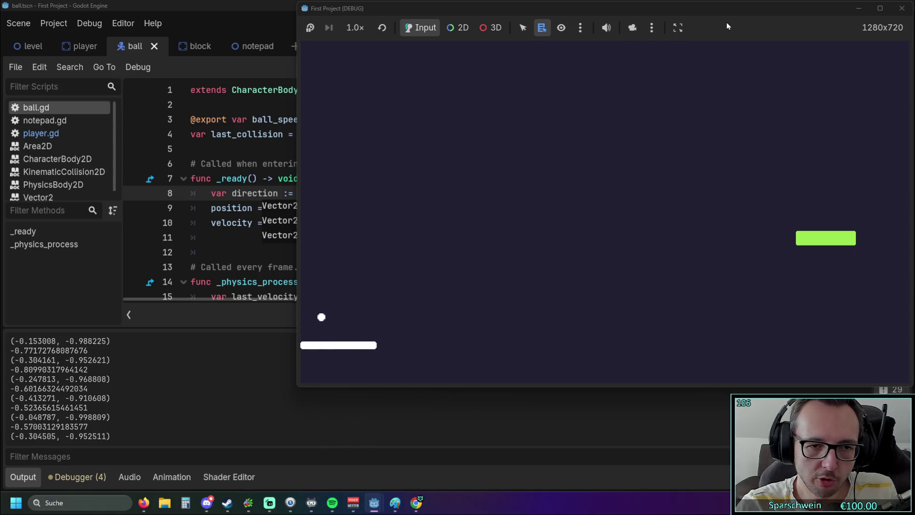
{"action": "key", "text": "Right"}
{"action": "key", "text": "Right"}
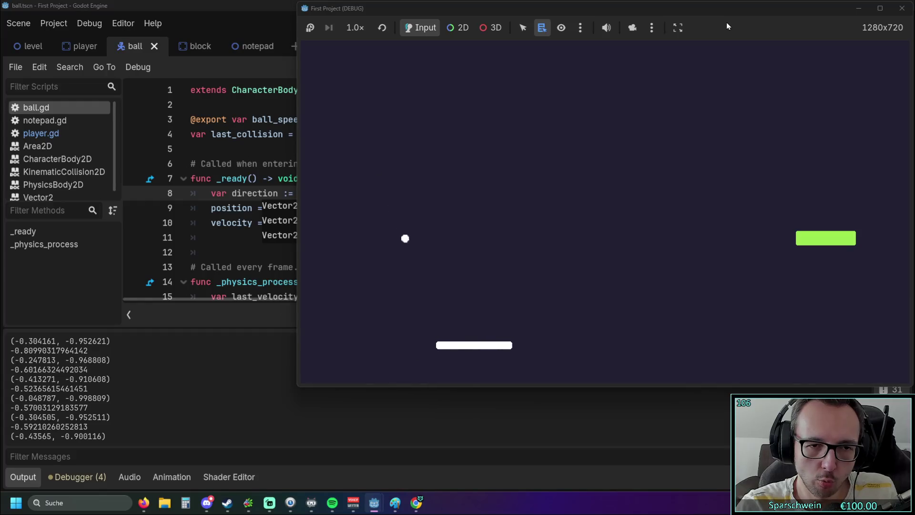
{"action": "key", "text": "Right"}
{"action": "key", "text": "Left"}
{"action": "key", "text": "Left"}
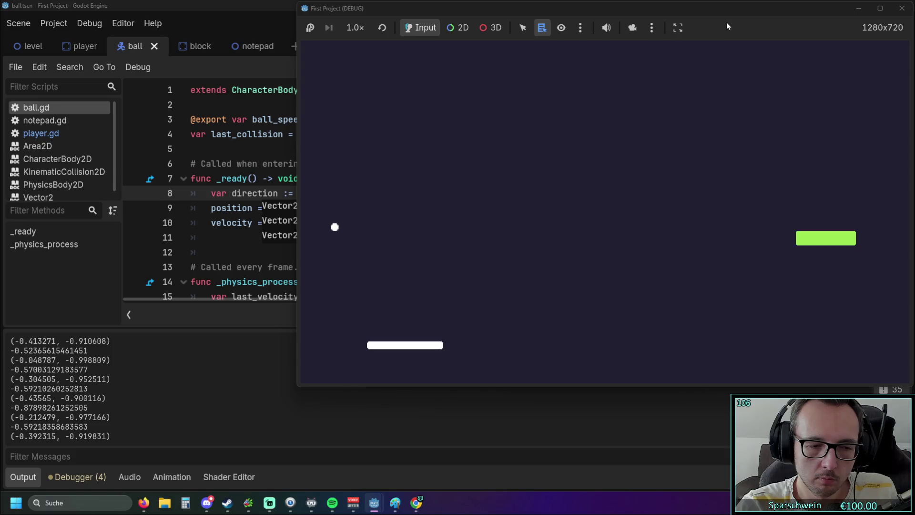
{"action": "key", "text": "Left"}
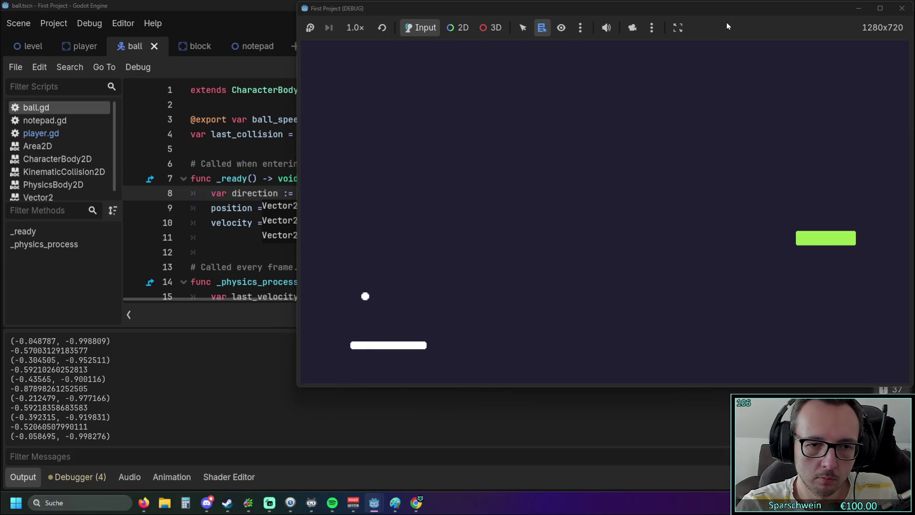
{"action": "key", "text": "Left"}
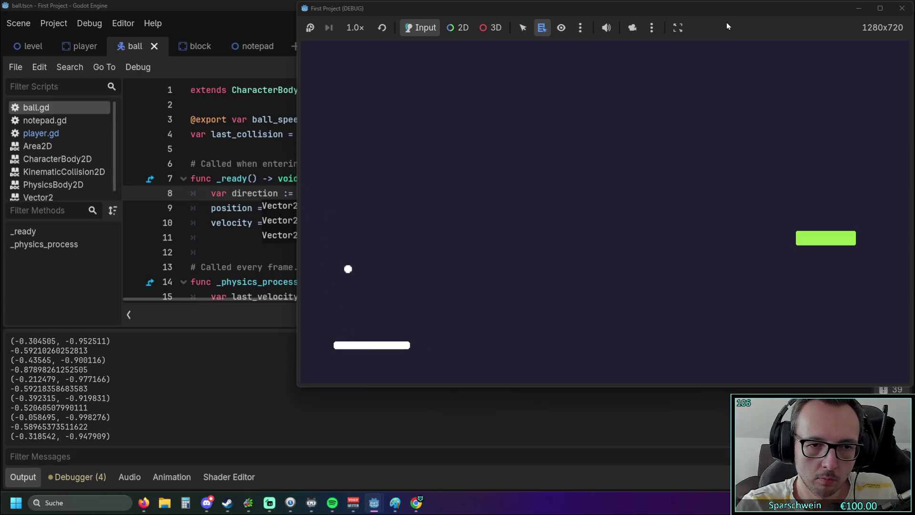
{"action": "key", "text": "Right"}
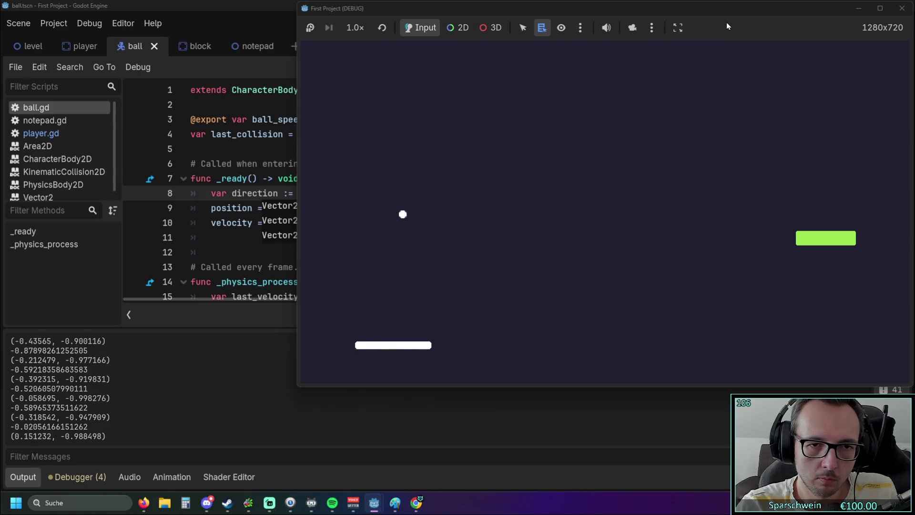
{"action": "key", "text": "Left"}
{"action": "key", "text": "Right"}
{"action": "key", "text": "Right"}
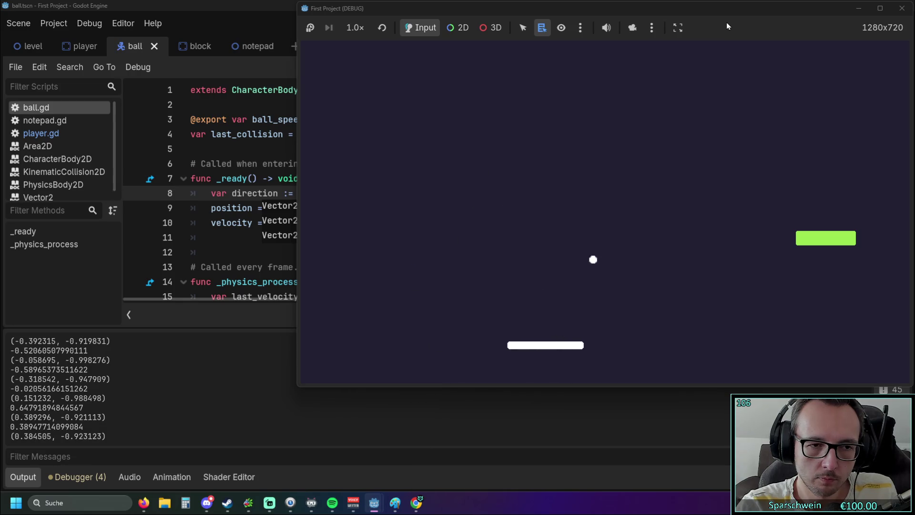
{"action": "key", "text": "Right"}
{"action": "key", "text": "Right"}
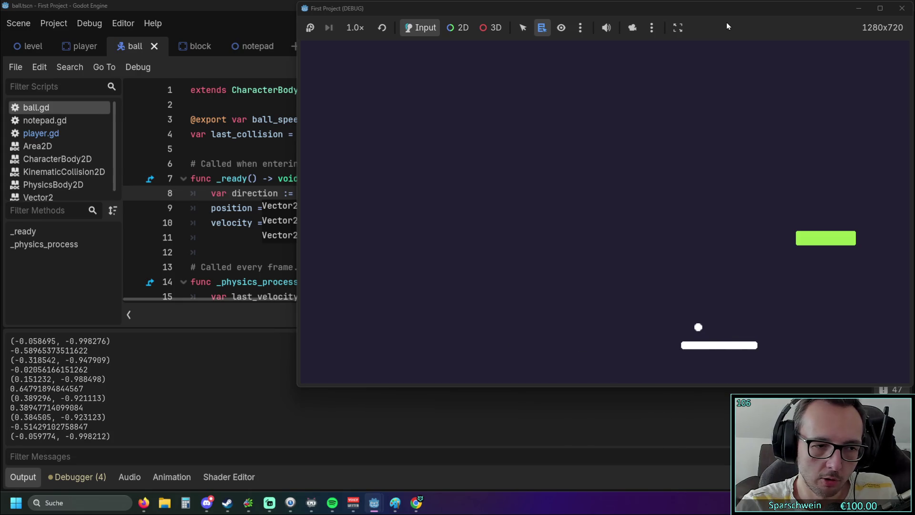
{"action": "left_click", "coordinate": [902, 8]}
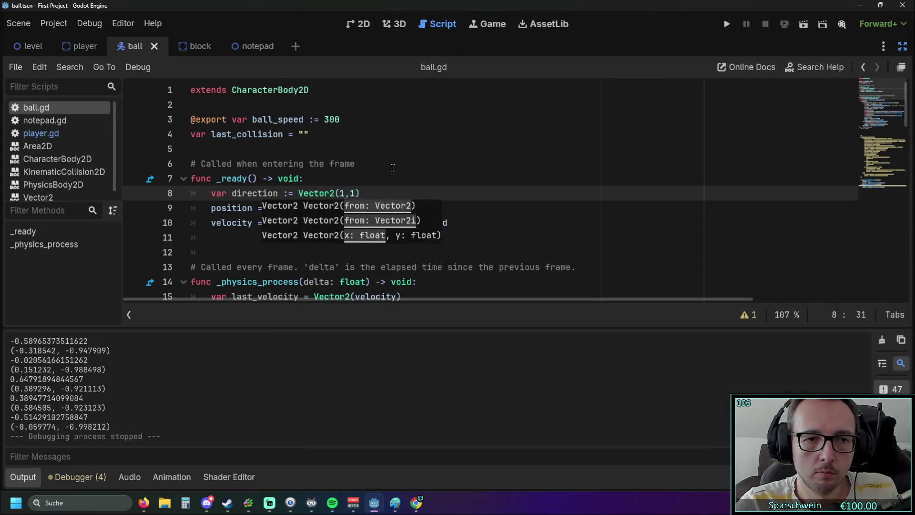
Step: Delete the print(final_dir) line from ball.gd and relaunch the game
{"action": "scroll", "coordinate": [439, 202], "scroll_direction": "down", "scroll_amount": 4}
{"action": "left_click", "coordinate": [440, 201]}
{"action": "scroll", "coordinate": [439, 201], "scroll_direction": "down", "scroll_amount": 4}
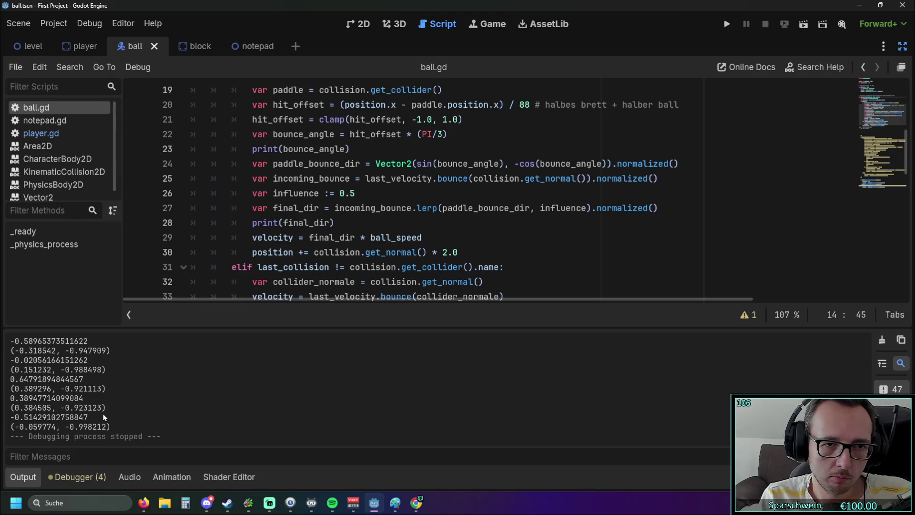
{"action": "triple_click", "coordinate": [240, 230]}
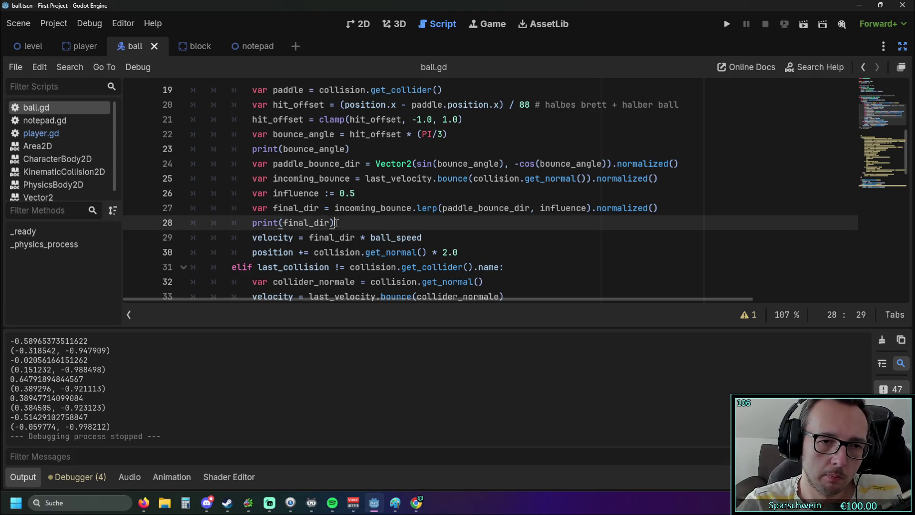
{"action": "key", "text": "BackSpace"}
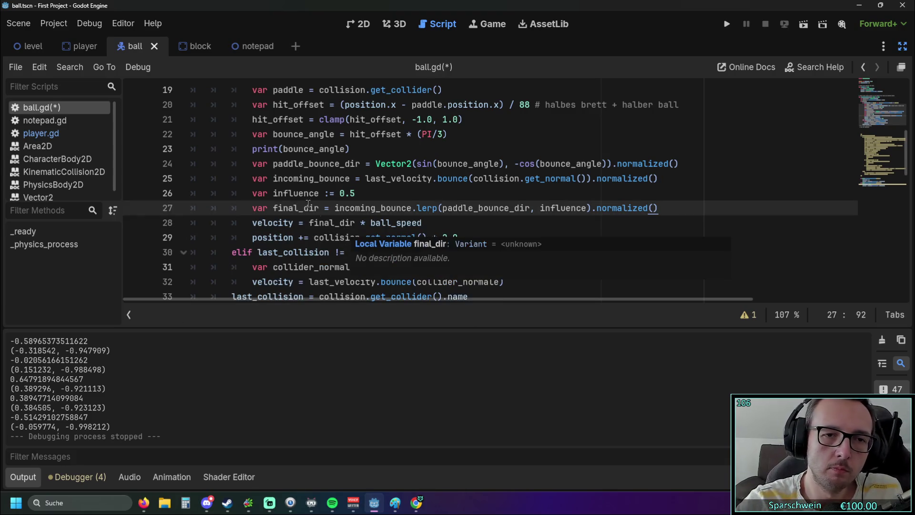
{"action": "left_click", "coordinate": [727, 23]}
{"action": "key", "text": "Right"}
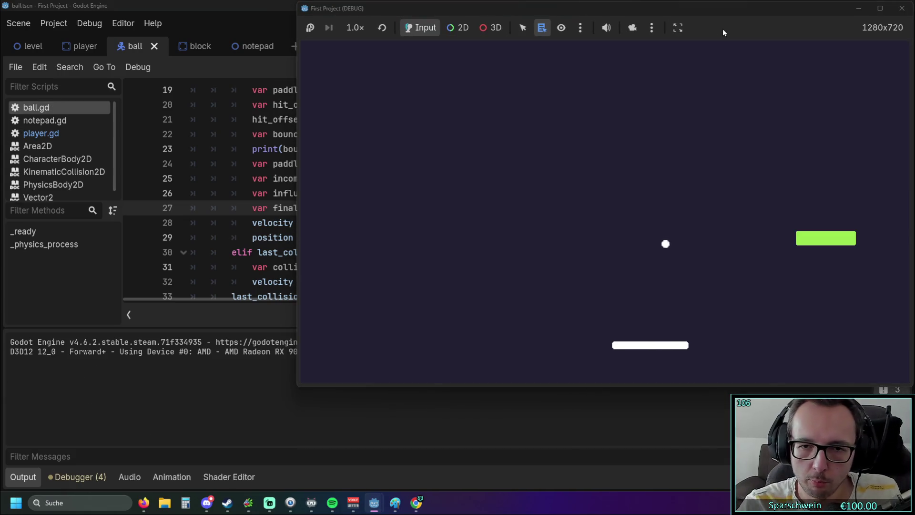
Step: Return the ball with the paddle repeatedly, logging angles up to 1.0471975511966, then bring ball.gd back
{"action": "key", "text": "Right"}
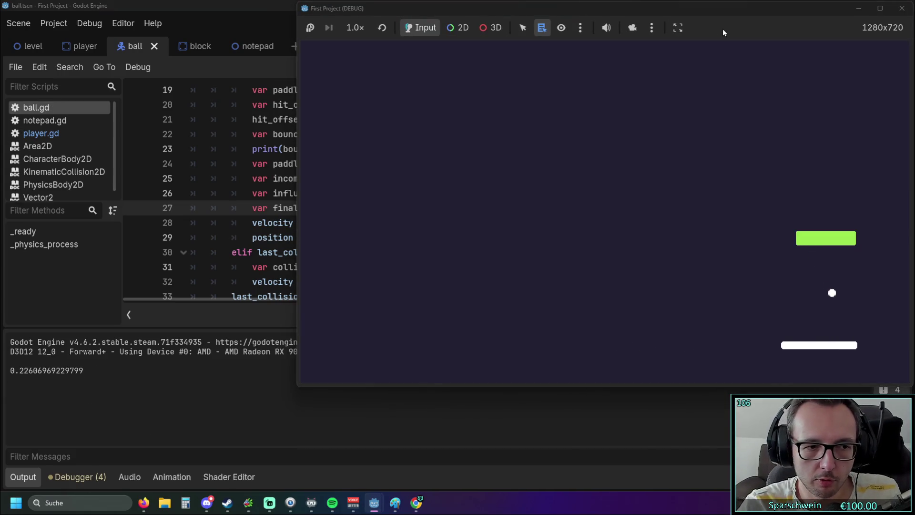
{"action": "key", "text": "Right"}
{"action": "key", "text": "Left"}
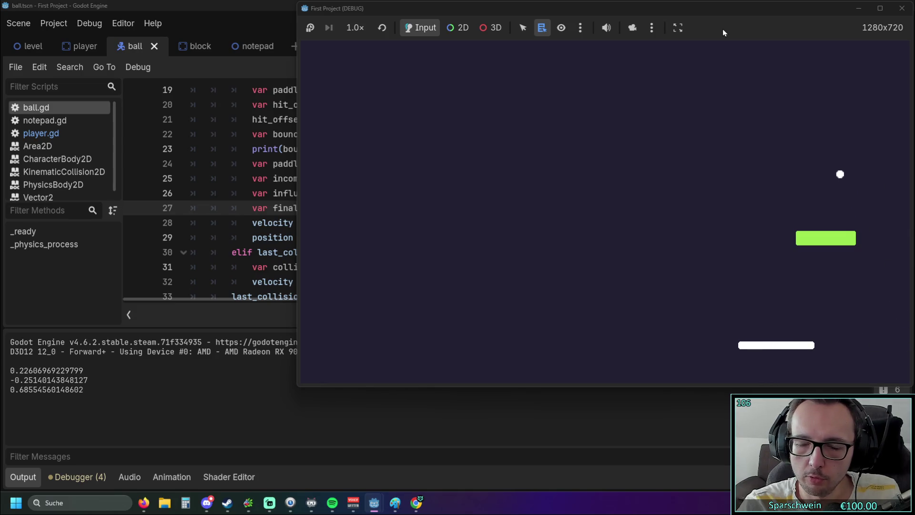
{"action": "key", "text": "Left"}
{"action": "key", "text": "Left"}
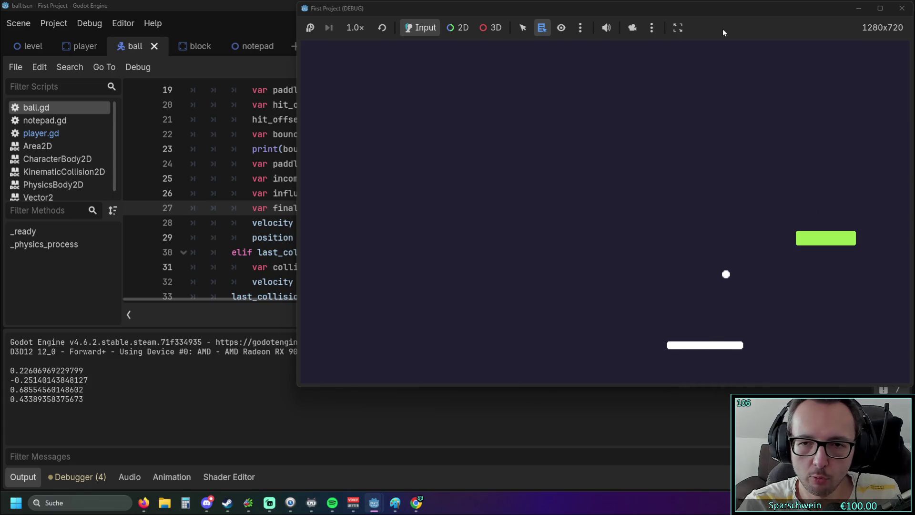
{"action": "key", "text": "Right"}
{"action": "key", "text": "Right"}
{"action": "key", "text": "Left"}
{"action": "key", "text": "Left"}
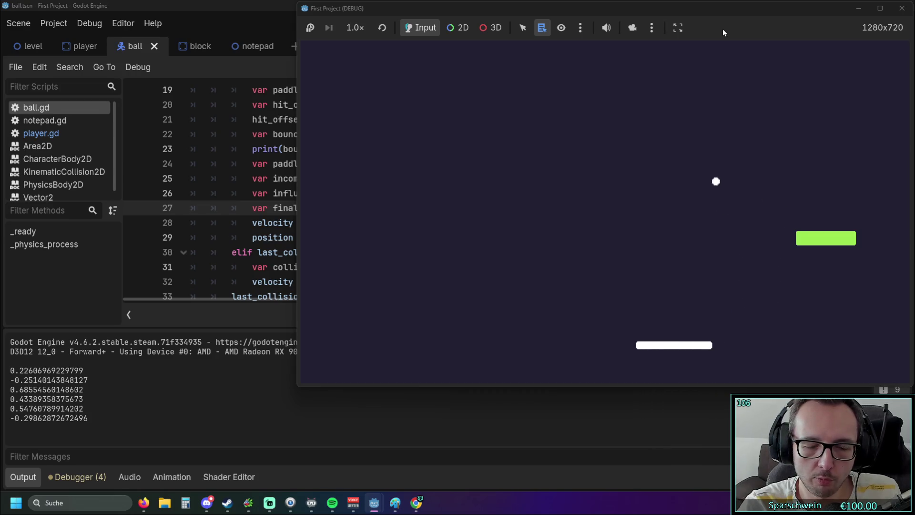
{"action": "key", "text": "Right"}
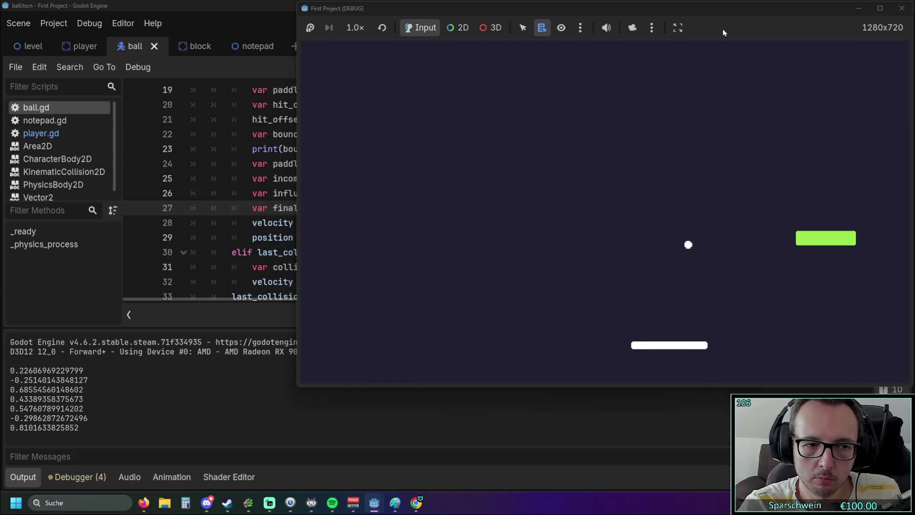
{"action": "key", "text": "Right"}
{"action": "key", "text": "Left"}
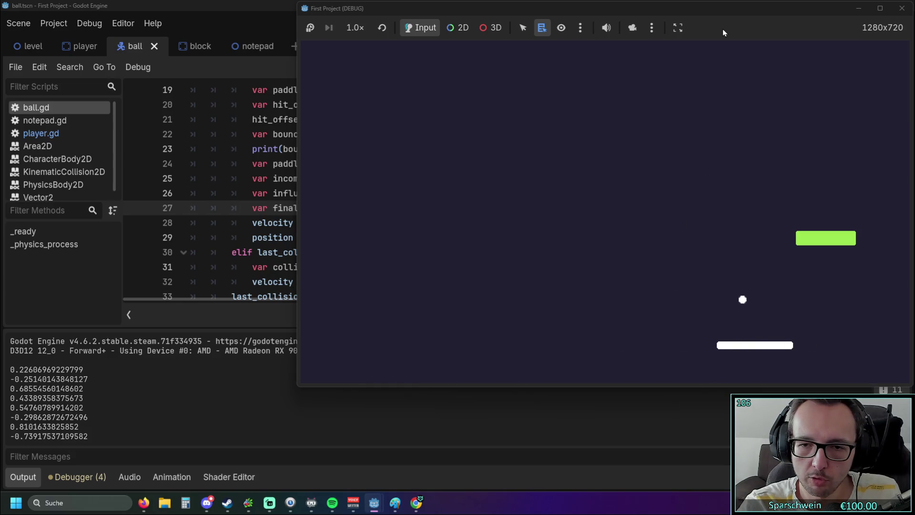
{"action": "key", "text": "Left"}
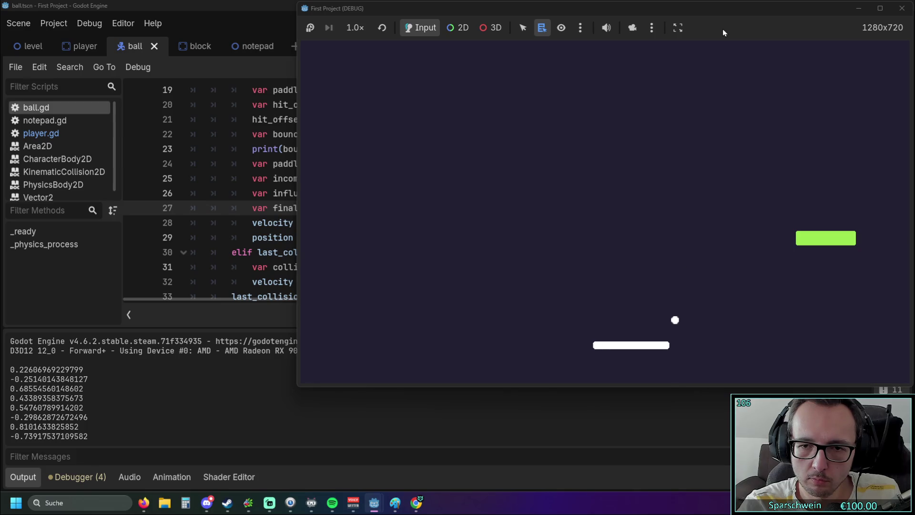
{"action": "key", "text": "Right"}
{"action": "key", "text": "Right"}
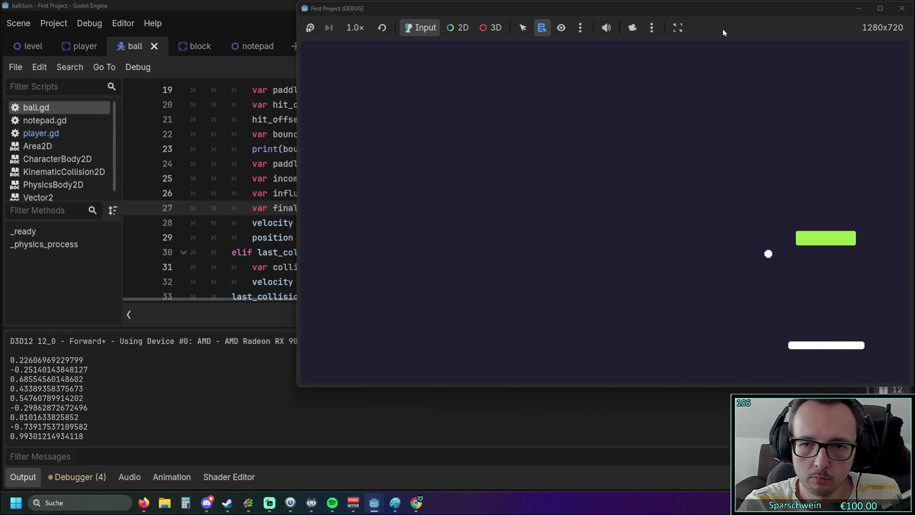
{"action": "key", "text": "Left"}
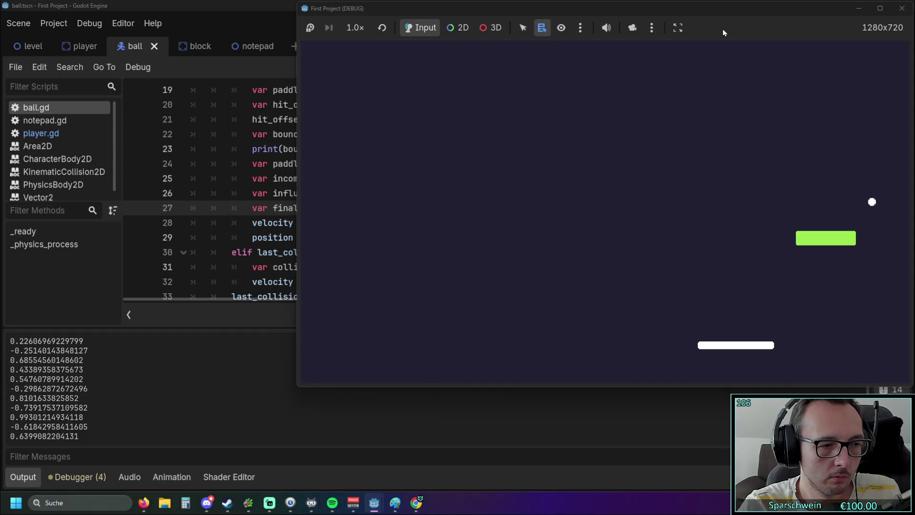
{"action": "key", "text": "Right"}
{"action": "key", "text": "Right"}
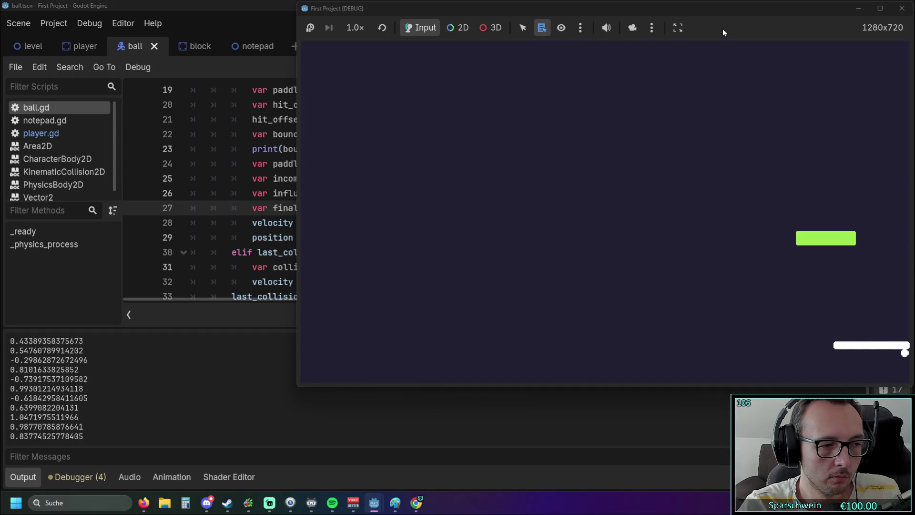
{"action": "key", "text": "Left"}
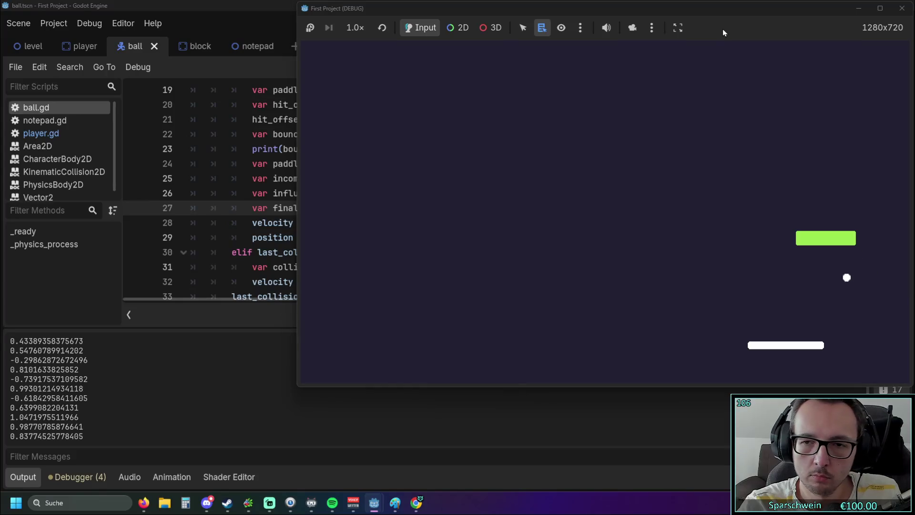
{"action": "key", "text": "Right"}
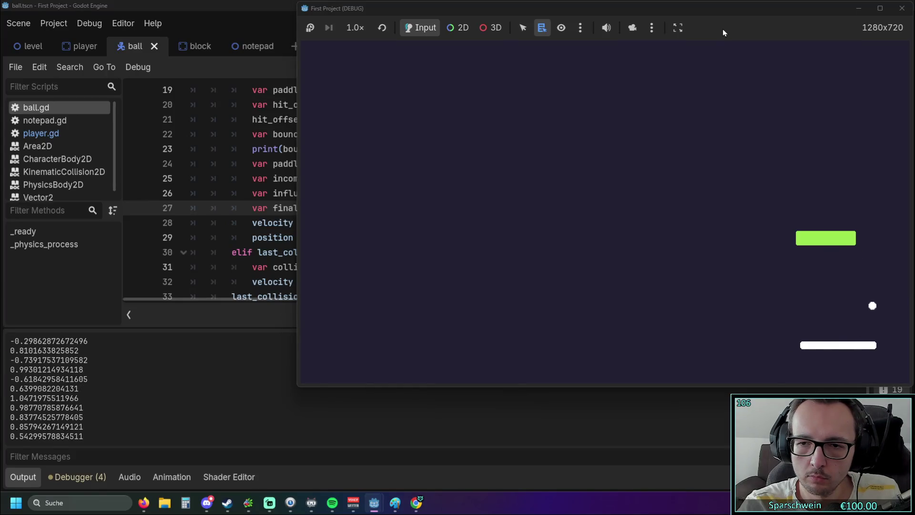
{"action": "key", "text": "Right"}
{"action": "key", "text": "Left"}
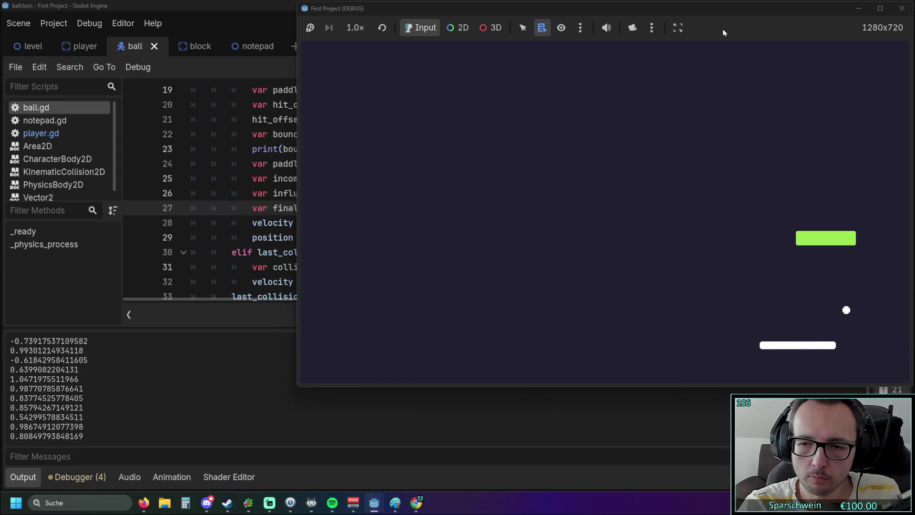
{"action": "key", "text": "Right"}
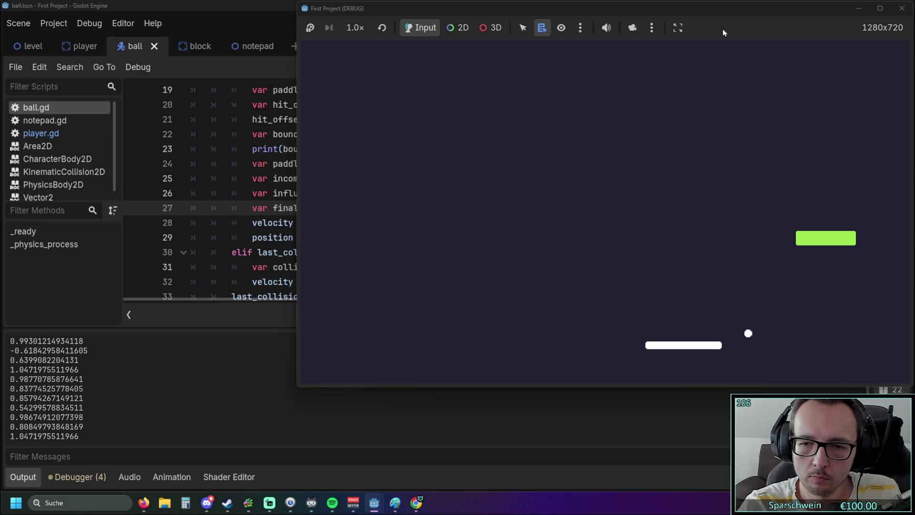
{"action": "key", "text": "Left"}
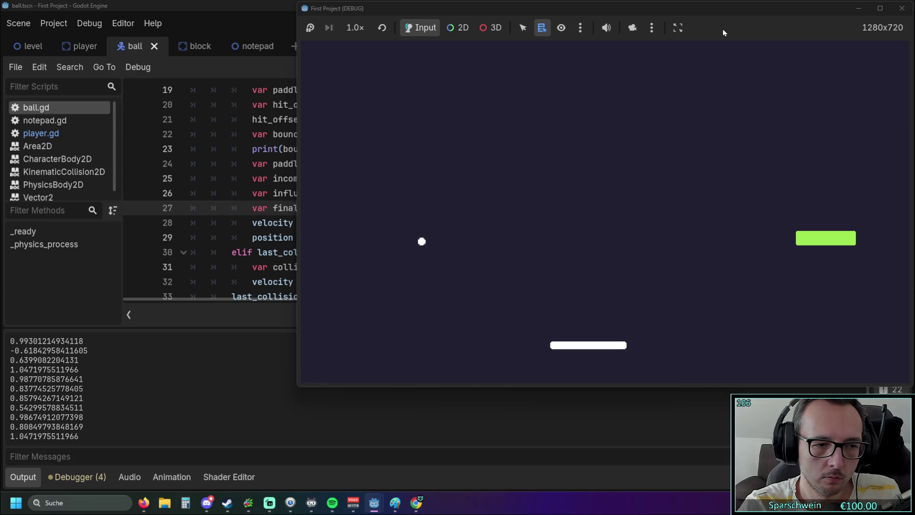
{"action": "left_click", "coordinate": [76, 282]}
{"action": "scroll", "coordinate": [381, 200], "scroll_direction": "up", "scroll_amount": 2}
{"action": "left_click", "coordinate": [529, 150]}
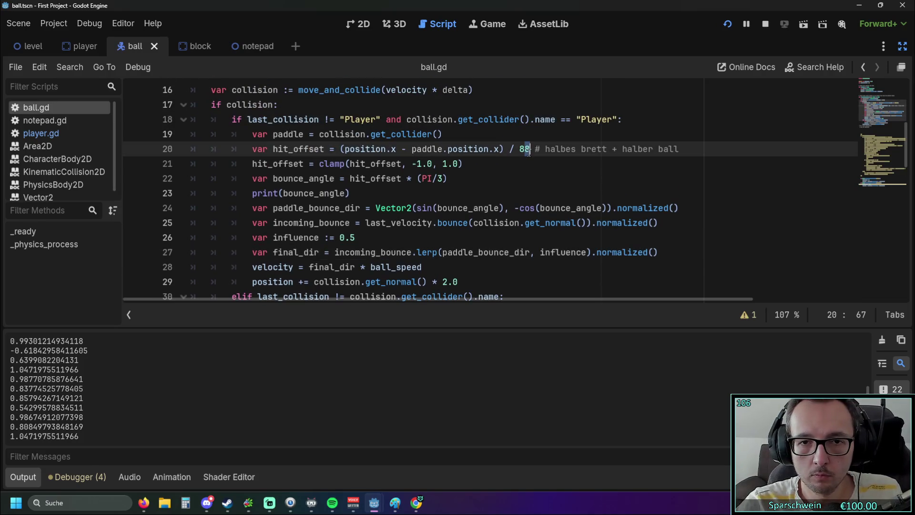
{"action": "left_click", "coordinate": [524, 180]}
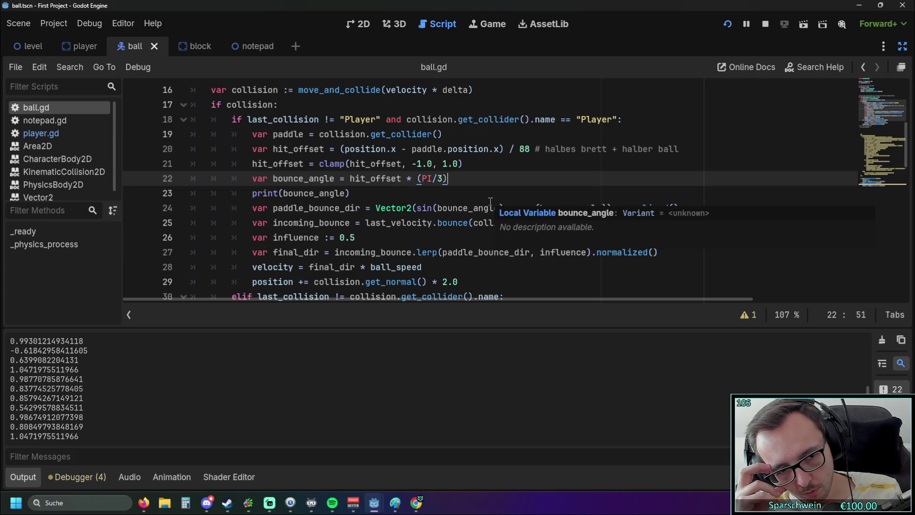
{"action": "left_click", "coordinate": [728, 24]}
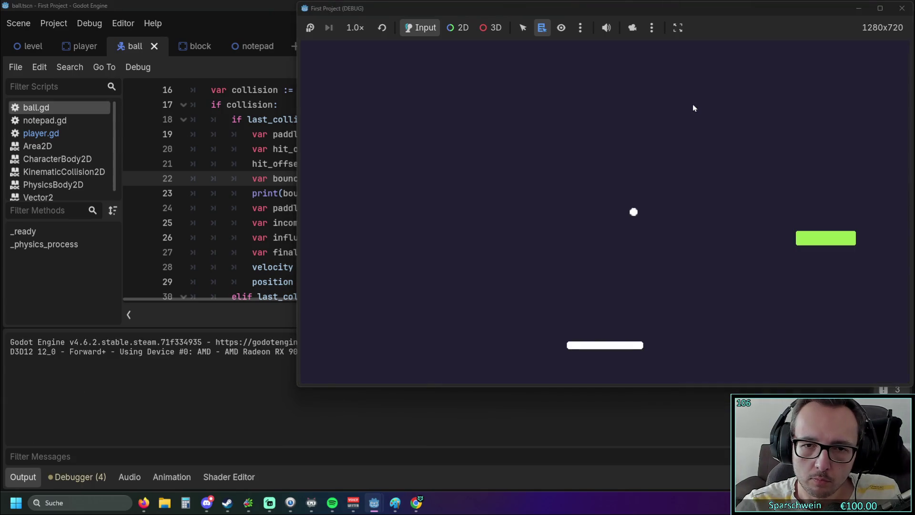
Step: Stop the run, change Vector2(1,1) on line 8 to Vector2(0,1), and relaunch the game
{"action": "left_click", "coordinate": [903, 8]}
{"action": "scroll", "coordinate": [443, 174], "scroll_direction": "up", "scroll_amount": 5}
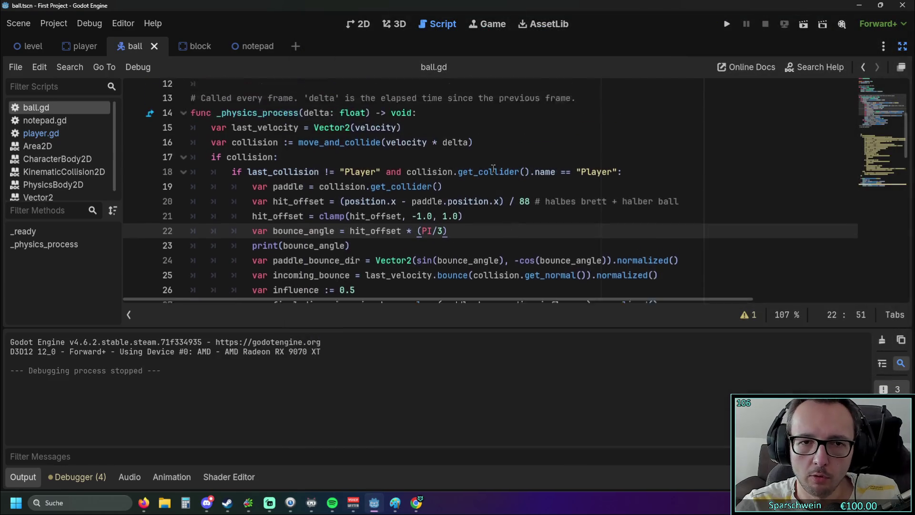
{"action": "left_click_drag", "start_coordinate": [337, 192], "coordinate": [348, 193]}
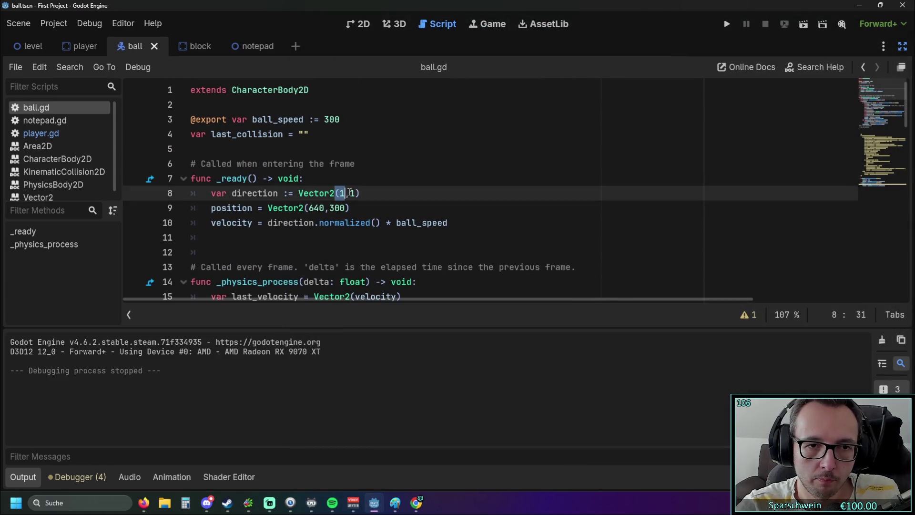
{"action": "double_click", "coordinate": [343, 192]}
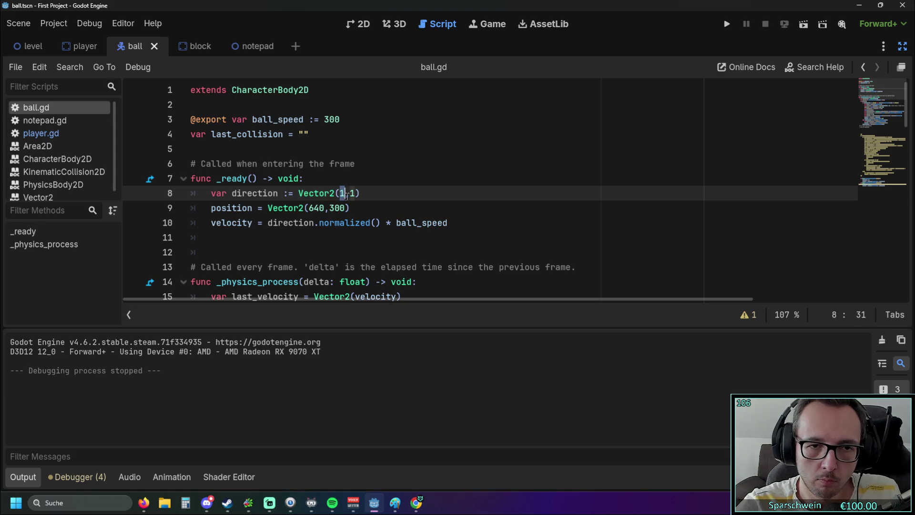
{"action": "type", "text": "0"}
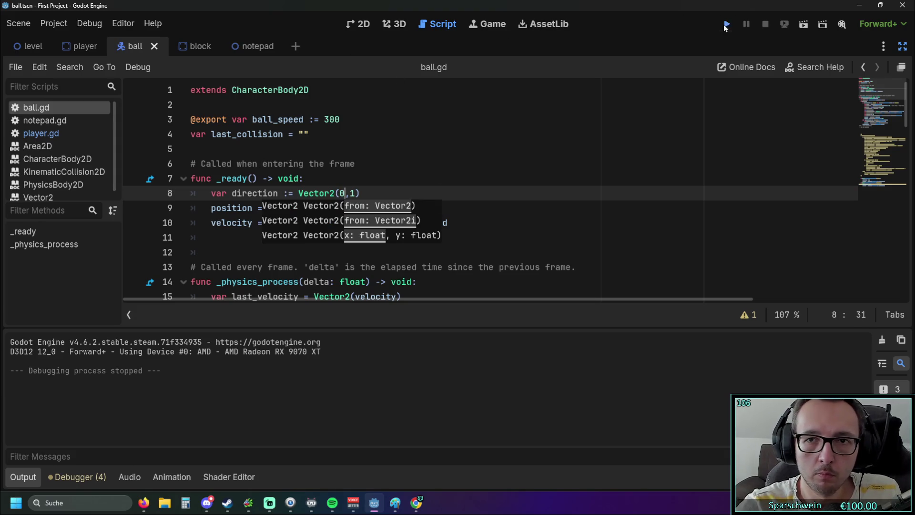
{"action": "left_click", "coordinate": [726, 25]}
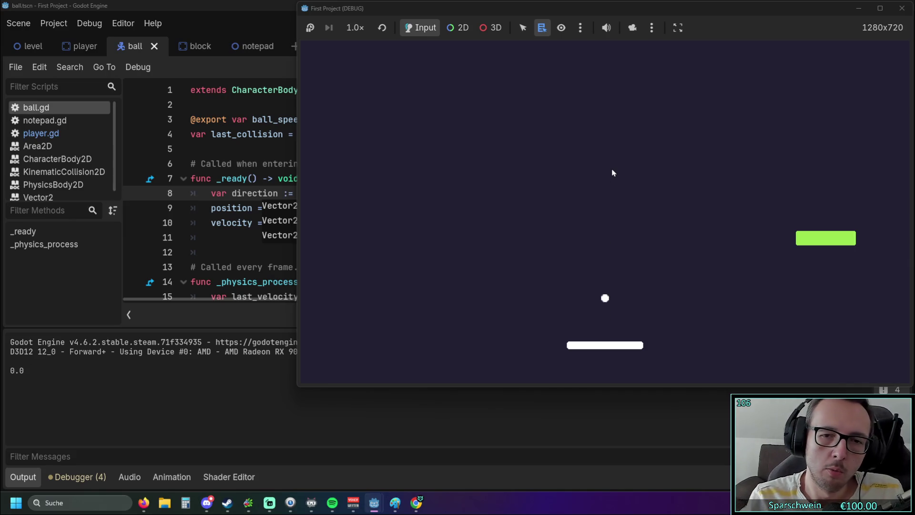
Step: Steer the paddle under the ball repeatedly so bounce angles like -1.0471975511966 print in the Output panel
{"action": "key", "text": "Left"}
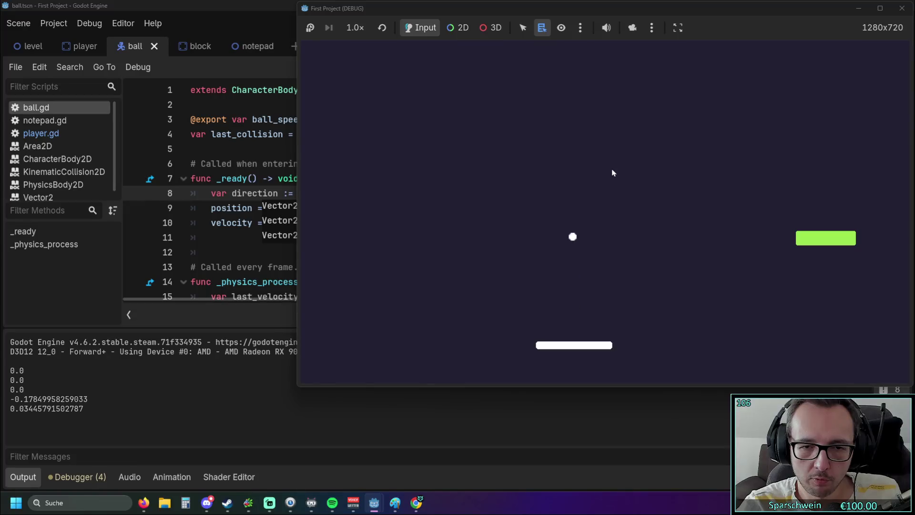
{"action": "key", "text": "Left"}
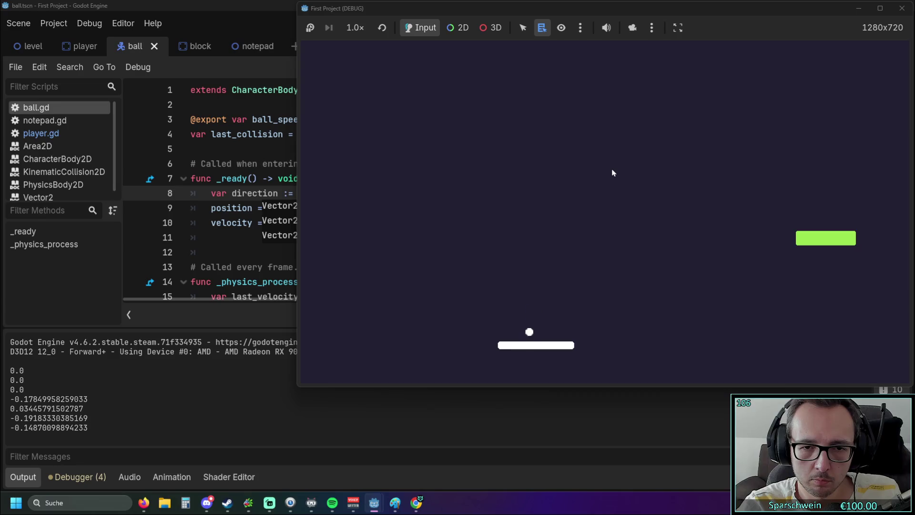
{"action": "key", "text": "Left"}
{"action": "key", "text": "Left"}
{"action": "key", "text": "Left"}
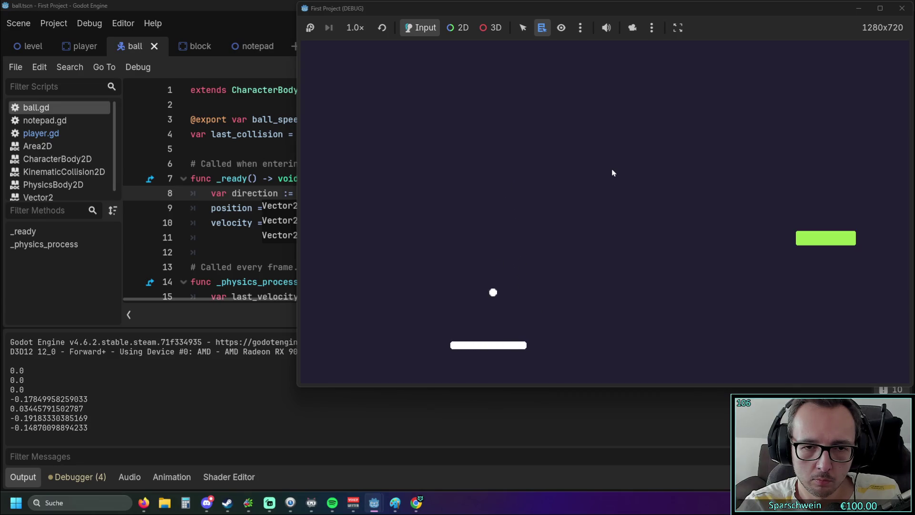
{"action": "key", "text": "Left"}
{"action": "key", "text": "Left"}
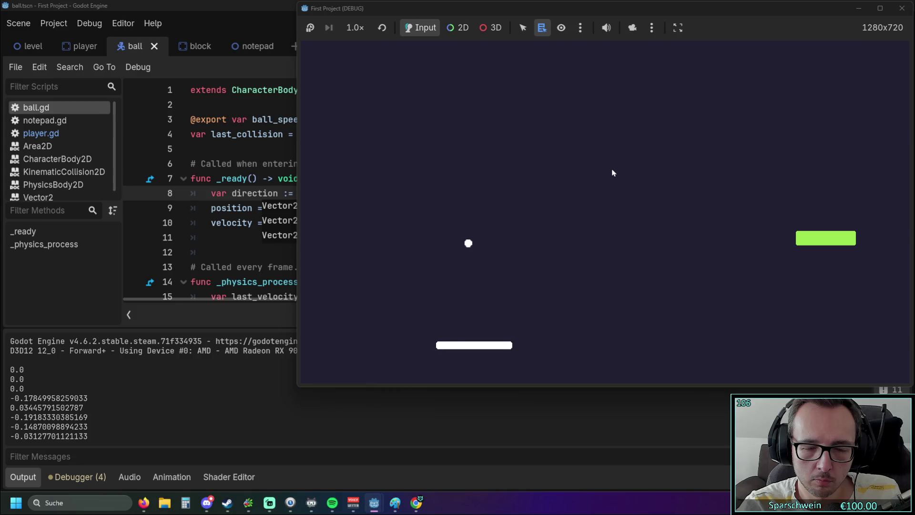
{"action": "key", "text": "Right"}
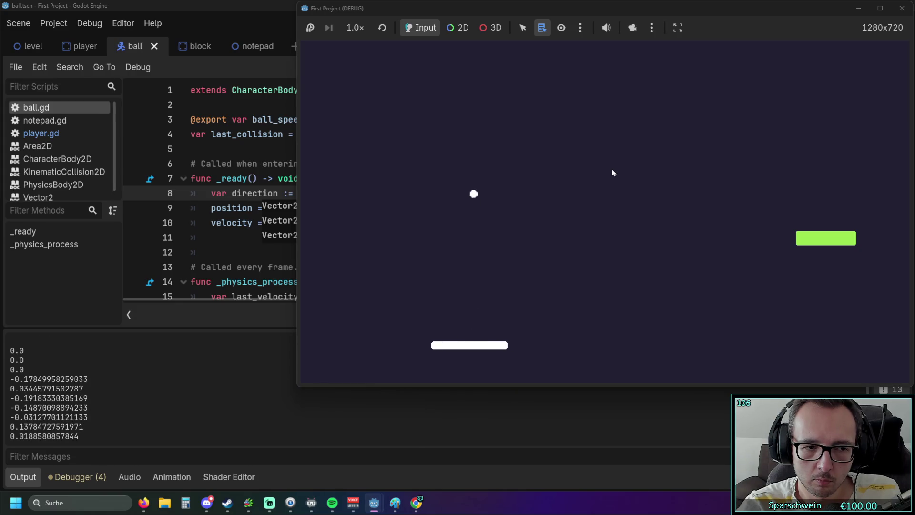
{"action": "key", "text": "Right"}
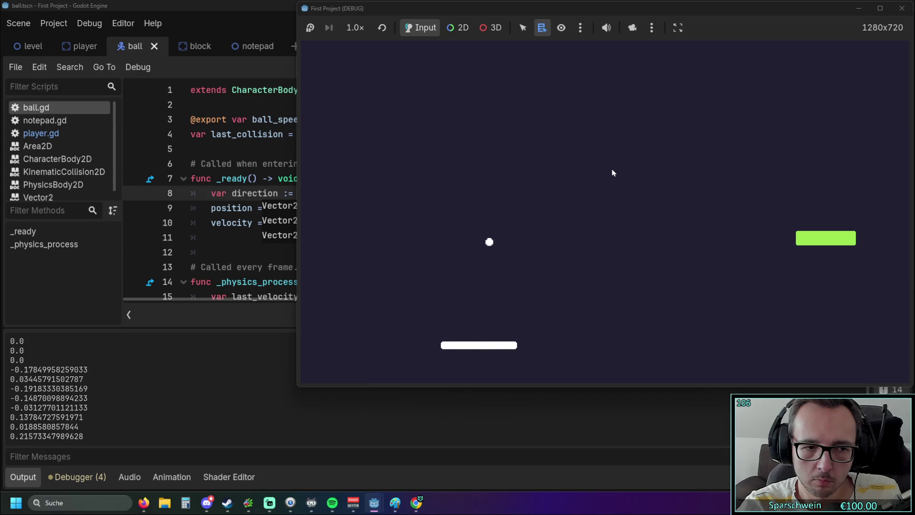
{"action": "key", "text": "Right"}
{"action": "key", "text": "Right"}
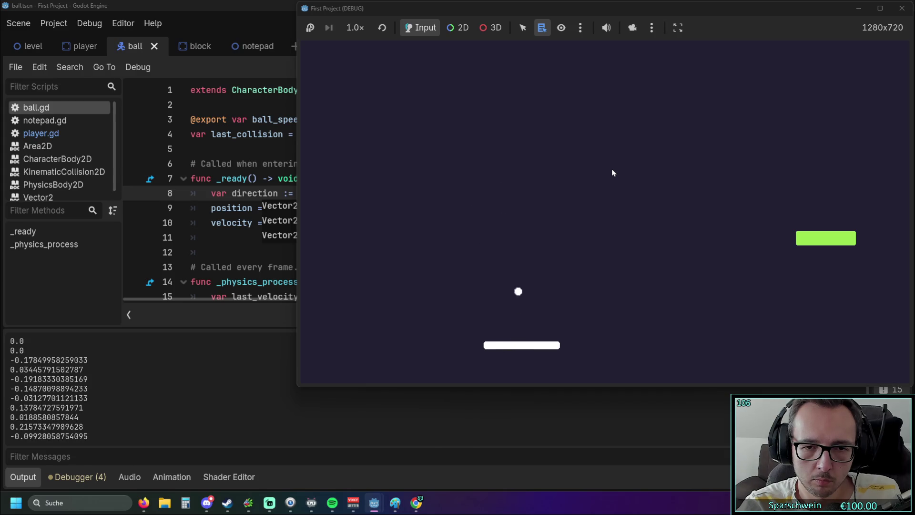
{"action": "key", "text": "Left"}
{"action": "key", "text": "Right"}
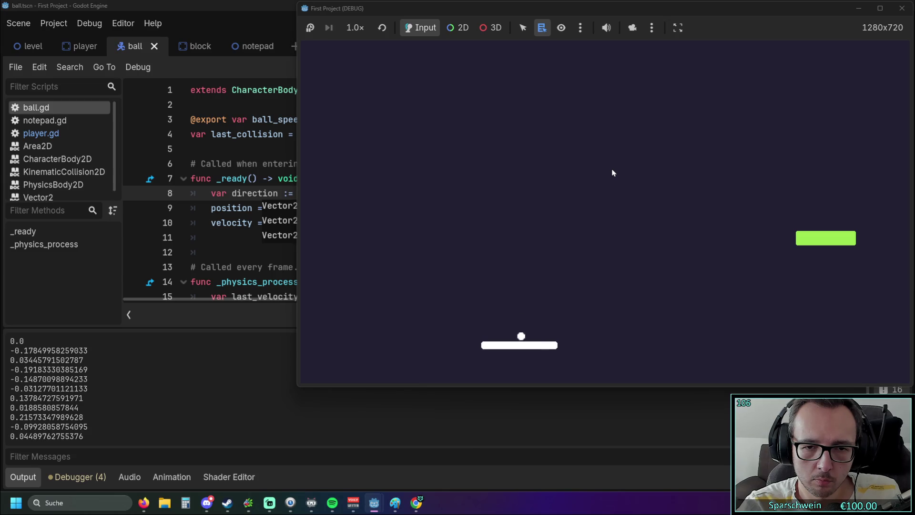
{"action": "key", "text": "Right"}
{"action": "key", "text": "Right"}
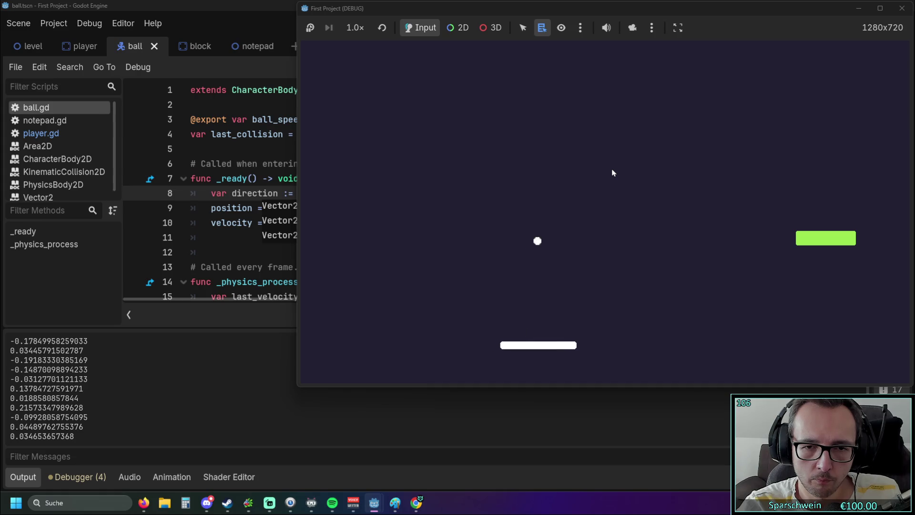
{"action": "key", "text": "Right"}
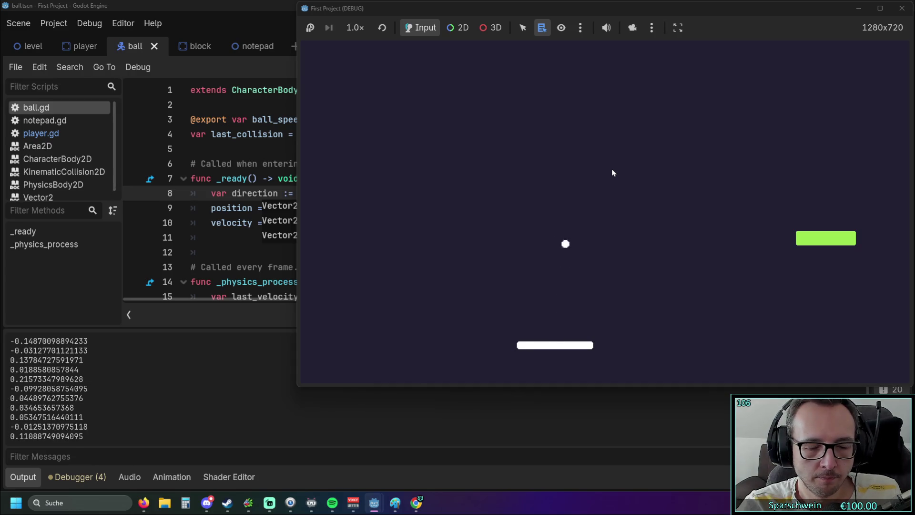
{"action": "key", "text": "Right"}
{"action": "key", "text": "Right"}
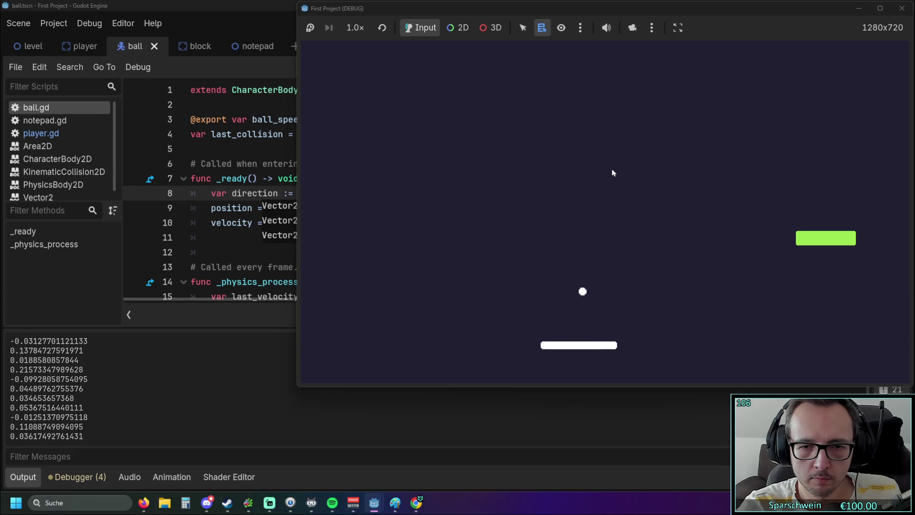
{"action": "key", "text": "Right"}
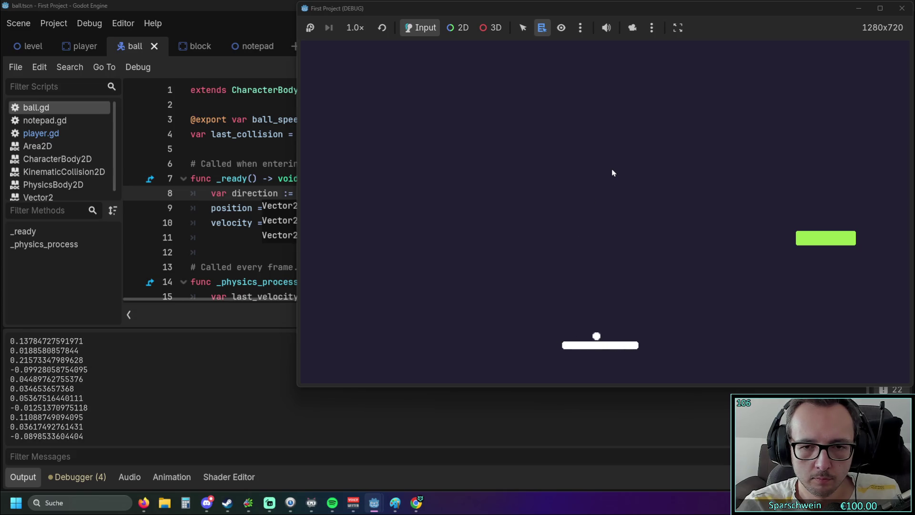
{"action": "key", "text": "Right"}
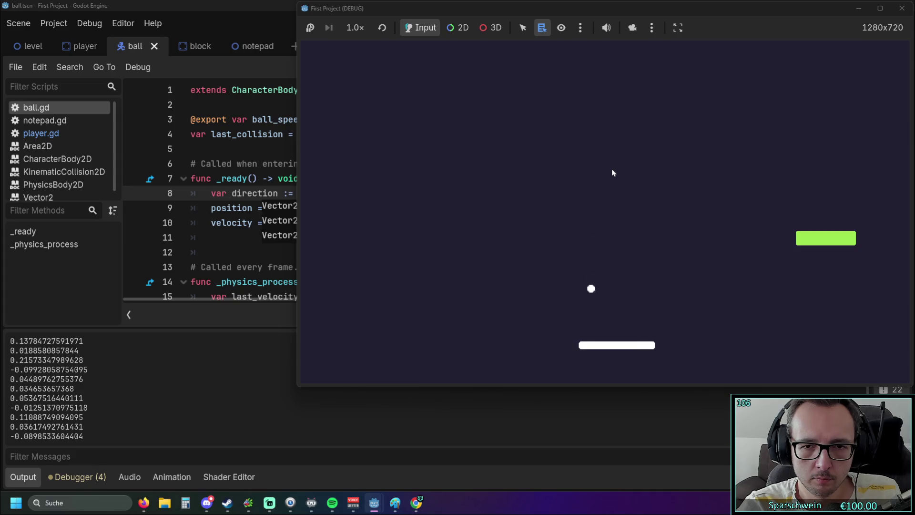
{"action": "key", "text": "Left"}
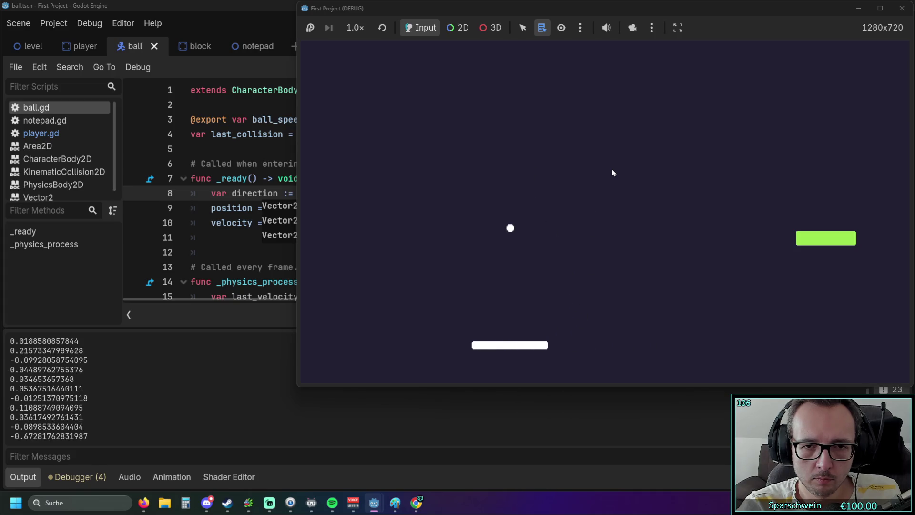
{"action": "key", "text": "Left"}
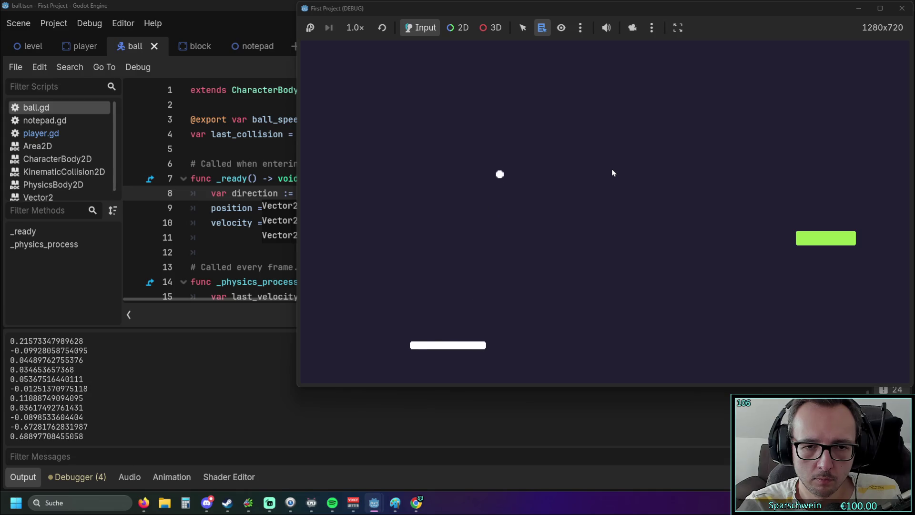
{"action": "key", "text": "Right"}
{"action": "key", "text": "Right"}
{"action": "key", "text": "Right"}
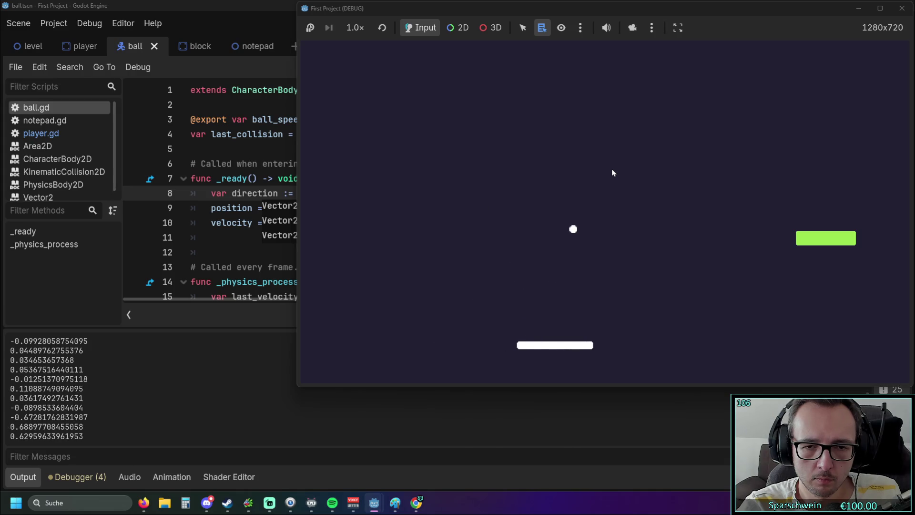
{"action": "key", "text": "Right"}
{"action": "key", "text": "Right"}
{"action": "key", "text": "Right"}
{"action": "key", "text": "Left"}
{"action": "key", "text": "Left"}
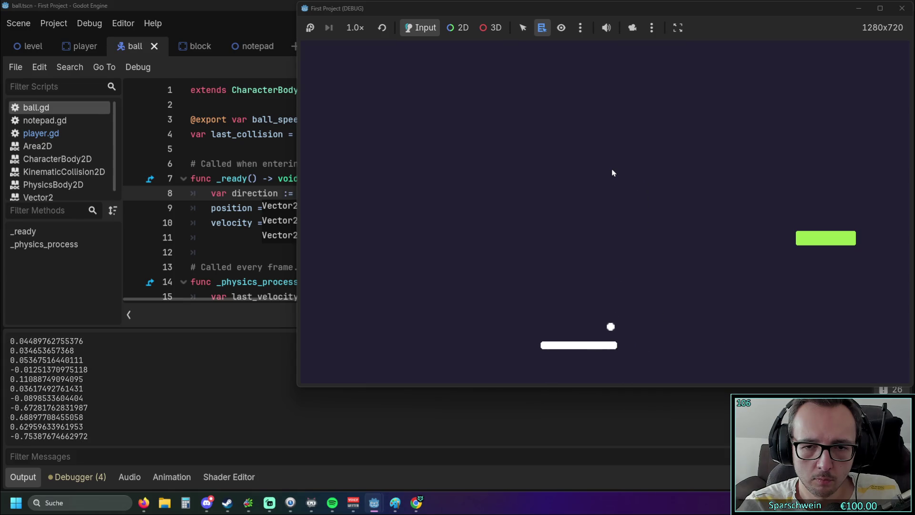
{"action": "key", "text": "Right"}
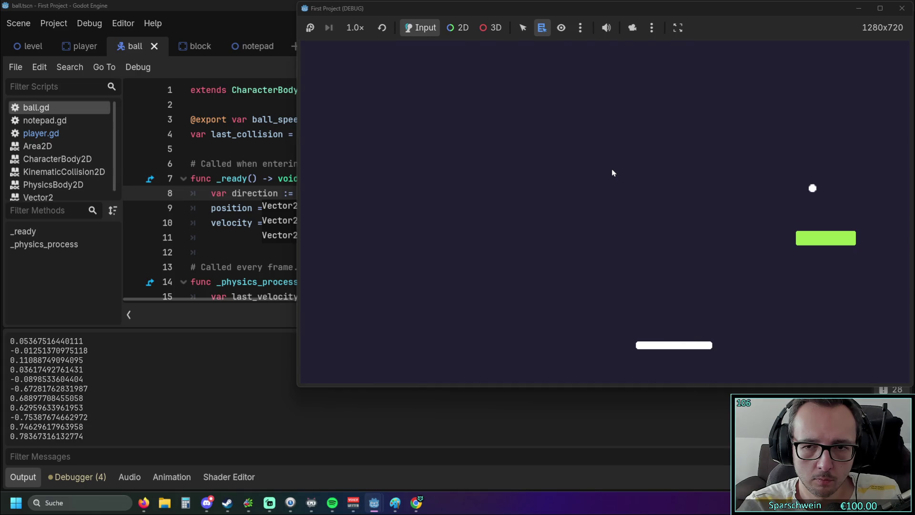
{"action": "key", "text": "Right"}
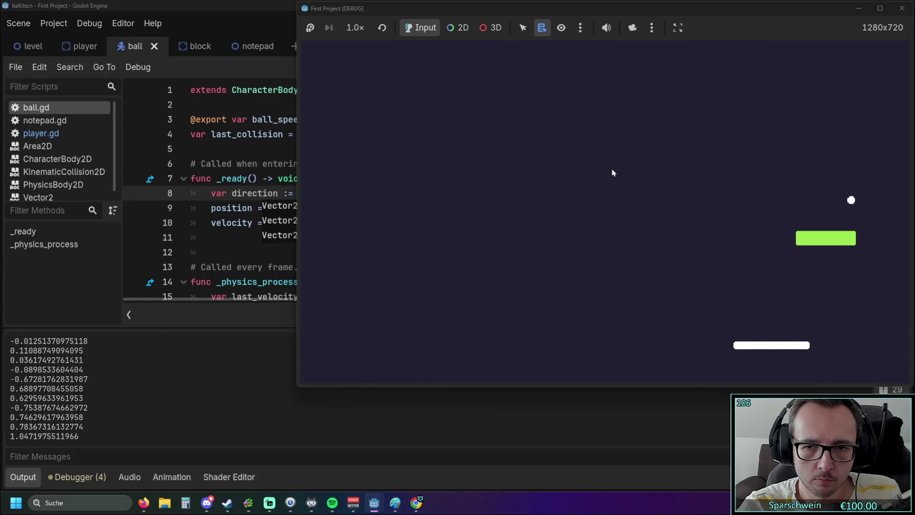
{"action": "key", "text": "Left"}
{"action": "key", "text": "Left"}
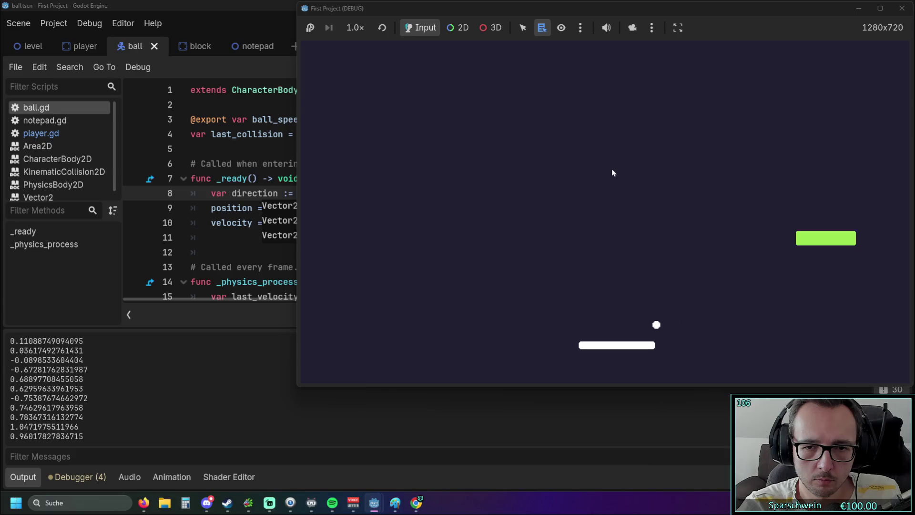
{"action": "key", "text": "Right"}
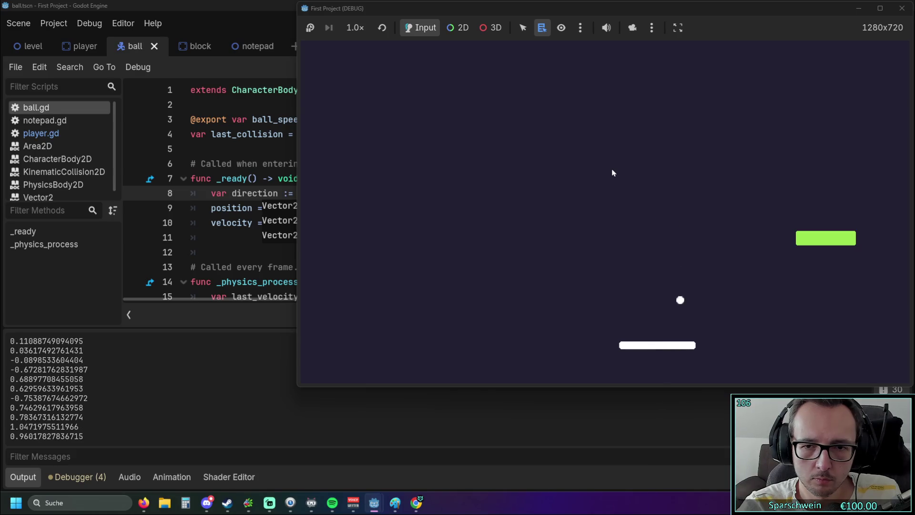
{"action": "key", "text": "Left"}
{"action": "key", "text": "Right"}
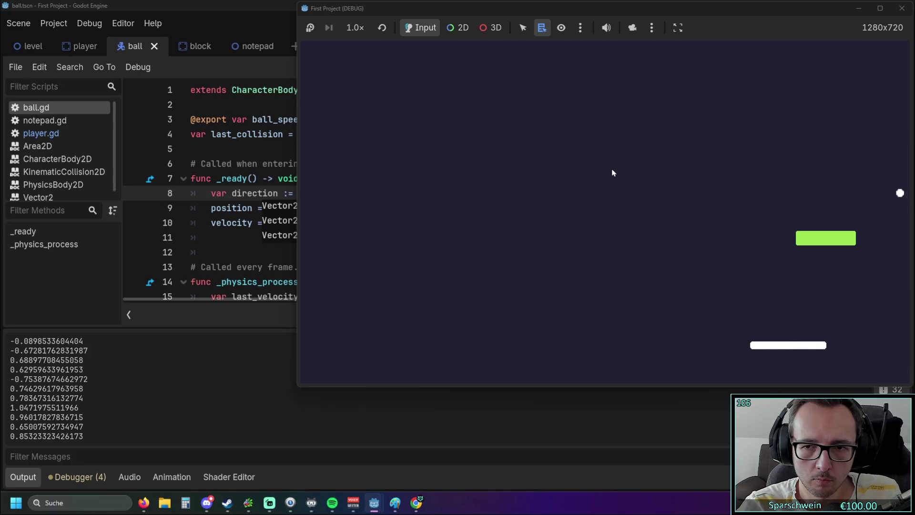
{"action": "key", "text": "Left"}
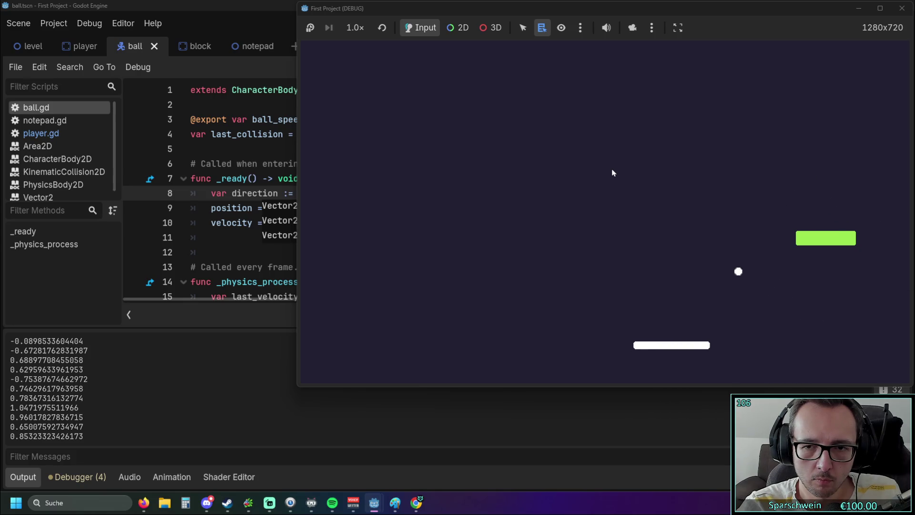
{"action": "key", "text": "Left"}
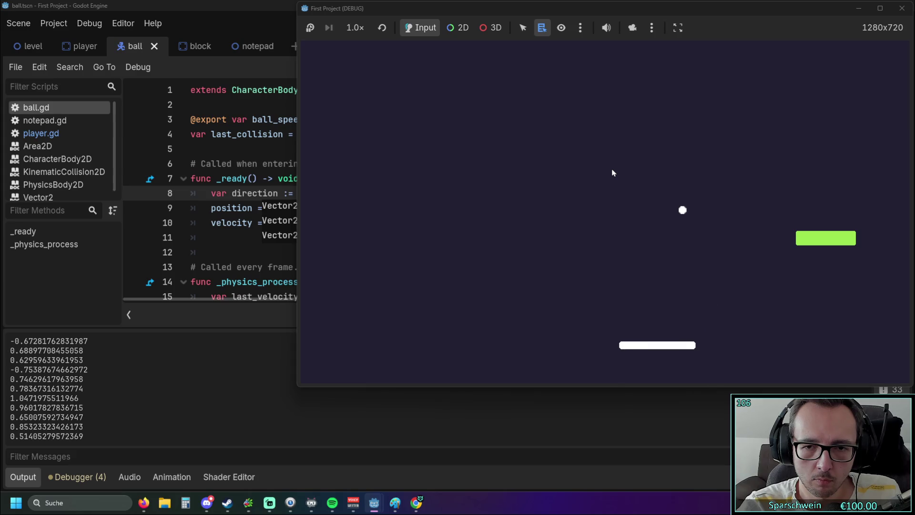
{"action": "key", "text": "Right"}
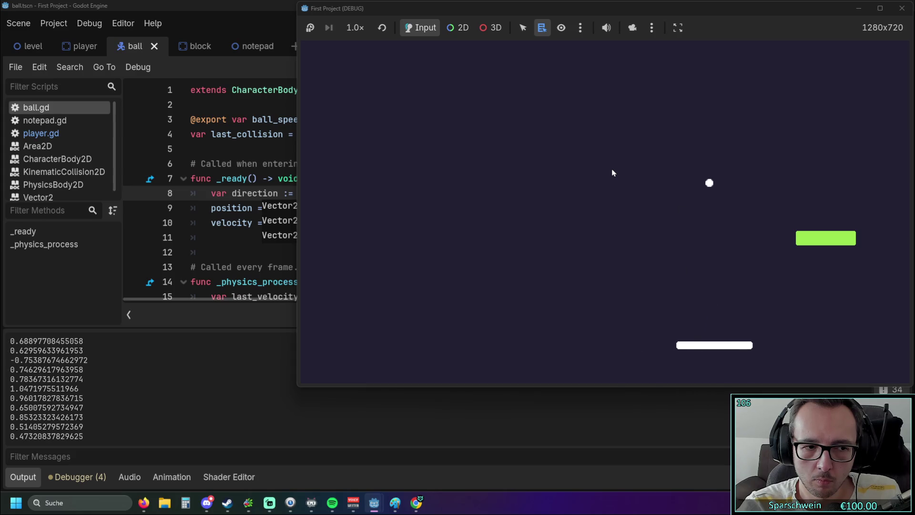
{"action": "key", "text": "Left"}
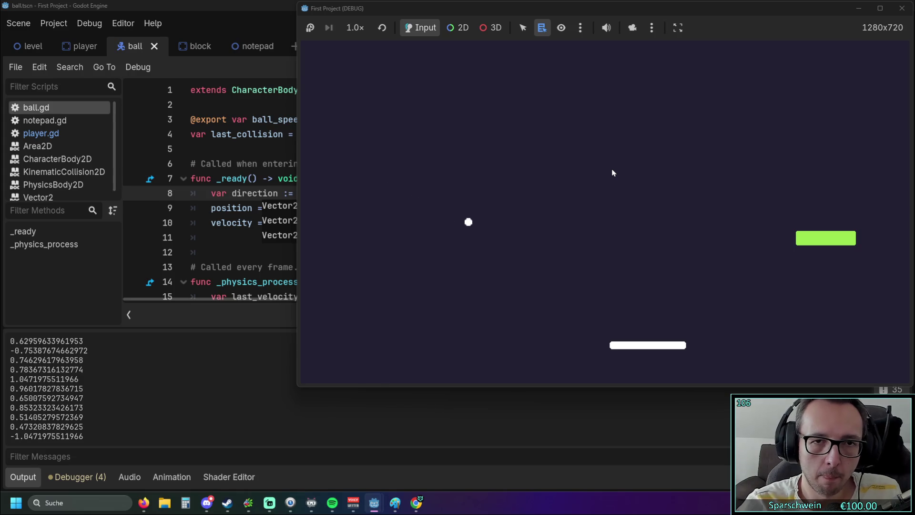
Step: Stop the running game and go back to the ball.gd script
{"action": "left_click", "coordinate": [902, 8]}
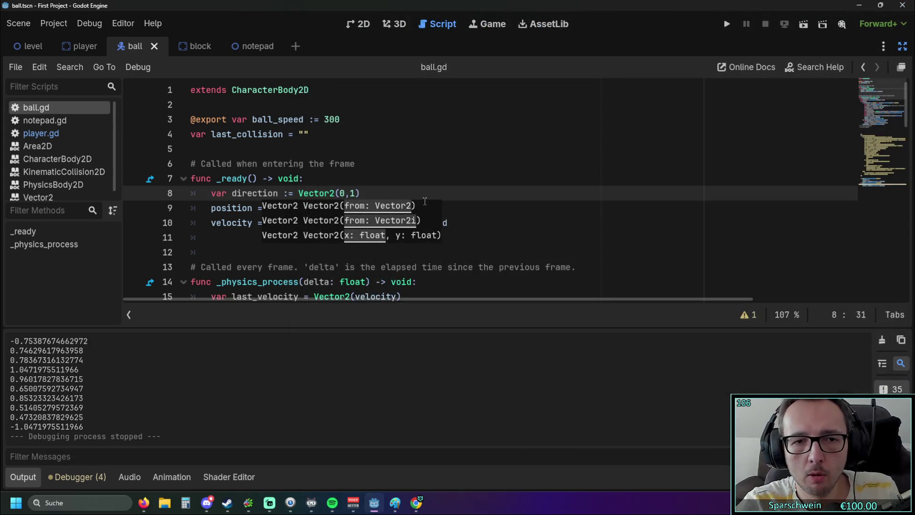
{"action": "left_click", "coordinate": [402, 183]}
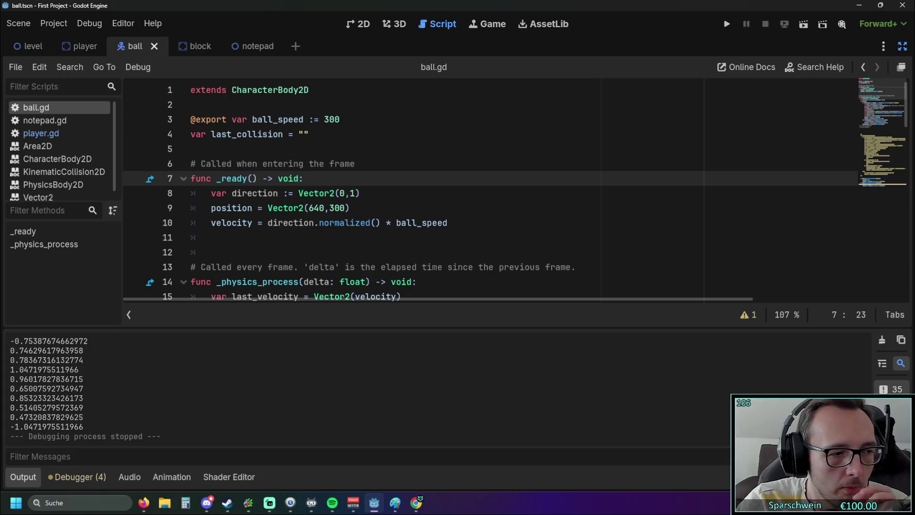
{"action": "key", "text": "alt+Tab"}
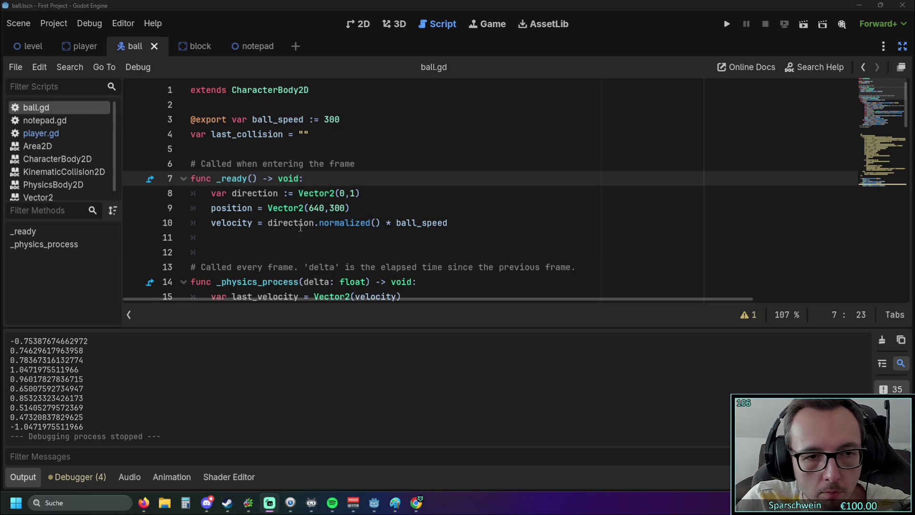
Step: Add print(rad_to_deg(bounce_angle)) below print(bounce_angle) in ball.gd, then save and relaunch the game
{"action": "scroll", "coordinate": [300, 228], "scroll_direction": "down", "scroll_amount": 5}
{"action": "left_click", "coordinate": [357, 193]}
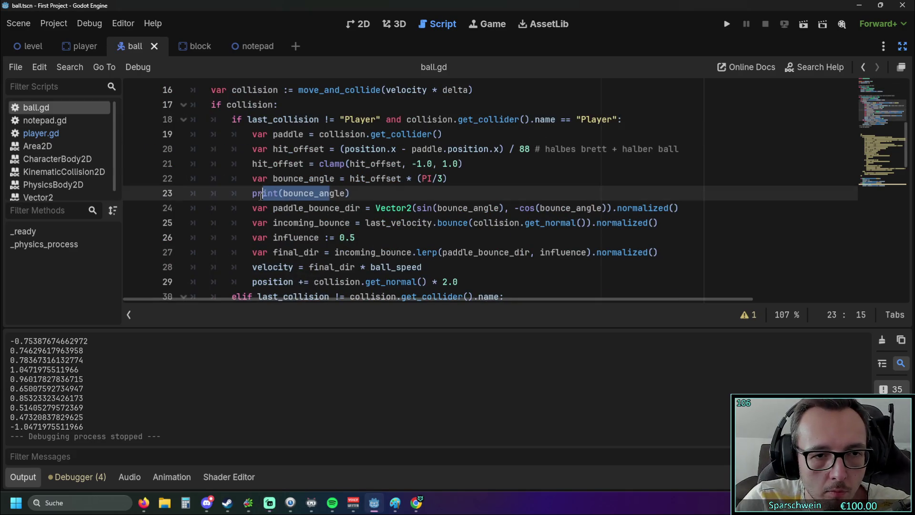
{"action": "key", "text": "Return"}
{"action": "type", "text": "print(rad_to_deg(bounce_angle))"}
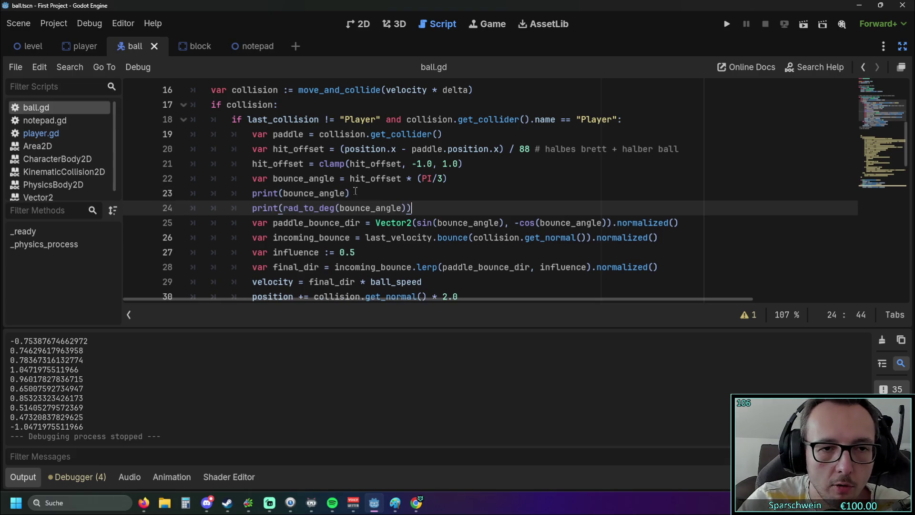
{"action": "scroll", "coordinate": [356, 192], "scroll_direction": "down", "scroll_amount": 2}
{"action": "left_click", "coordinate": [726, 25]}
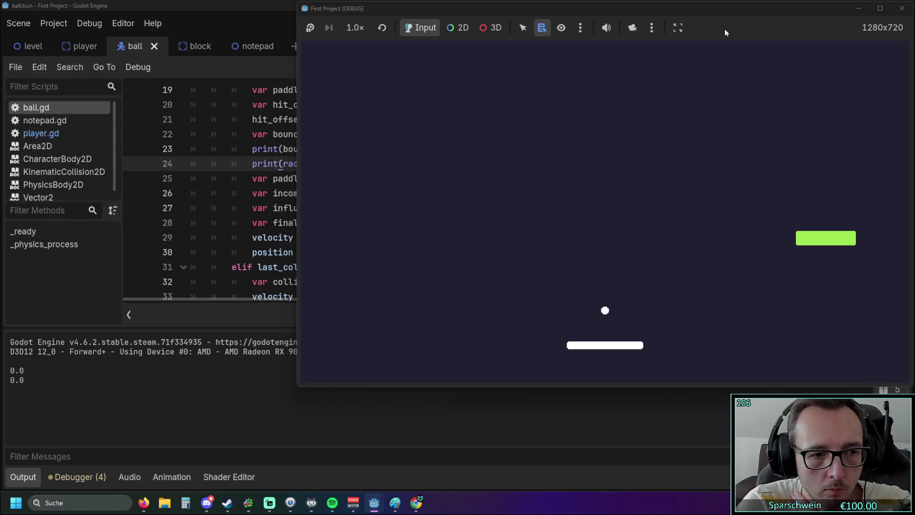
Step: Bounce the ball off the paddle so Output logs radian/degree pairs like -1.0471975511966 and -60.0
{"action": "key", "text": "Right"}
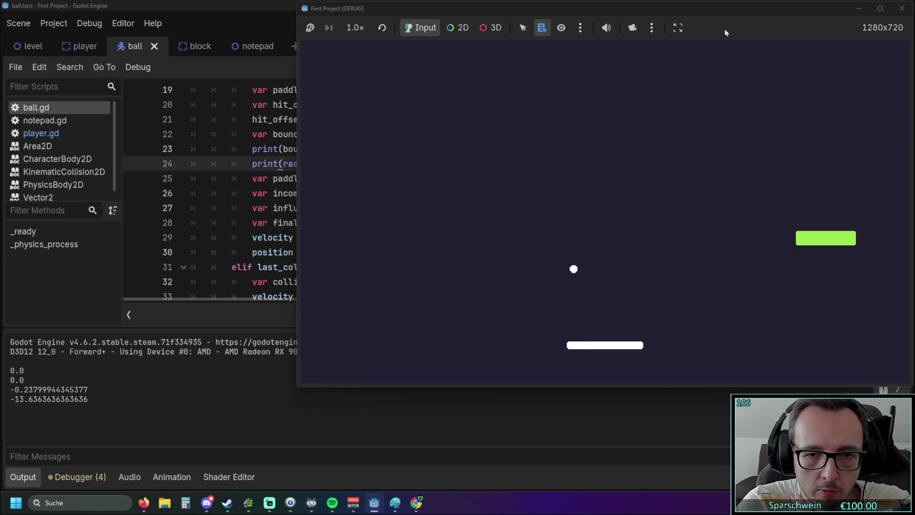
{"action": "key", "text": "Left"}
{"action": "key", "text": "Left"}
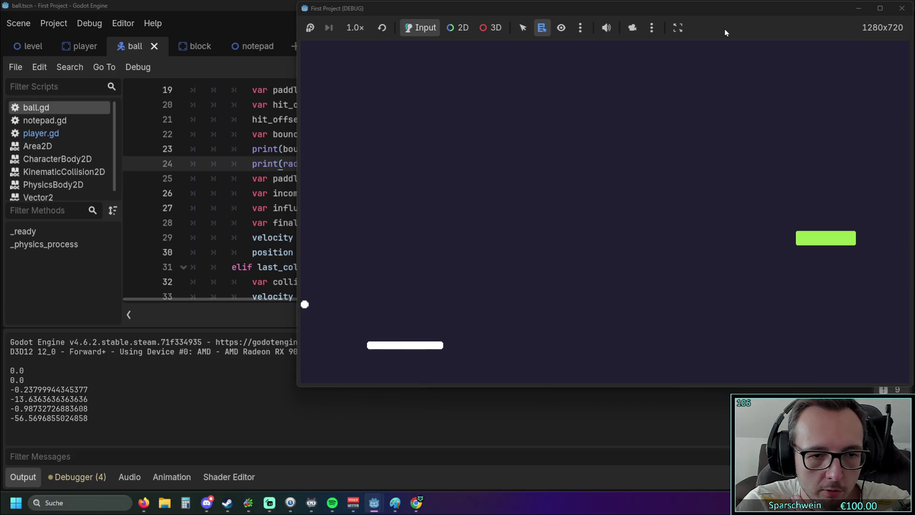
{"action": "key", "text": "Right"}
{"action": "key", "text": "Right"}
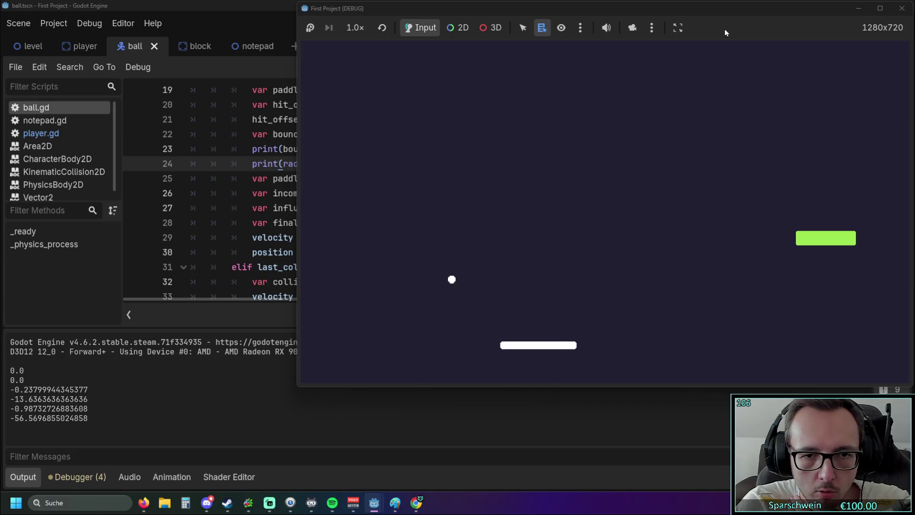
{"action": "key", "text": "Left"}
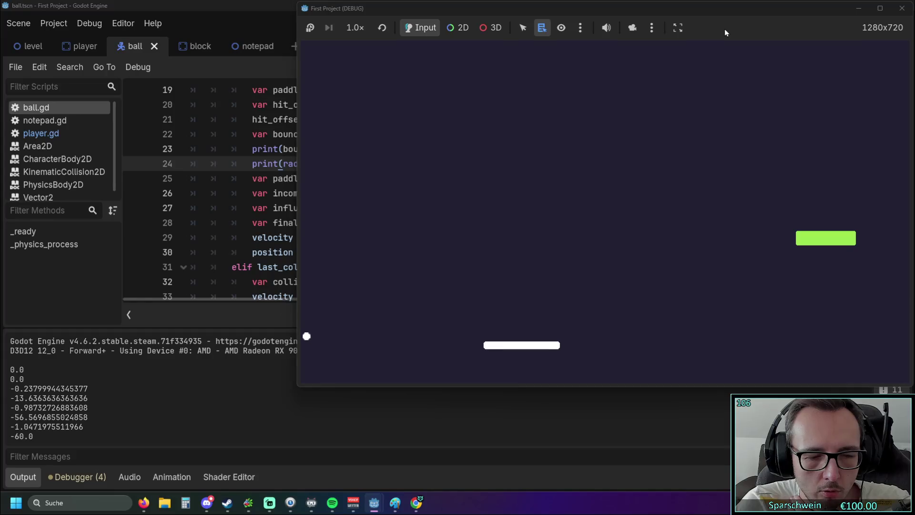
{"action": "key", "text": "Right"}
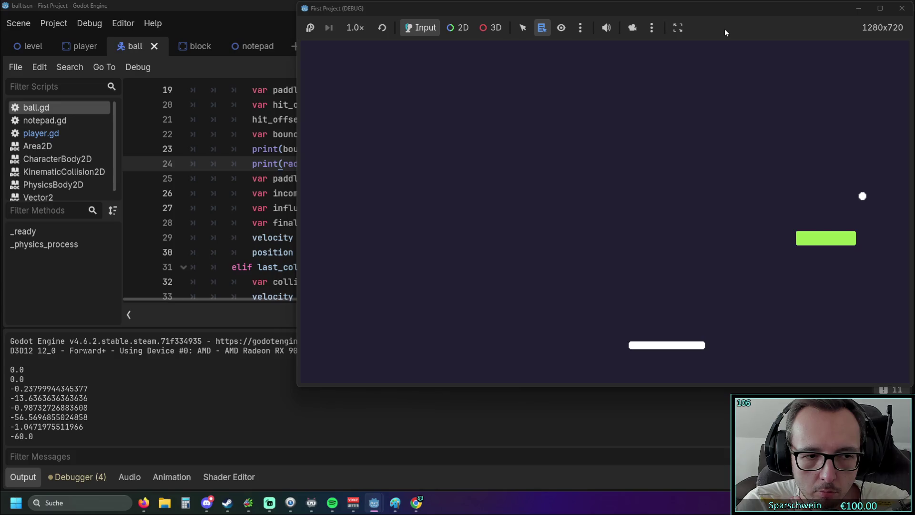
{"action": "key", "text": "Left"}
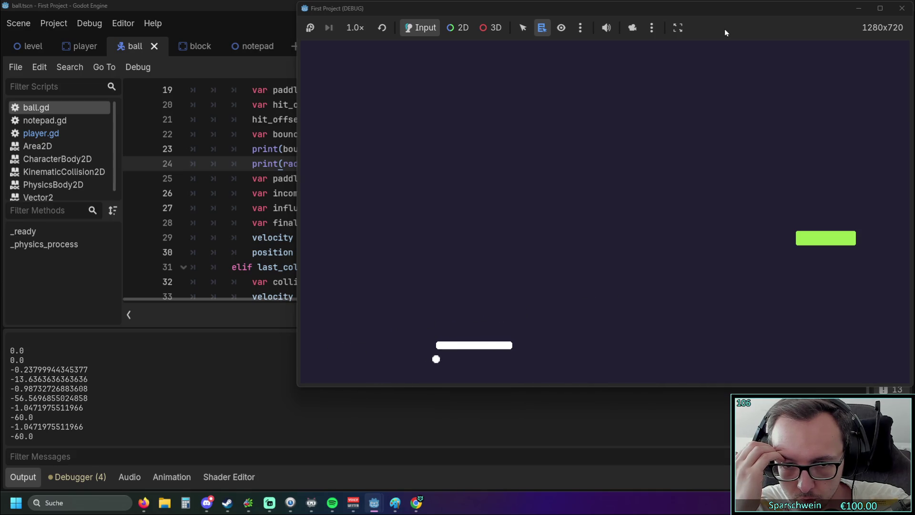
Step: Stop the running game and launch the project again
{"action": "left_click", "coordinate": [903, 9]}
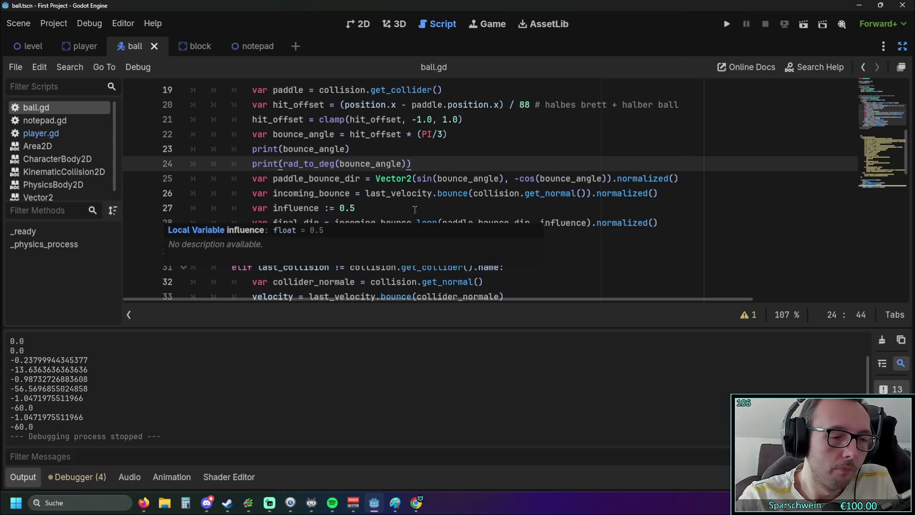
{"action": "left_click", "coordinate": [727, 25]}
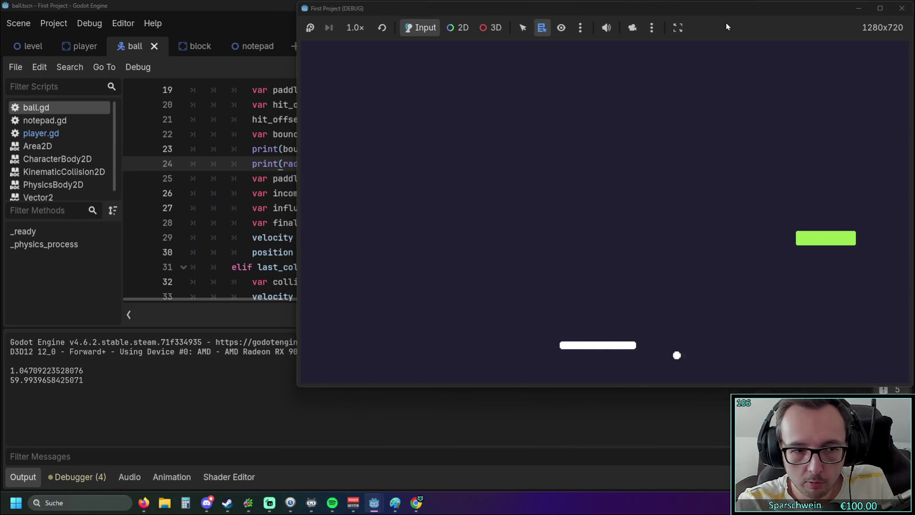
Step: Close the debug game window after the 59.9939658425071-degree bounce to stop the project
{"action": "left_click", "coordinate": [902, 8]}
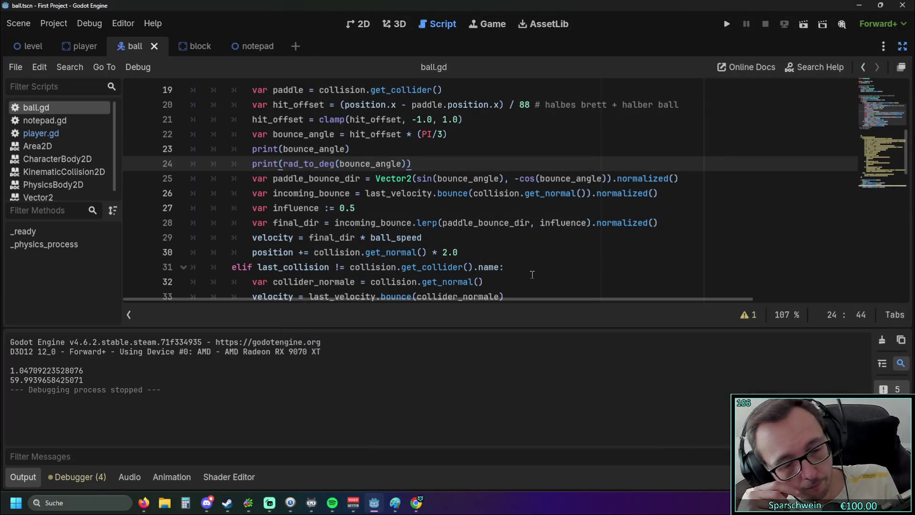
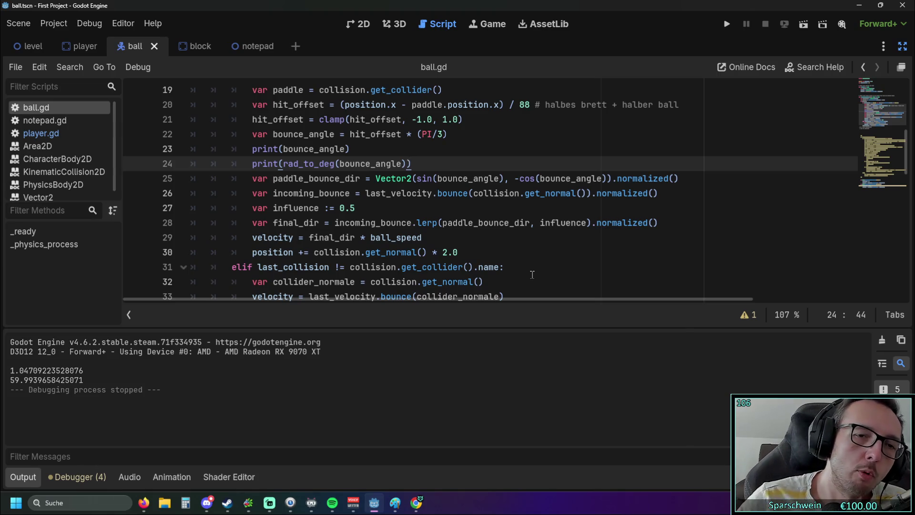
Step: Undo the recent bounce-code edits in ball.gd, stepping back through the blended bounce direction lines
{"action": "double_click", "coordinate": [397, 208]}
{"action": "left_click", "coordinate": [397, 208]}
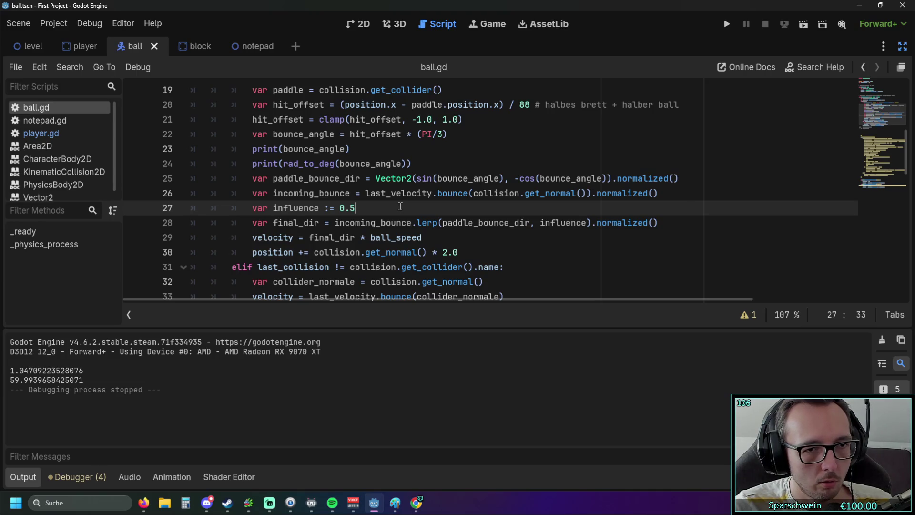
{"action": "left_click", "coordinate": [470, 245]}
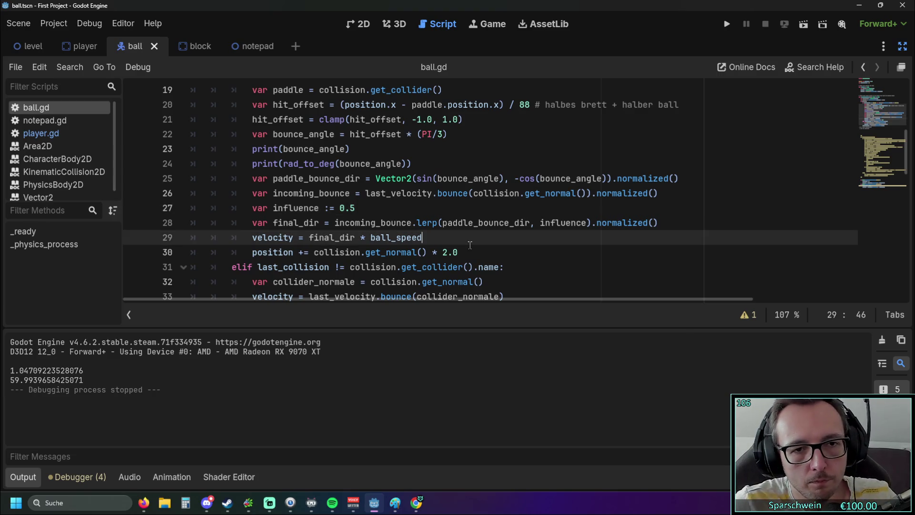
{"action": "key", "text": "ctrl+z"}
{"action": "key", "text": "ctrl+z"}
{"action": "key", "text": "ctrl+z"}
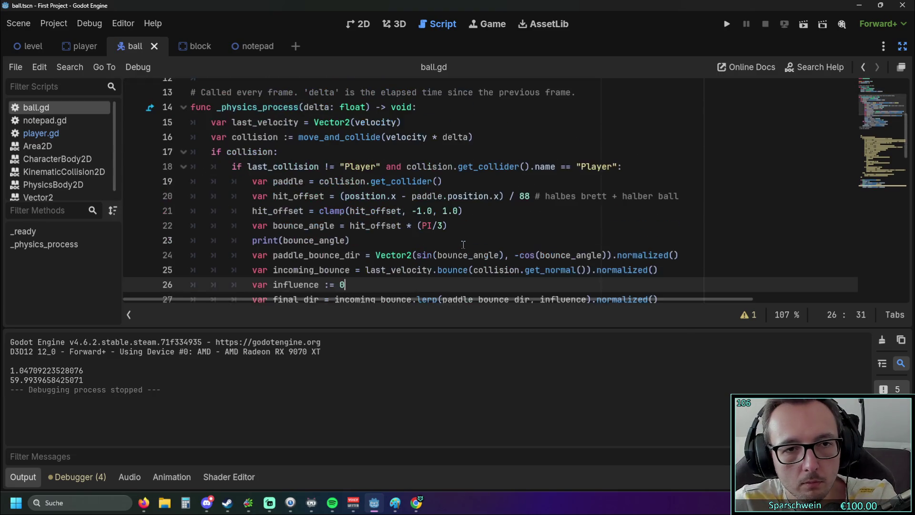
{"action": "key", "text": "ctrl+z"}
{"action": "key", "text": "ctrl+z"}
{"action": "key", "text": "ctrl+z"}
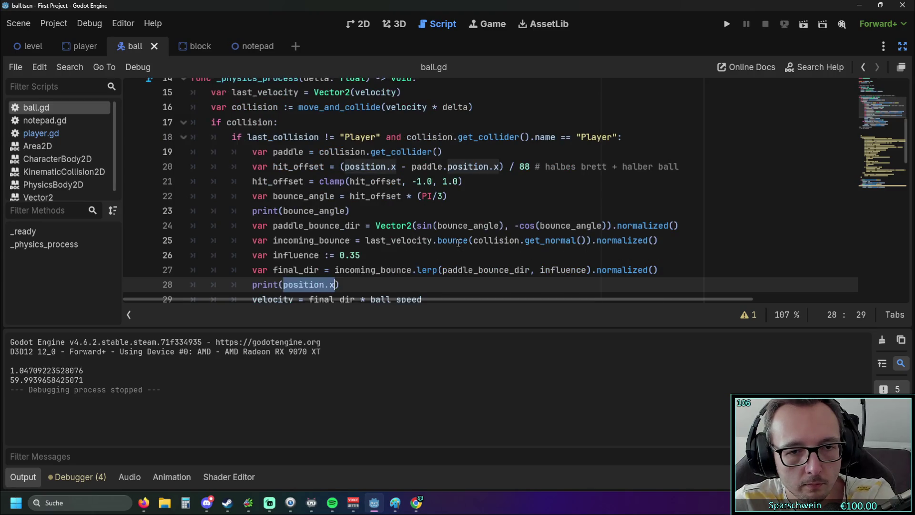
{"action": "key", "text": "ctrl+z"}
{"action": "key", "text": "ctrl+z"}
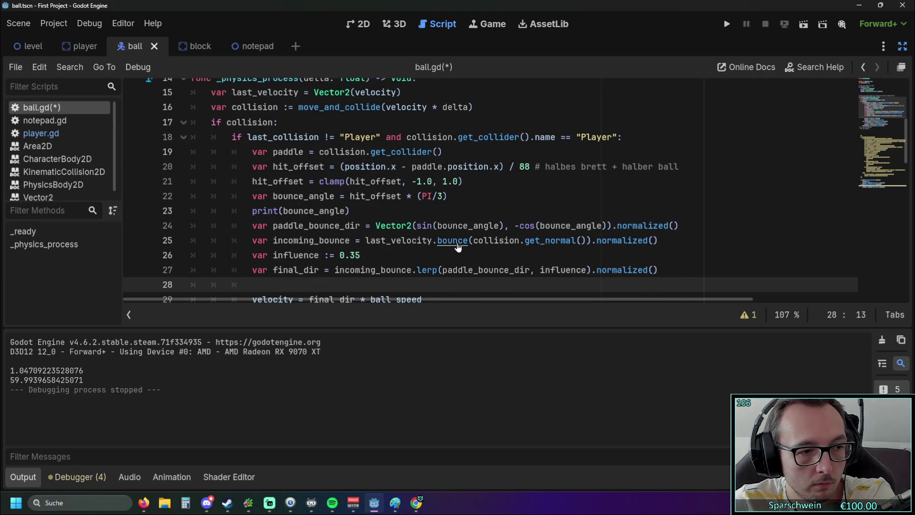
{"action": "key", "text": "ctrl+z"}
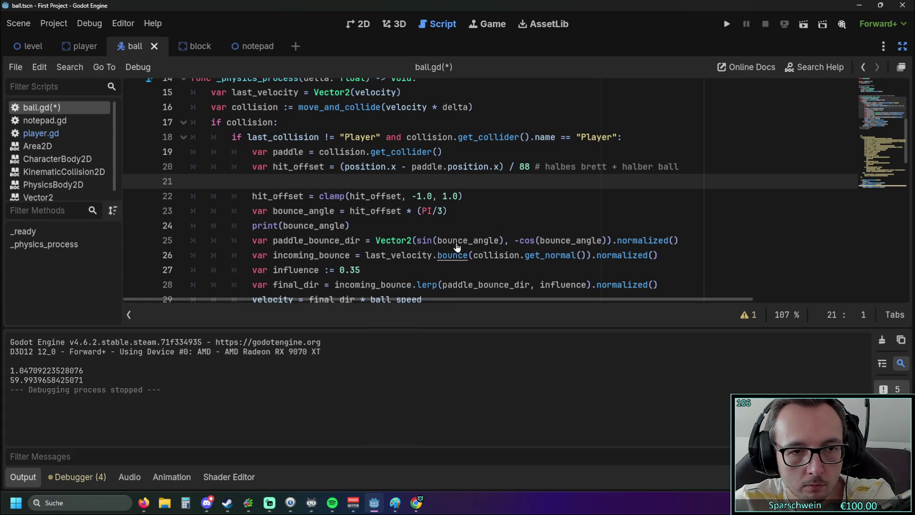
{"action": "key", "text": "ctrl+z"}
{"action": "key", "text": "ctrl+z"}
{"action": "key", "text": "ctrl+z"}
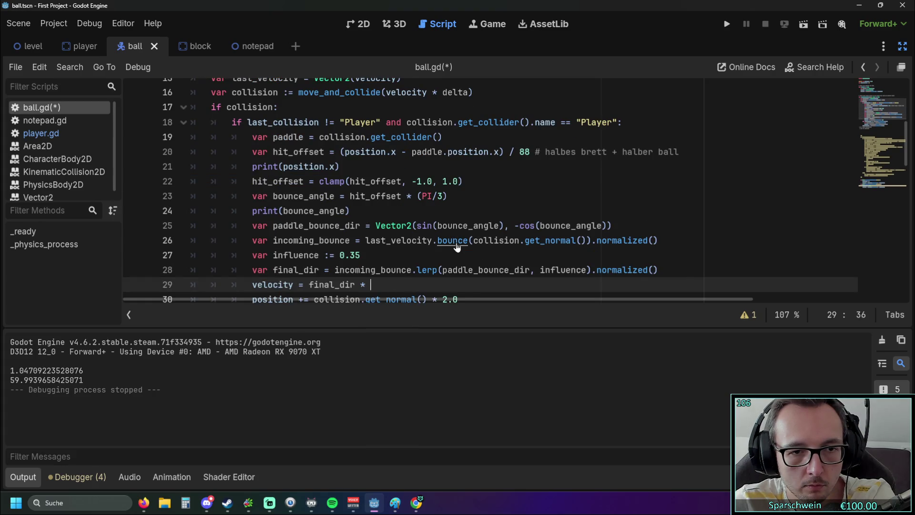
{"action": "key", "text": "ctrl+z"}
{"action": "key", "text": "ctrl+z"}
{"action": "key", "text": "ctrl+z"}
{"action": "key", "text": "ctrl+z"}
{"action": "key", "text": "ctrl+z"}
{"action": "key", "text": "ctrl+z"}
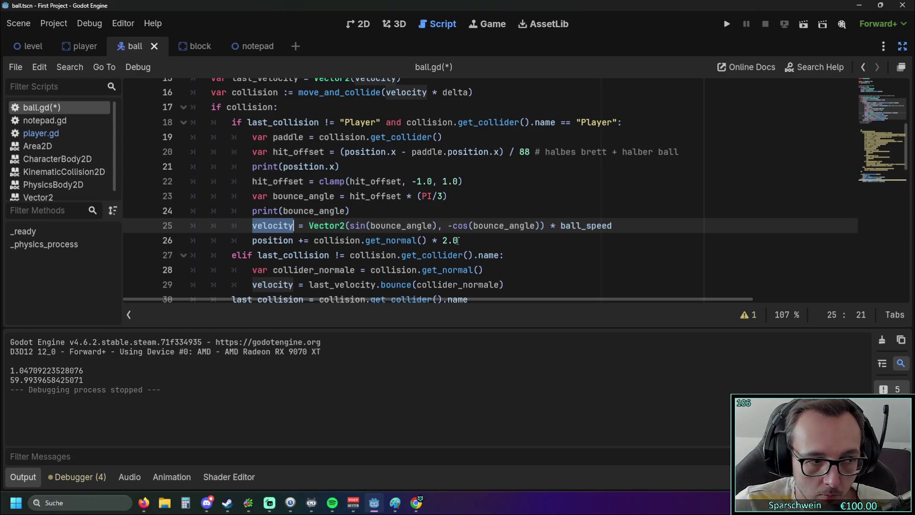
{"action": "left_click", "coordinate": [453, 240]}
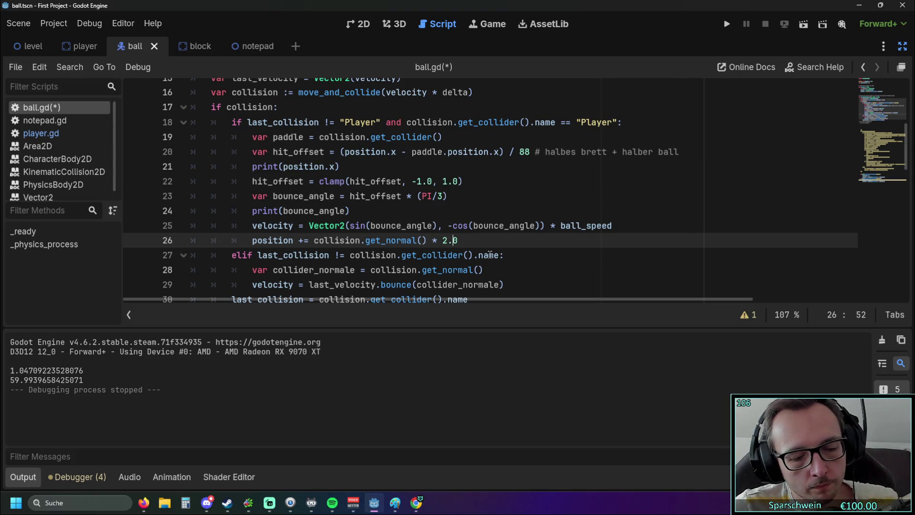
{"action": "key", "text": "ctrl+z"}
Step: Redo back to the version with influence 0.5 and save ball.gd
{"action": "key", "text": "ctrl+y"}
{"action": "key", "text": "ctrl+y"}
{"action": "key", "text": "ctrl+y"}
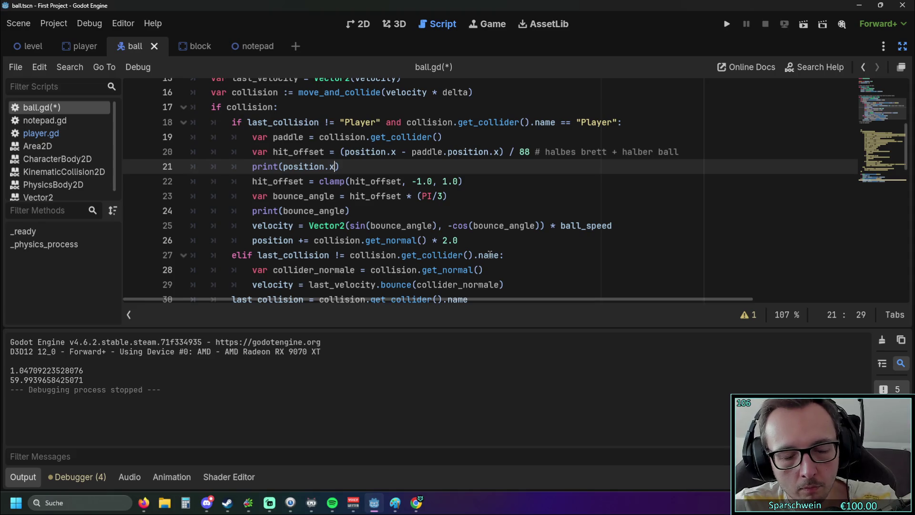
{"action": "key", "text": "ctrl+y"}
{"action": "key", "text": "ctrl+y"}
{"action": "key", "text": "ctrl+y"}
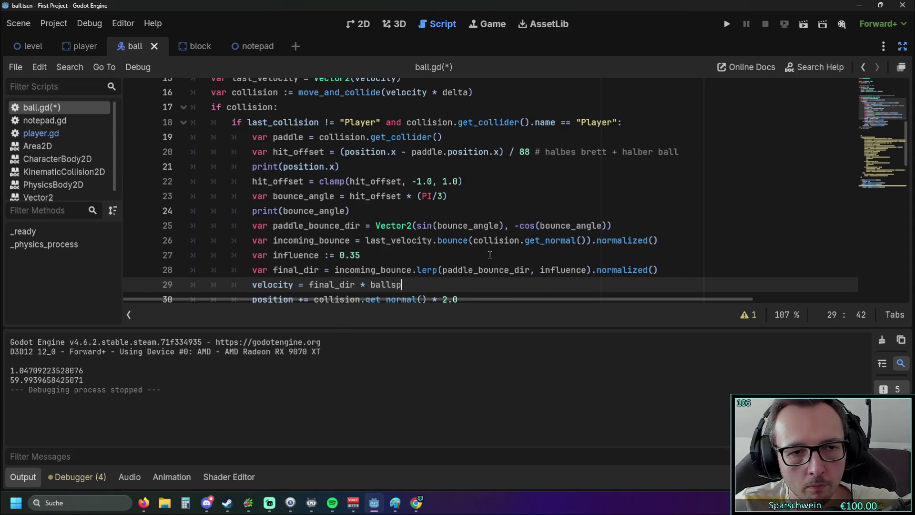
{"action": "key", "text": "ctrl+y"}
{"action": "key", "text": "ctrl+y"}
{"action": "key", "text": "ctrl+y"}
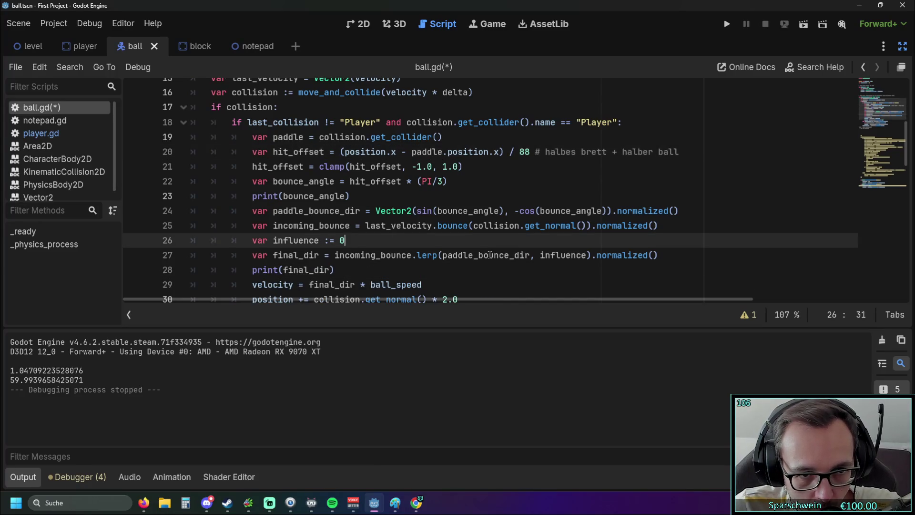
{"action": "key", "text": "ctrl+y"}
{"action": "key", "text": "ctrl+y"}
{"action": "key", "text": "ctrl+y"}
{"action": "key", "text": "ctrl+y"}
{"action": "key", "text": "ctrl+y"}
{"action": "key", "text": "ctrl+y"}
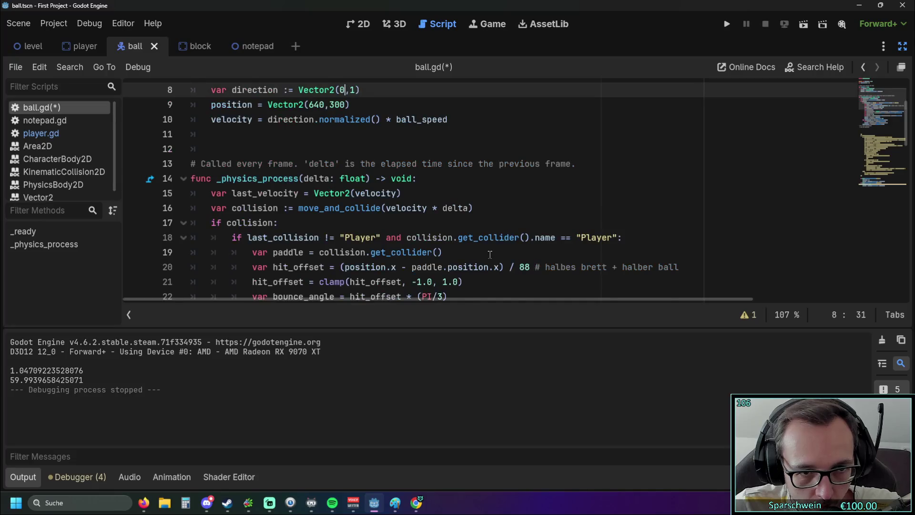
{"action": "scroll", "coordinate": [490, 254], "scroll_direction": "down", "scroll_amount": 2}
{"action": "key", "text": "ctrl+s"}
Step: Add print(rad_to_deg(last_velocity.angle())) on line 25 and run the project
{"action": "key", "text": "alt+Tab"}
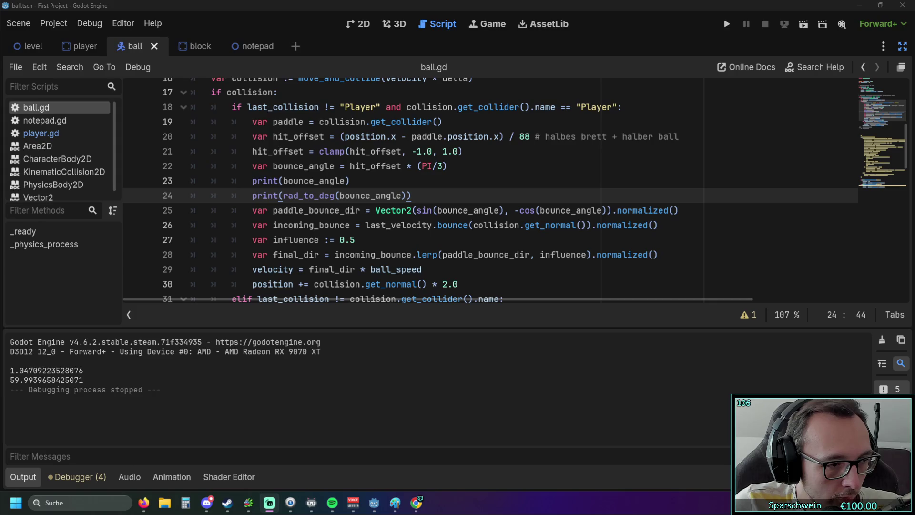
{"action": "key", "text": "alt+Tab"}
{"action": "key", "text": "Return"}
{"action": "type", "text": "print(rad_to_deg(last_velocity.angle()))"}
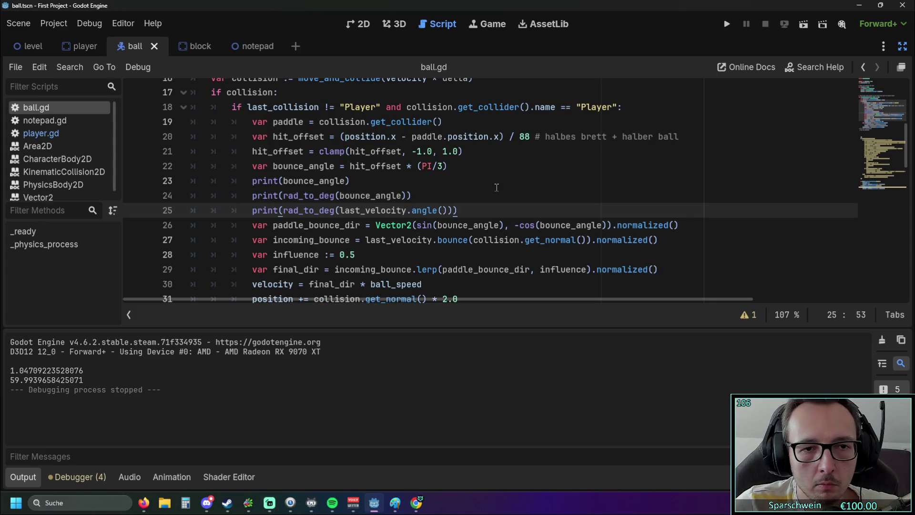
{"action": "left_click", "coordinate": [496, 186]}
{"action": "left_click", "coordinate": [727, 24]}
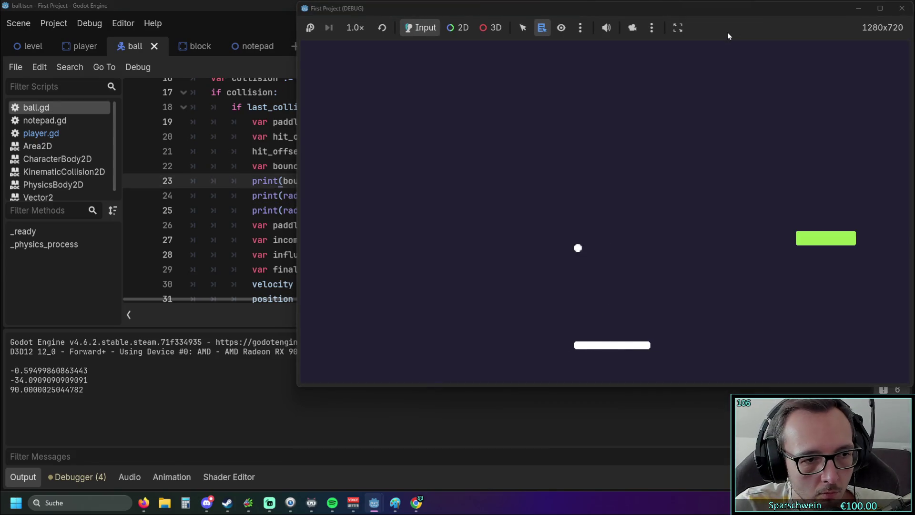
Step: Steer the paddle with the arrow keys to bounce the ball repeatedly, then return to line 24
{"action": "key", "text": "Left"}
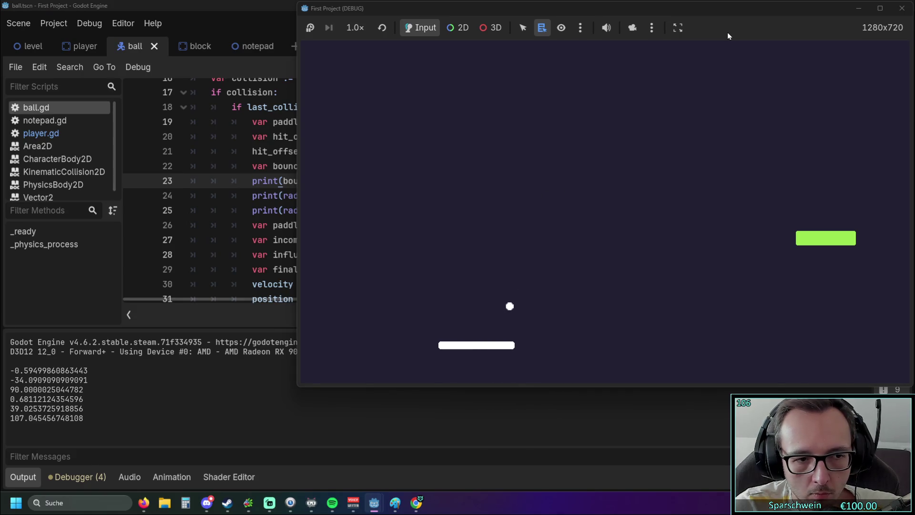
{"action": "key", "text": "Right"}
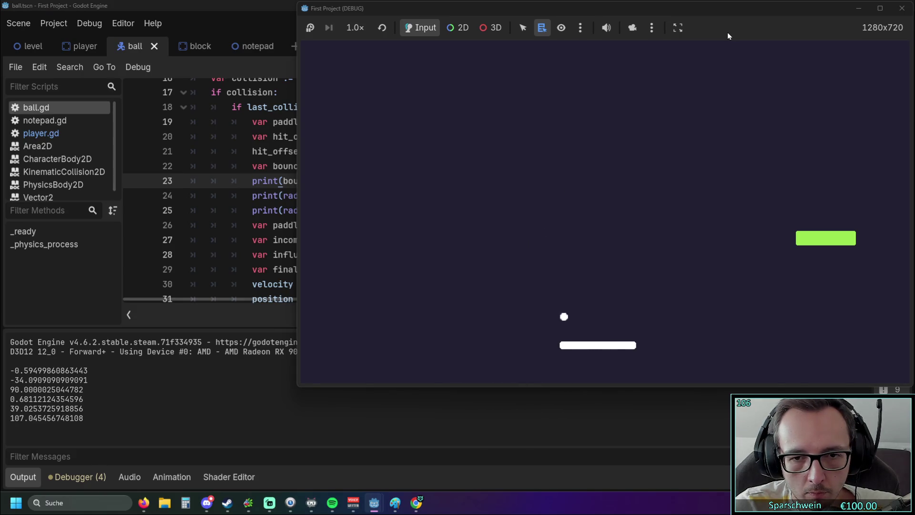
{"action": "key", "text": "Left"}
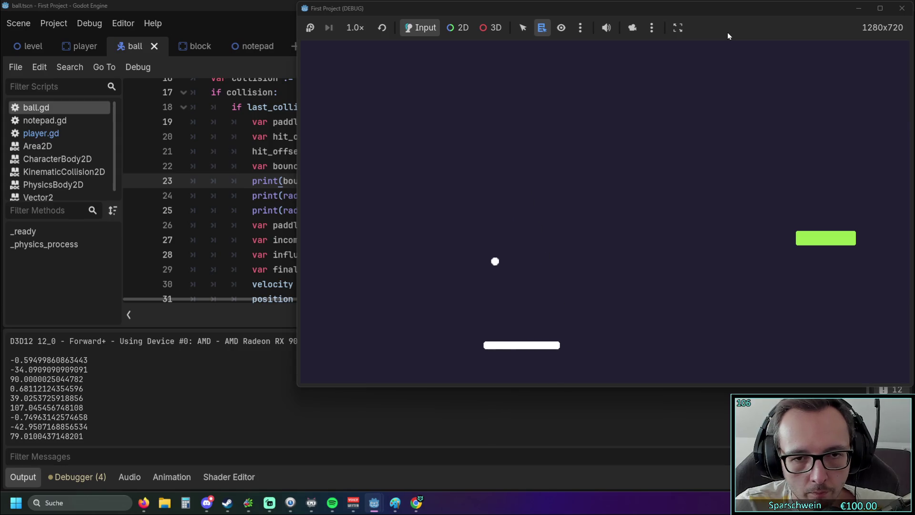
{"action": "key", "text": "Left"}
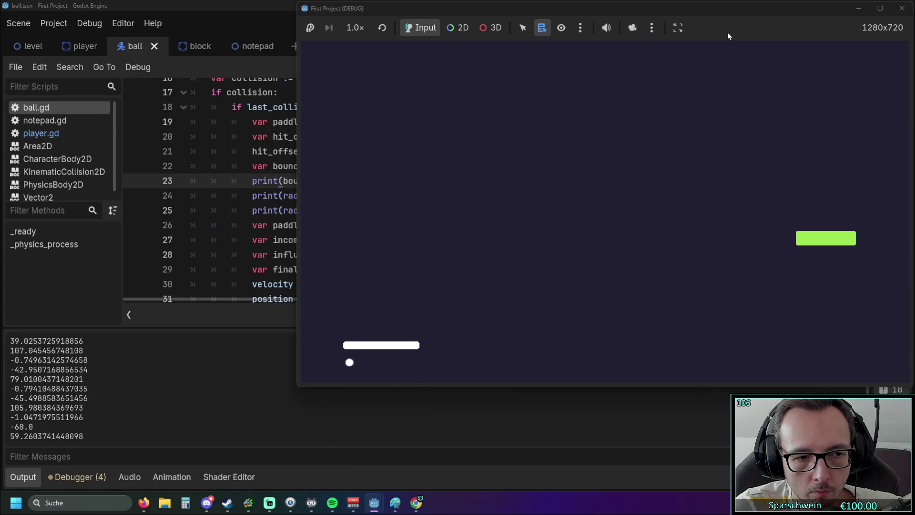
{"action": "key", "text": "Right"}
{"action": "key", "text": "Right"}
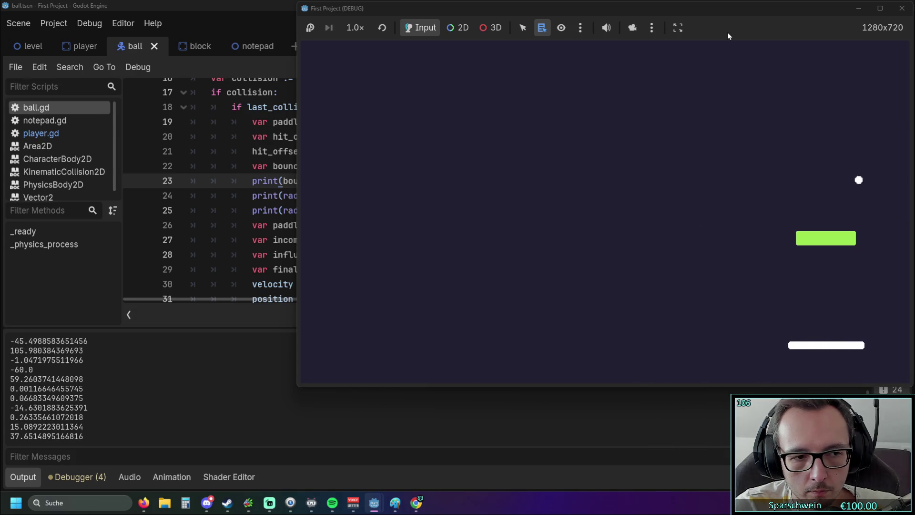
{"action": "key", "text": "Left"}
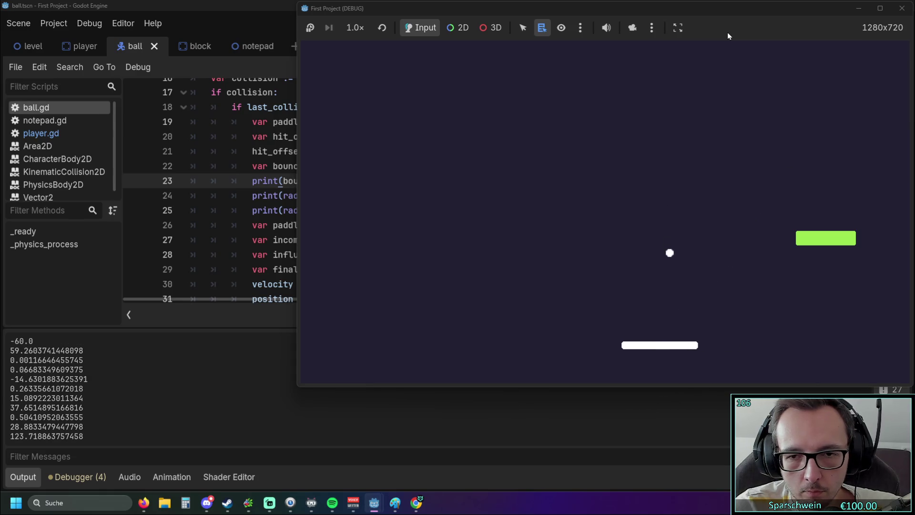
{"action": "key", "text": "Left"}
{"action": "key", "text": "Right"}
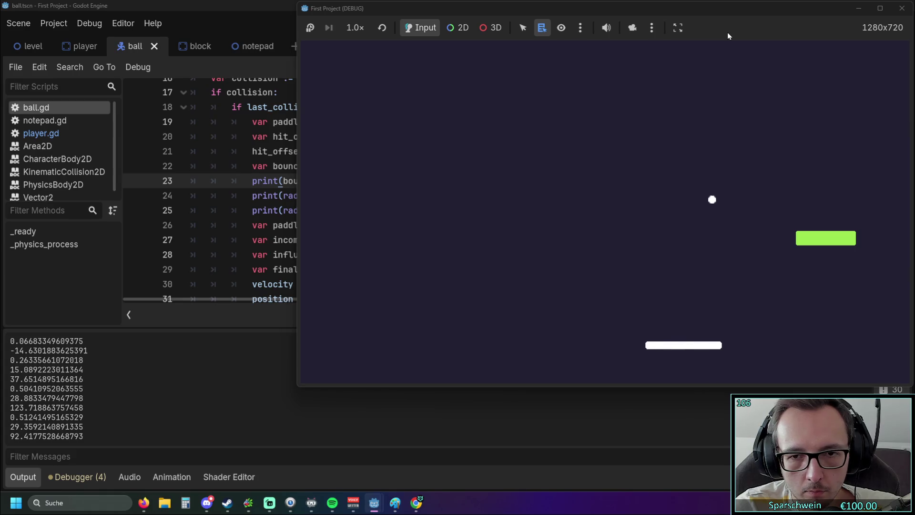
{"action": "key", "text": "Right"}
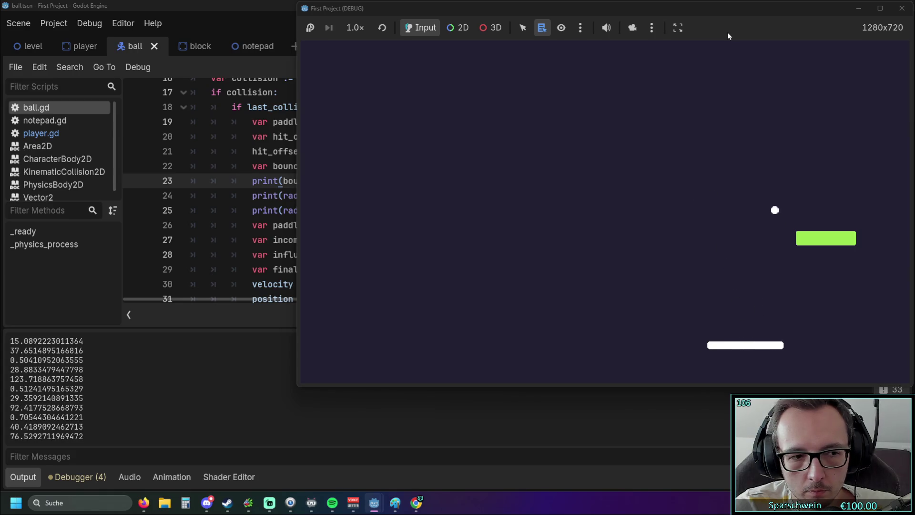
{"action": "key", "text": "Left"}
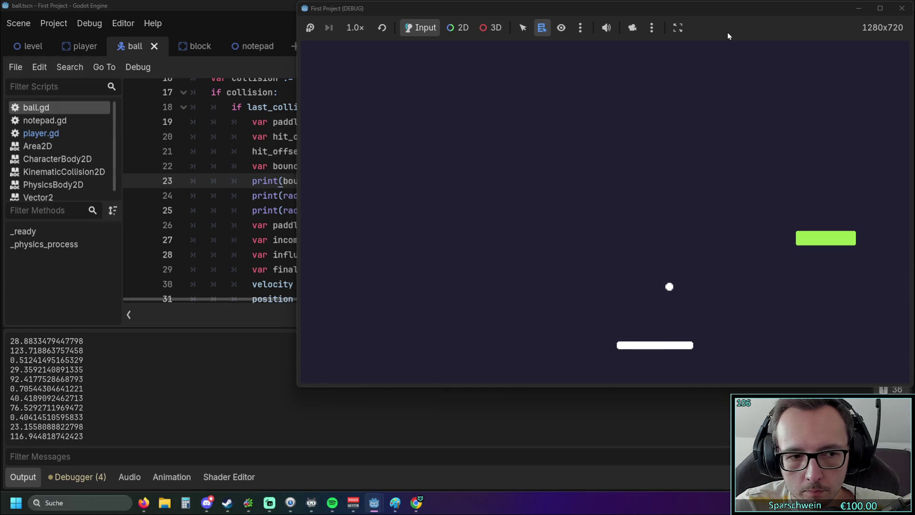
{"action": "key", "text": "Left"}
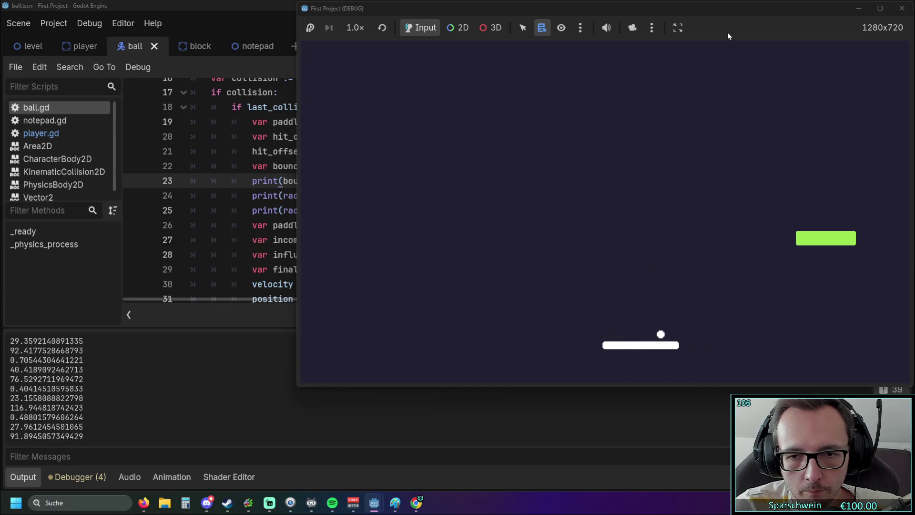
{"action": "key", "text": "Right"}
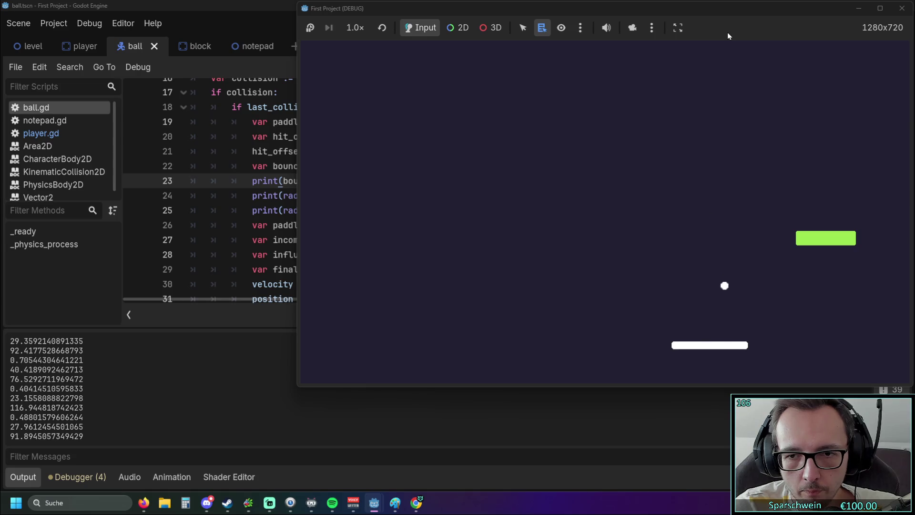
{"action": "key", "text": "Right"}
{"action": "key", "text": "Right"}
{"action": "key", "text": "Left"}
{"action": "key", "text": "Left"}
{"action": "key", "text": "Left"}
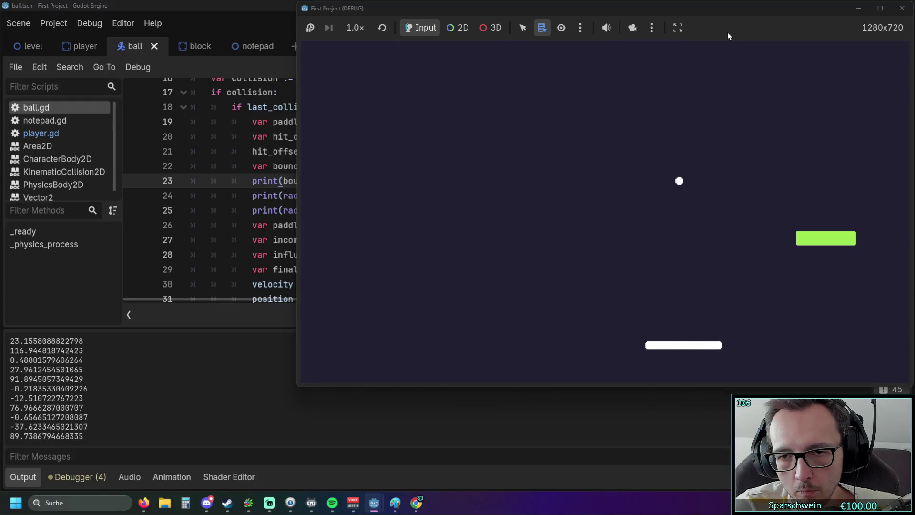
{"action": "key", "text": "Right"}
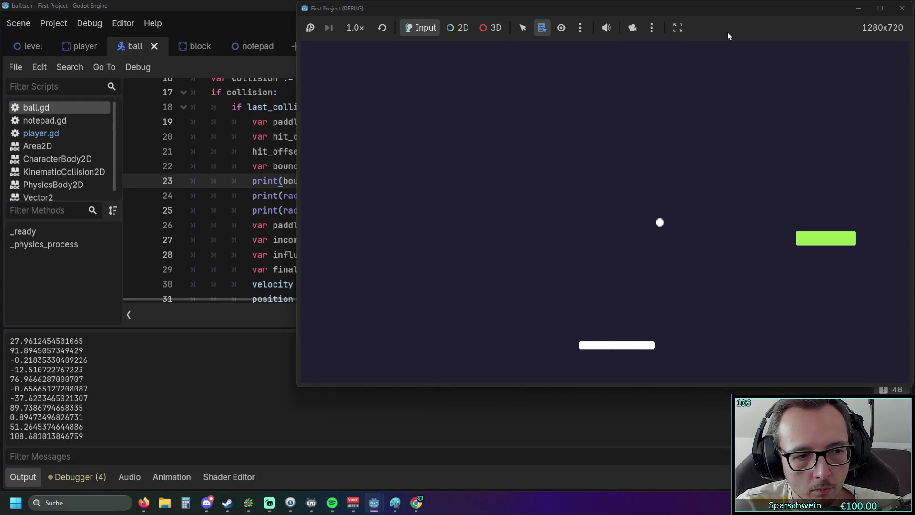
{"action": "key", "text": "Left"}
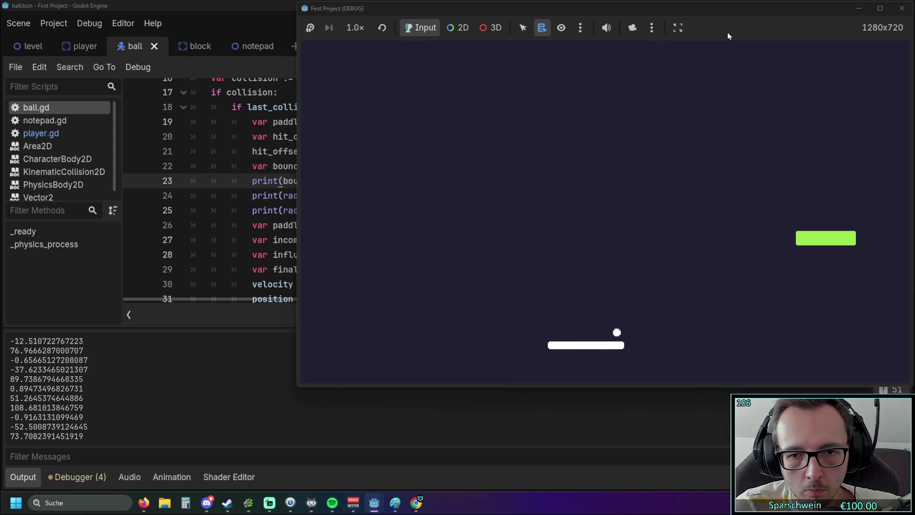
{"action": "key", "text": "Right"}
{"action": "key", "text": "Right"}
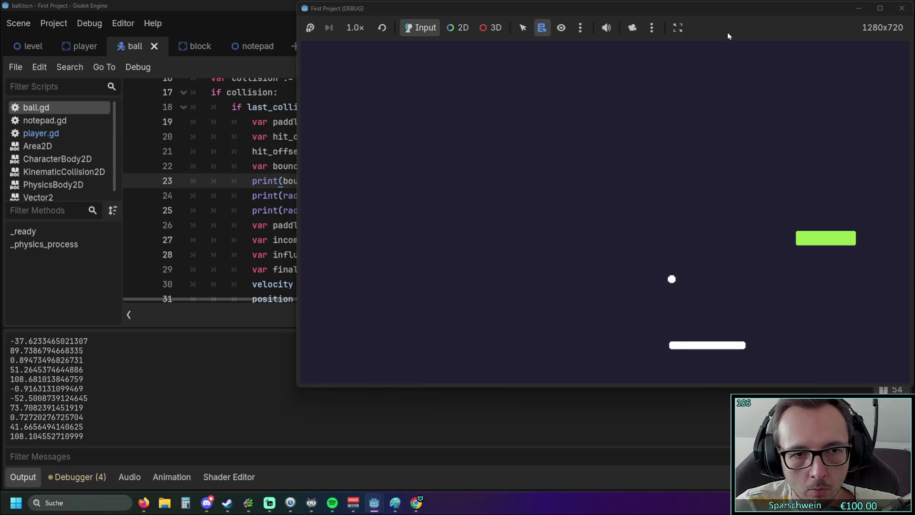
{"action": "key", "text": "Left"}
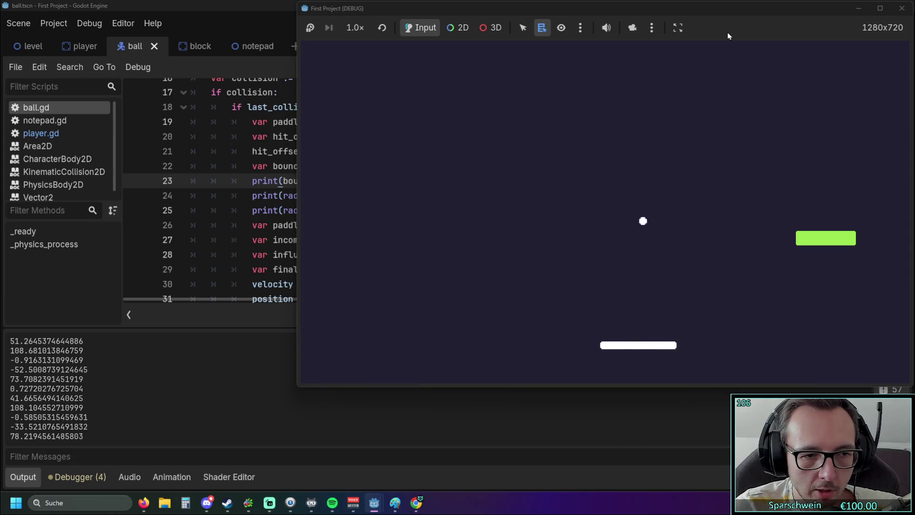
{"action": "key", "text": "Right"}
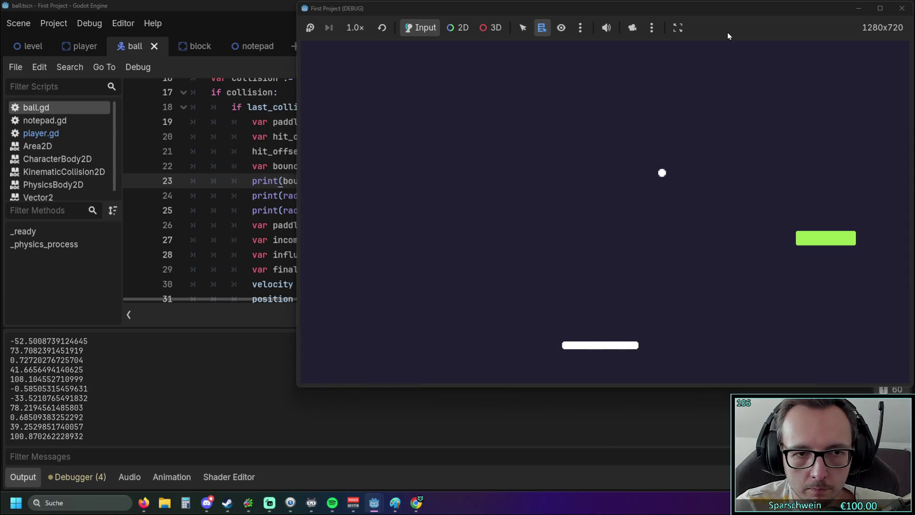
{"action": "left_click", "coordinate": [260, 204]}
{"action": "left_click", "coordinate": [281, 195]}
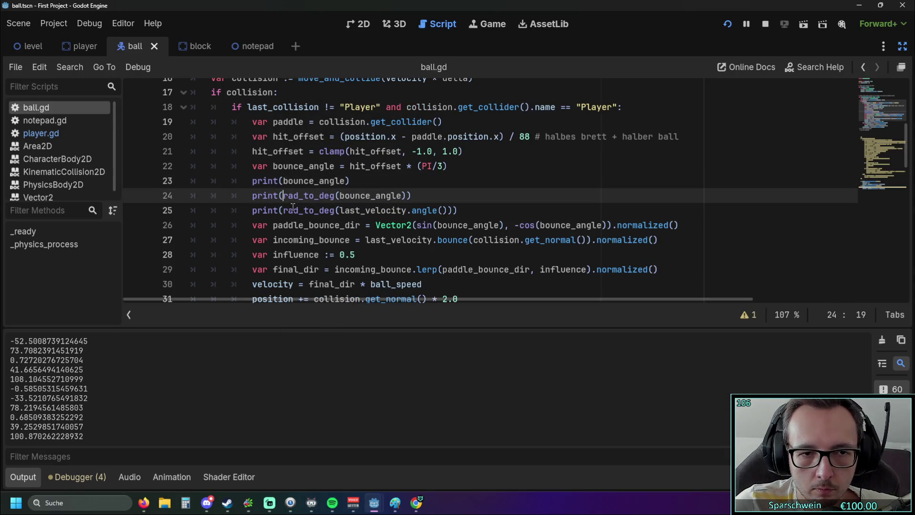
{"action": "type", "text": "\""}
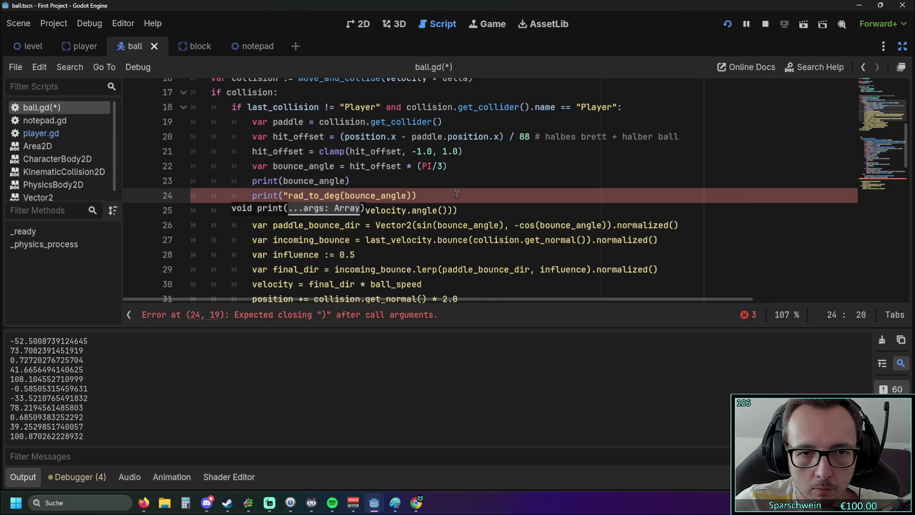
{"action": "key", "text": "ctrl+z"}
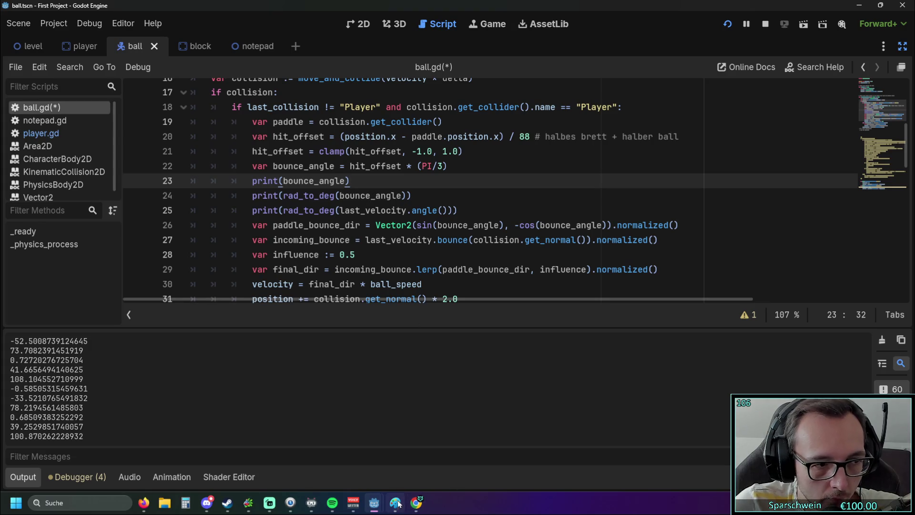
{"action": "mouse_move", "coordinate": [395, 503]}
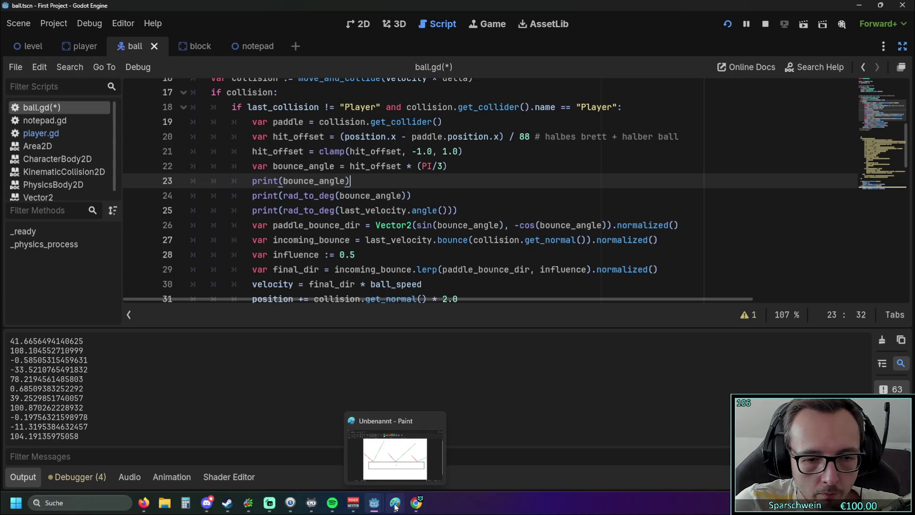
{"action": "left_click", "coordinate": [393, 476]}
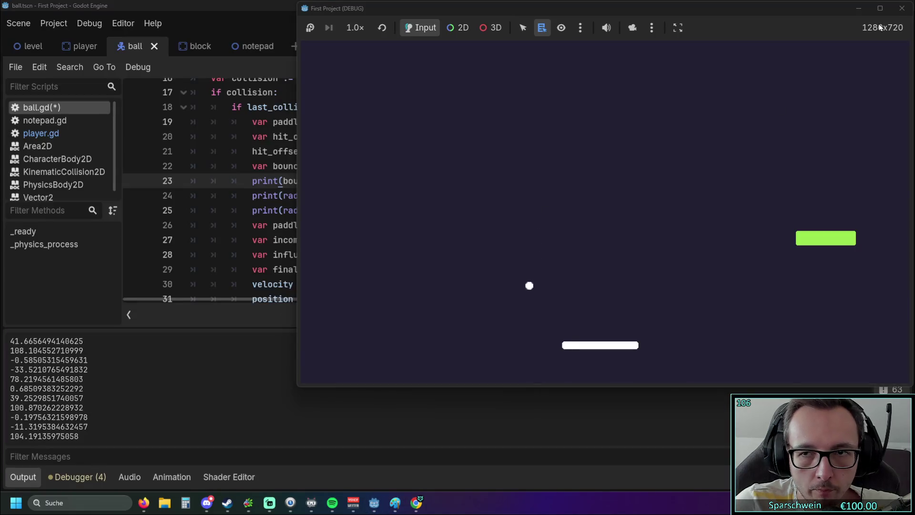
Step: Bounce the ball off the paddle several more times, then stop the game with F8
{"action": "key", "text": "Left"}
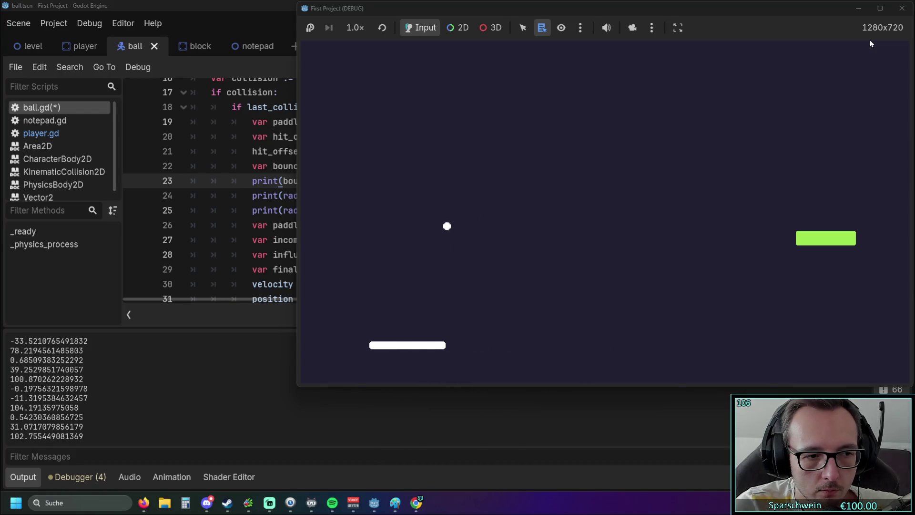
{"action": "key", "text": "Right"}
{"action": "key", "text": "Left"}
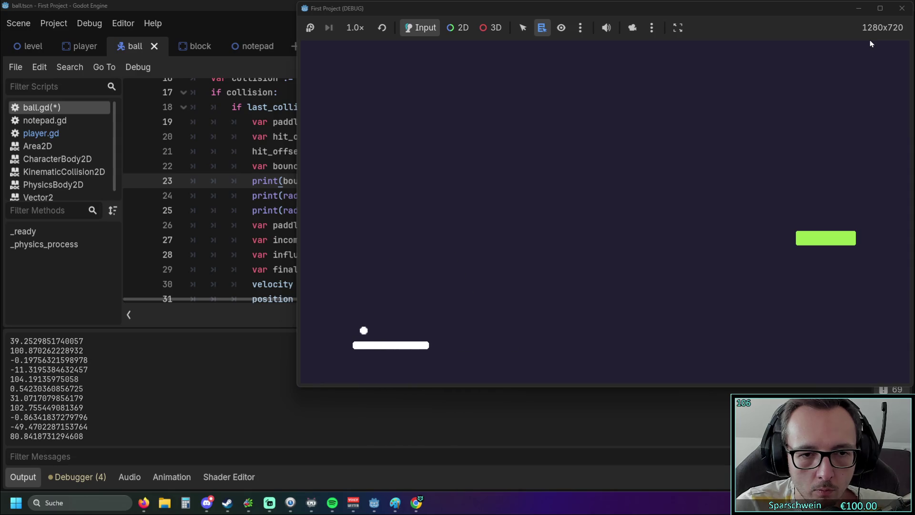
{"action": "key", "text": "Right"}
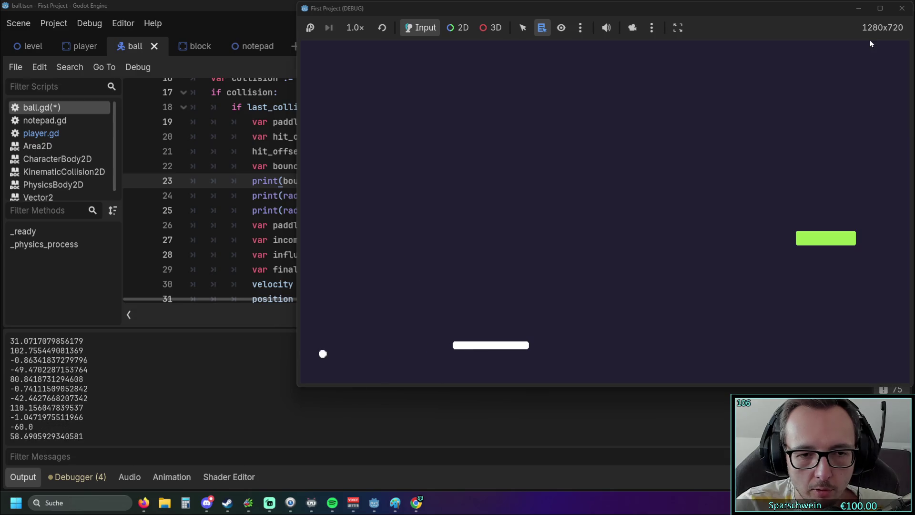
{"action": "key", "text": "Right"}
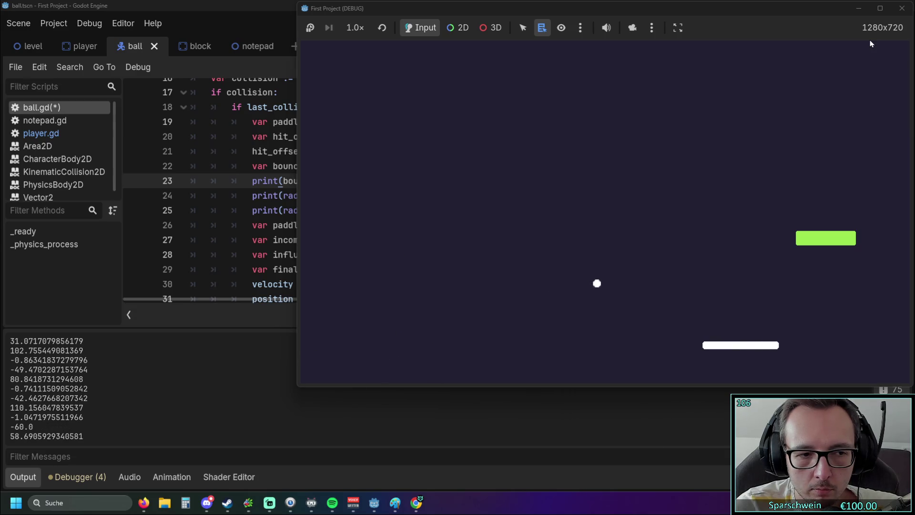
{"action": "key", "text": "Left"}
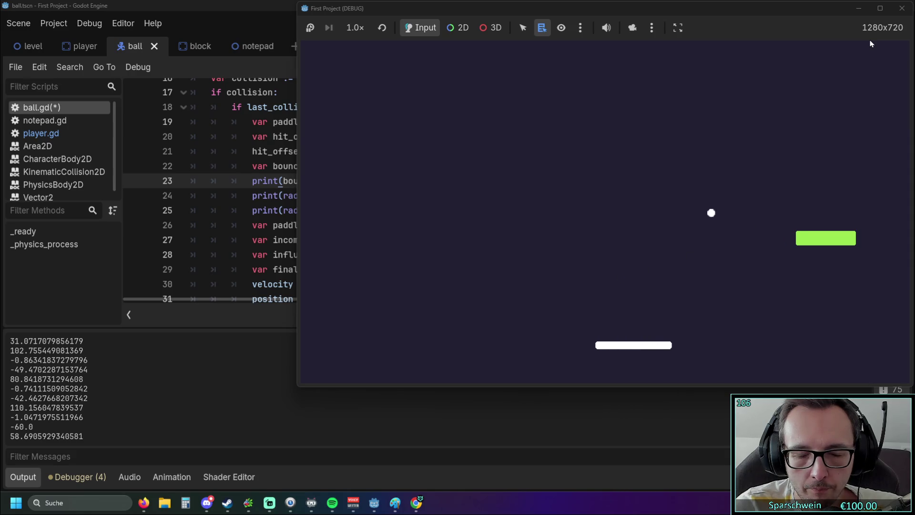
{"action": "key", "text": "Right"}
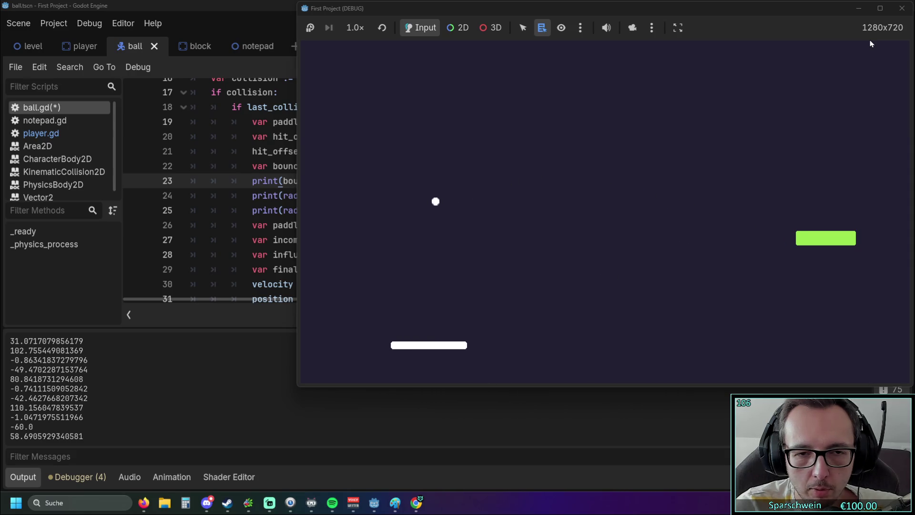
{"action": "key", "text": "Right"}
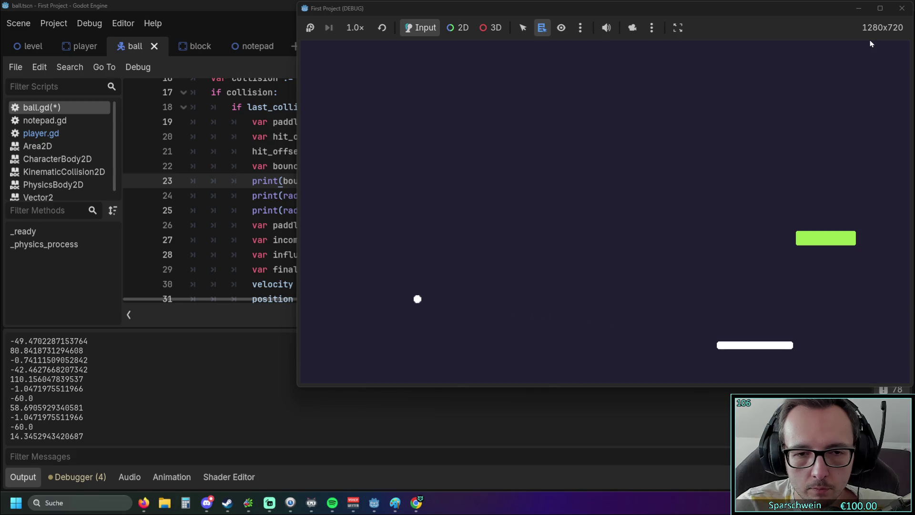
{"action": "key", "text": "F8"}
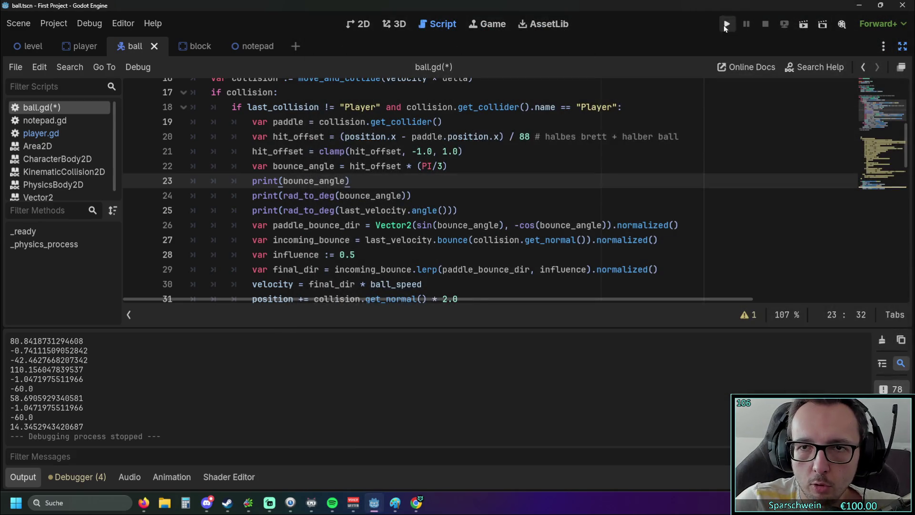
Step: Relaunch the game, check more paddle hits against the printed angles, and close it
{"action": "left_click", "coordinate": [726, 24]}
{"action": "key", "text": "Left"}
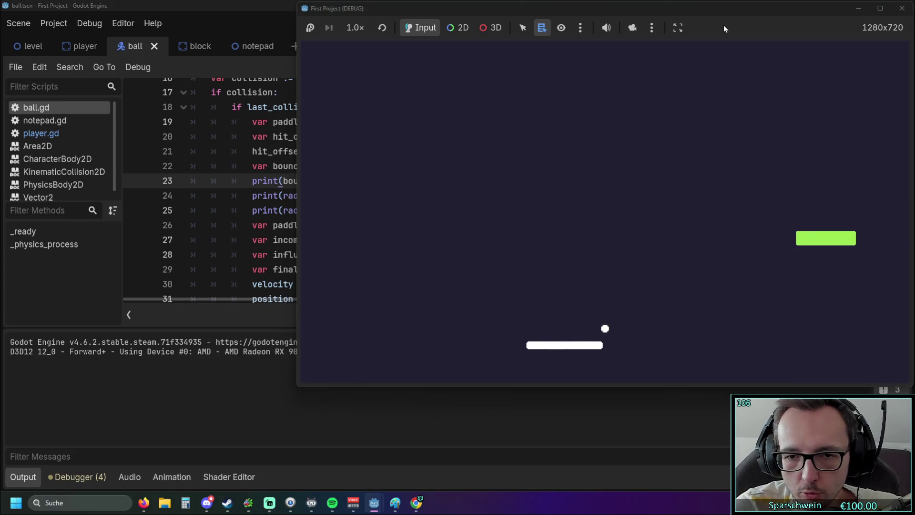
{"action": "key", "text": "Right"}
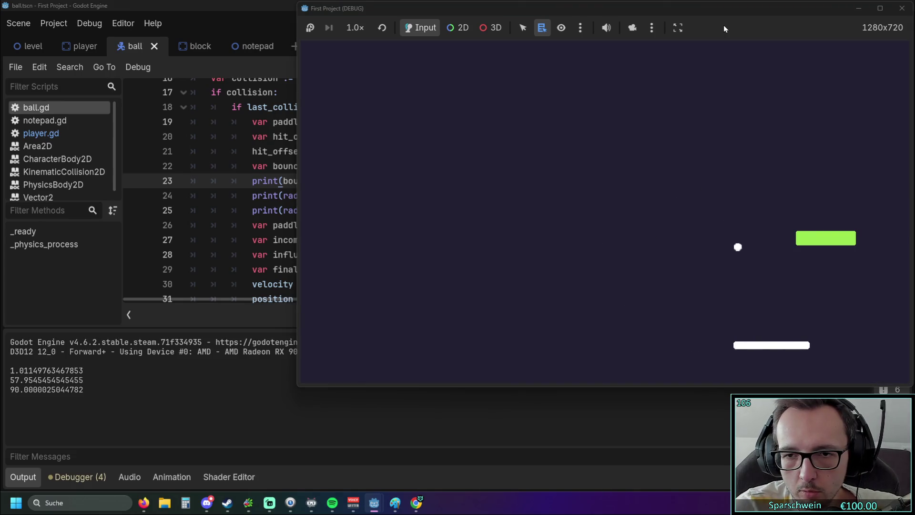
{"action": "key", "text": "Right"}
{"action": "key", "text": "Left"}
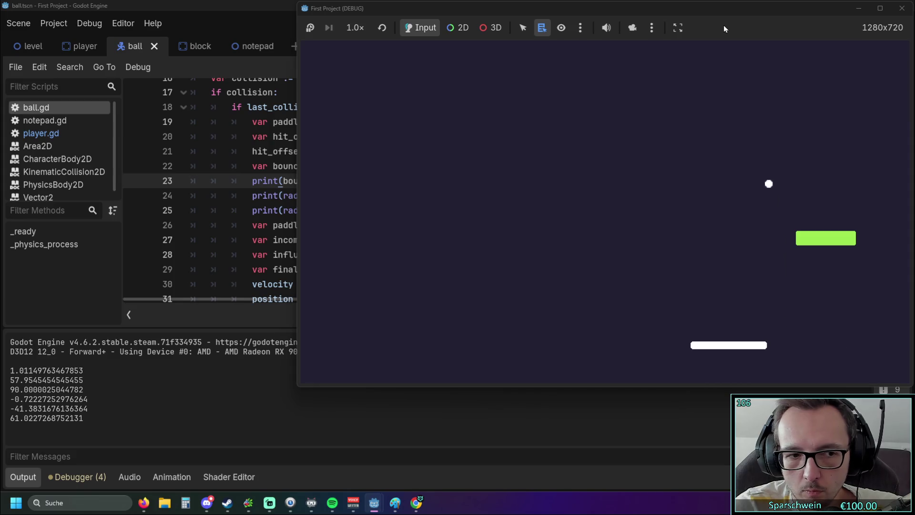
{"action": "key", "text": "Right"}
{"action": "key", "text": "Left"}
{"action": "key", "text": "Left"}
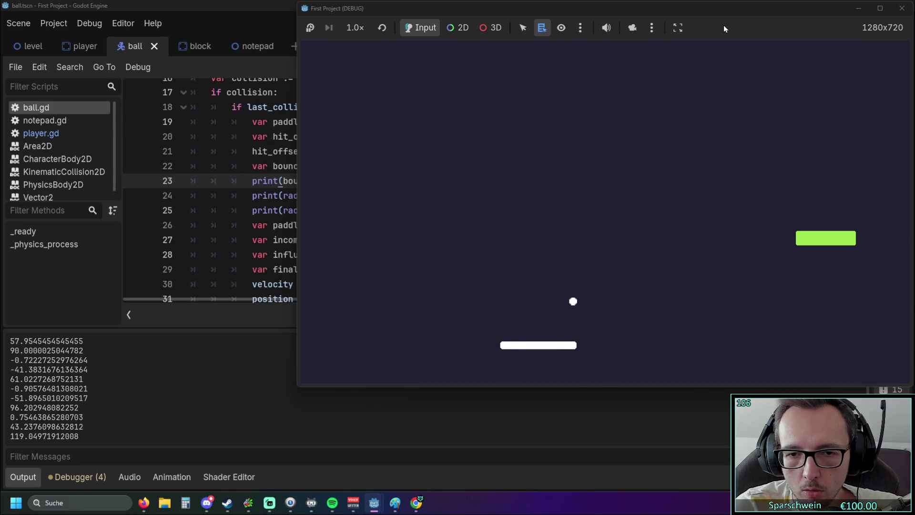
{"action": "key", "text": "Right"}
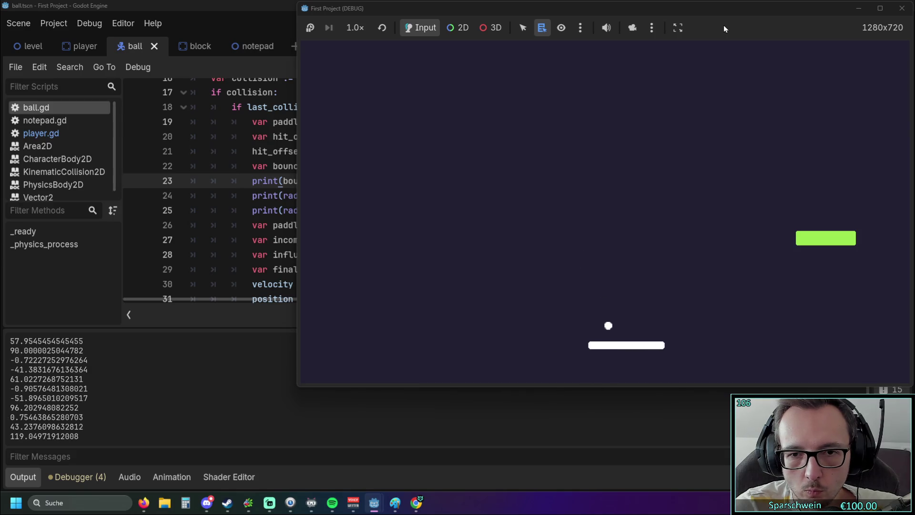
{"action": "key", "text": "Left"}
{"action": "key", "text": "Left"}
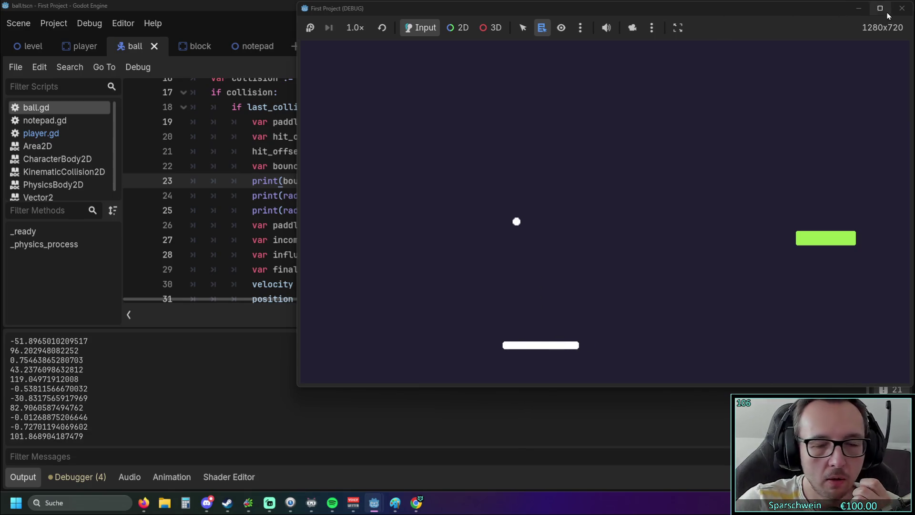
{"action": "left_click", "coordinate": [902, 8]}
{"action": "scroll", "coordinate": [427, 222], "scroll_direction": "down", "scroll_amount": 1}
Step: Make line 26 assign velocity directly, deleting the incoming-bounce, blending and final_dir lines
{"action": "scroll", "coordinate": [428, 222], "scroll_direction": "down", "scroll_amount": 2}
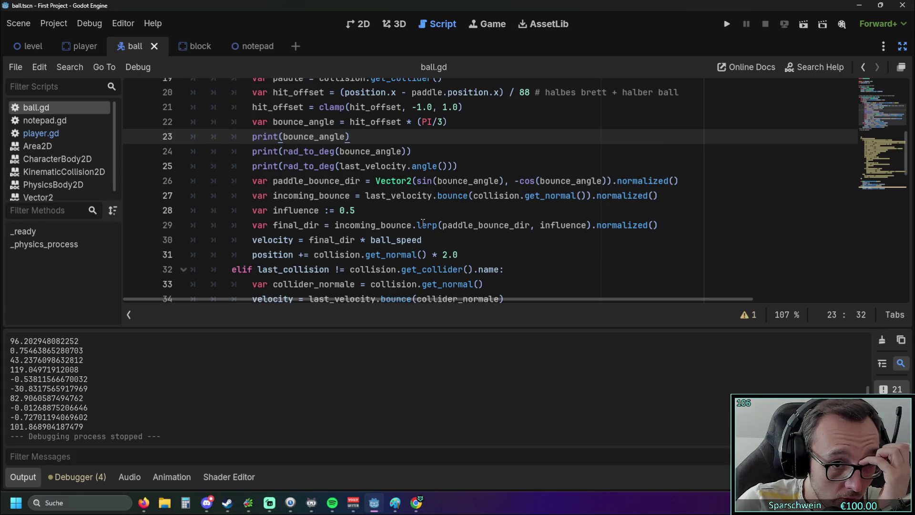
{"action": "scroll", "coordinate": [339, 213], "scroll_direction": "up", "scroll_amount": 1}
{"action": "scroll", "coordinate": [339, 213], "scroll_direction": "down", "scroll_amount": 1}
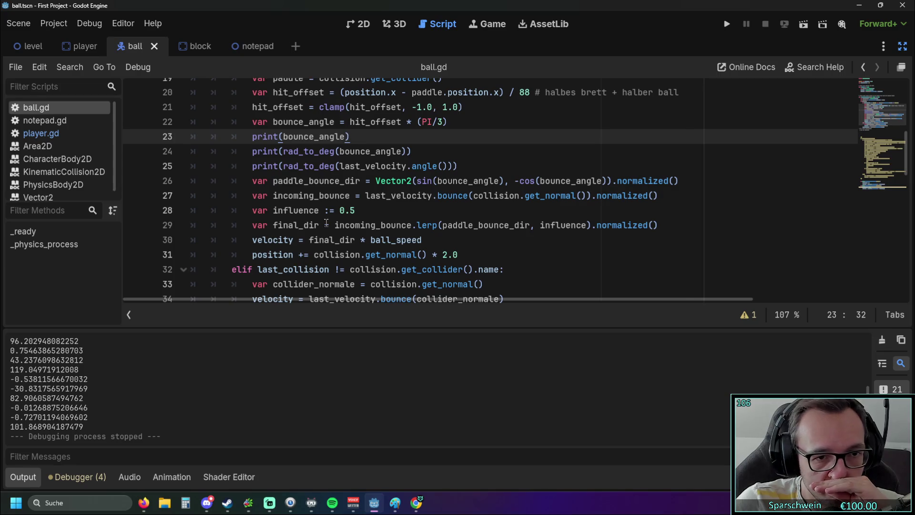
{"action": "double_click", "coordinate": [266, 241]}
{"action": "key", "text": "ctrl+c"}
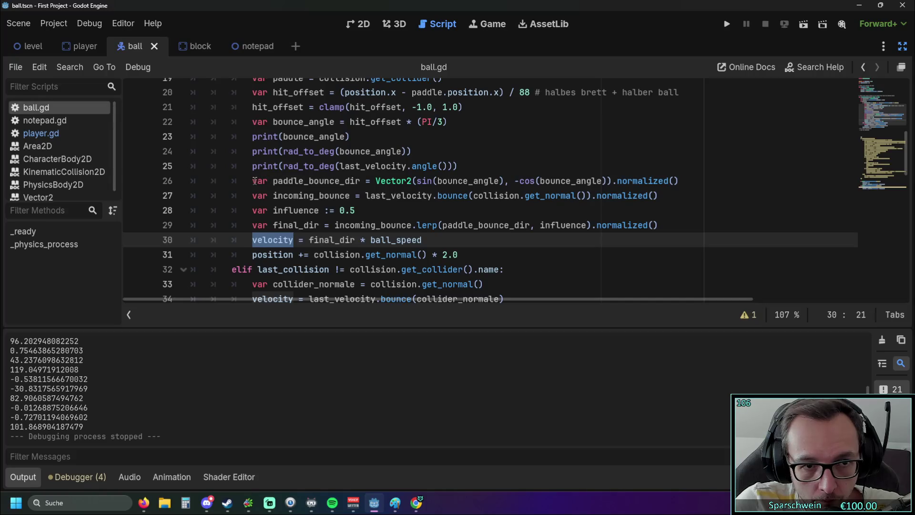
{"action": "left_click_drag", "start_coordinate": [253, 181], "coordinate": [361, 180]}
{"action": "key", "text": "ctrl+v"}
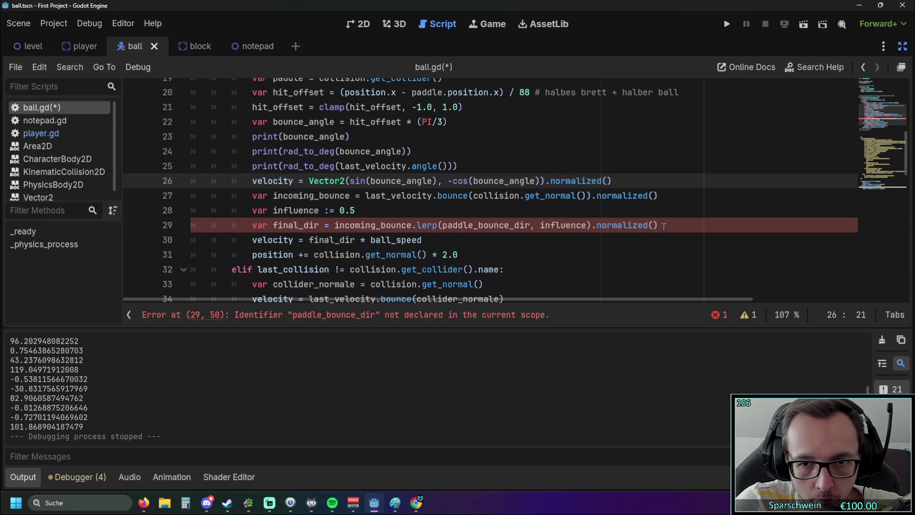
{"action": "left_click_drag", "start_coordinate": [664, 227], "coordinate": [152, 200]}
{"action": "key", "text": "BackSpace"}
{"action": "key", "text": "BackSpace"}
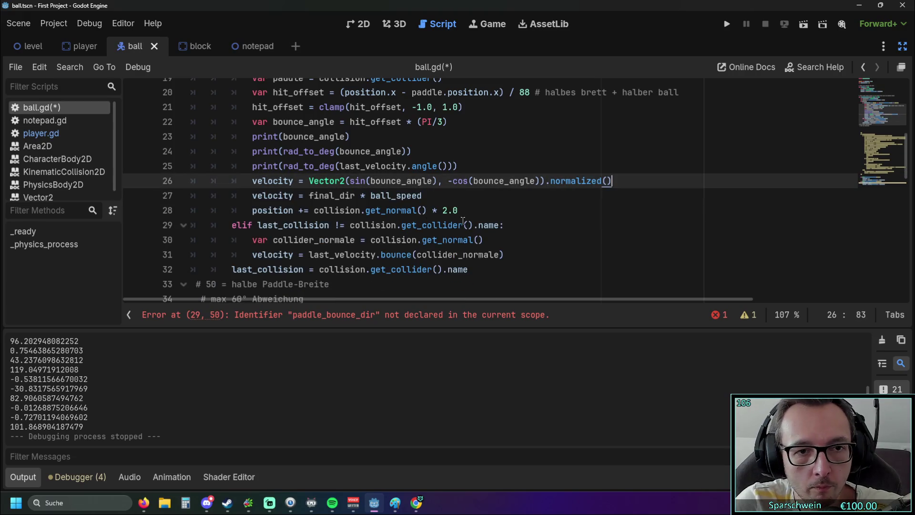
{"action": "left_click_drag", "start_coordinate": [423, 196], "coordinate": [135, 199]}
{"action": "key", "text": "BackSpace"}
{"action": "key", "text": "BackSpace"}
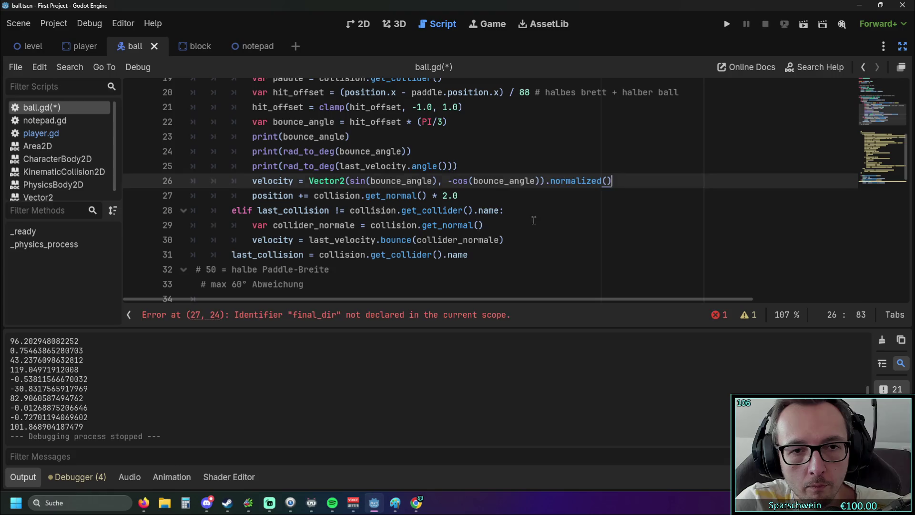
{"action": "left_click", "coordinate": [526, 225]}
{"action": "scroll", "coordinate": [527, 219], "scroll_direction": "up", "scroll_amount": 1}
Step: Save and run the game with the simplified bounce, move the paddle right, then close it
{"action": "left_click", "coordinate": [727, 24]}
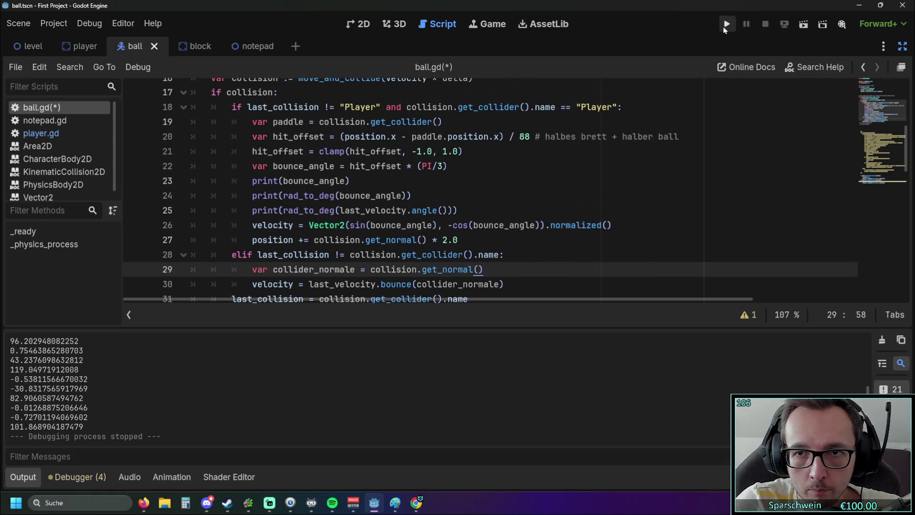
{"action": "key", "text": "Right"}
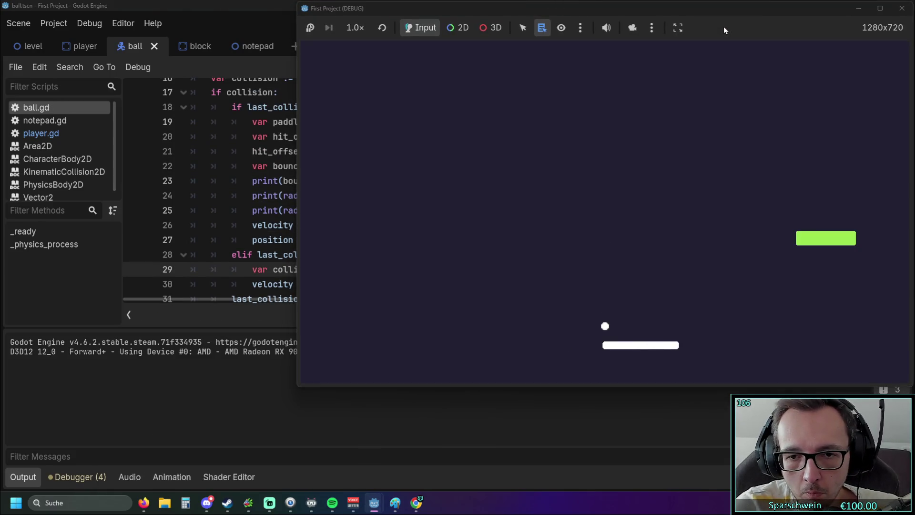
{"action": "key", "text": "Right"}
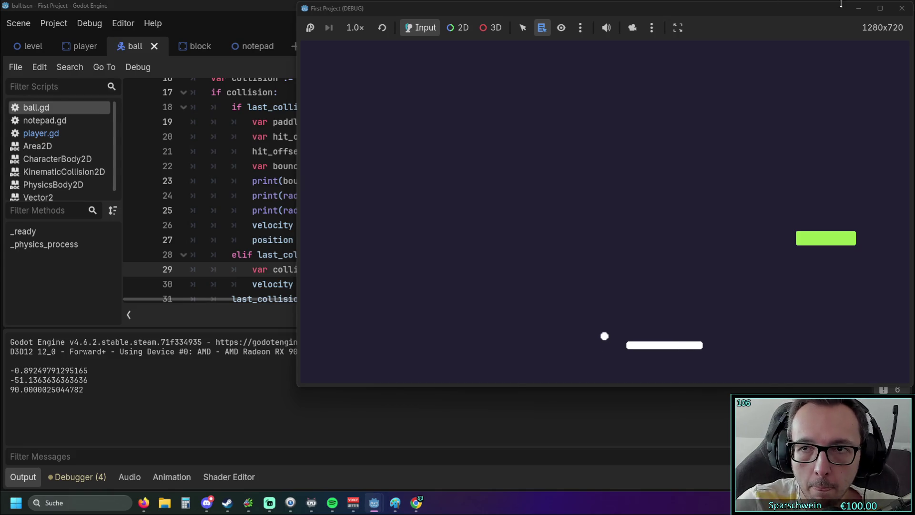
{"action": "left_click", "coordinate": [902, 8]}
Step: Multiply line 26 by ball_speed via autocomplete and relaunch the game
{"action": "left_click", "coordinate": [631, 225]}
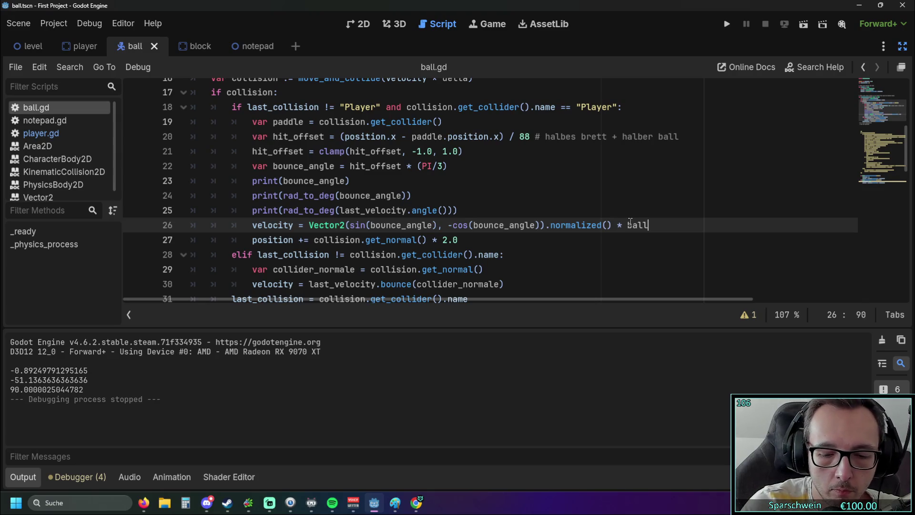
{"action": "type", "text": "_"}
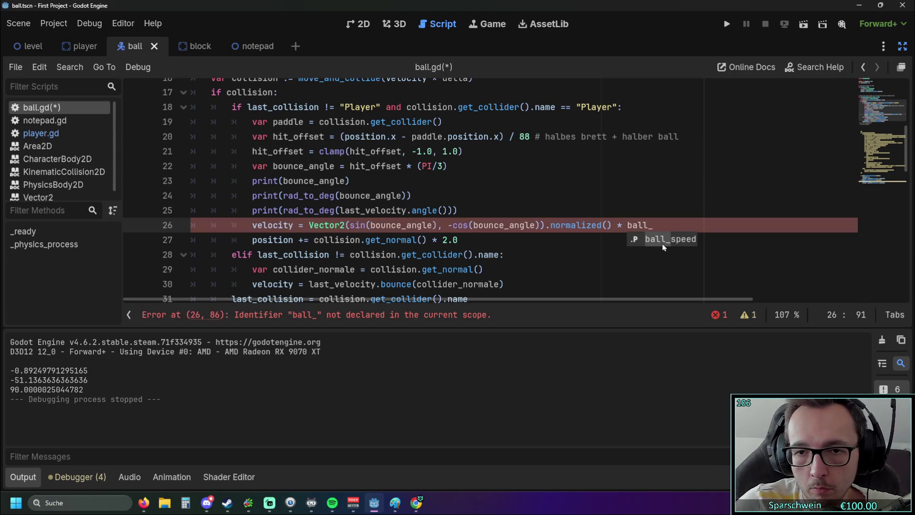
{"action": "left_click", "coordinate": [664, 241]}
{"action": "key", "text": "Up"}
{"action": "key", "text": "Up"}
{"action": "key", "text": "Up"}
{"action": "left_click", "coordinate": [727, 25]}
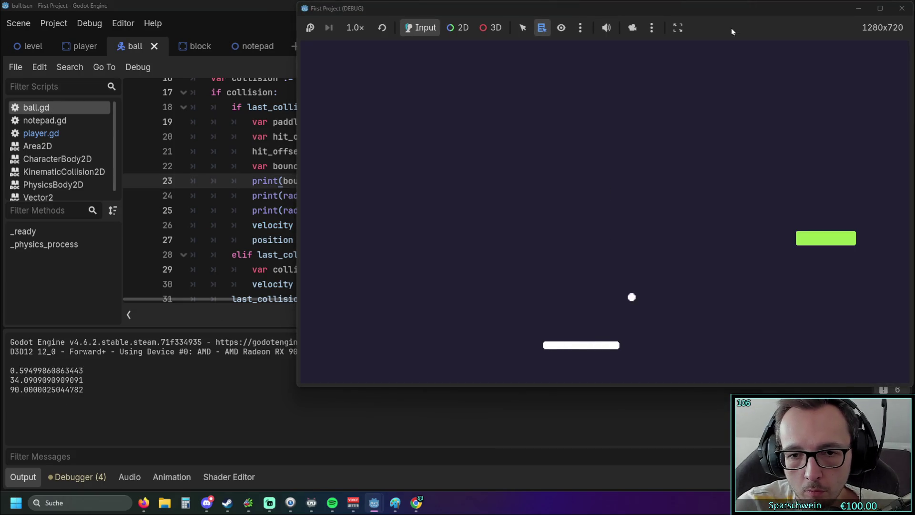
Step: Steer the paddle under the ball repeatedly, watching angles like -46.33 print, then close the game
{"action": "key", "text": "Right"}
{"action": "key", "text": "Right"}
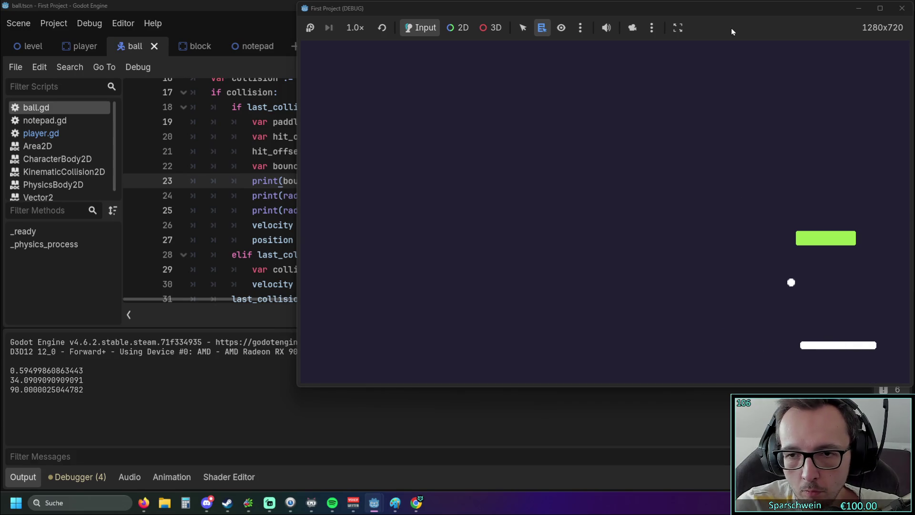
{"action": "key", "text": "Left"}
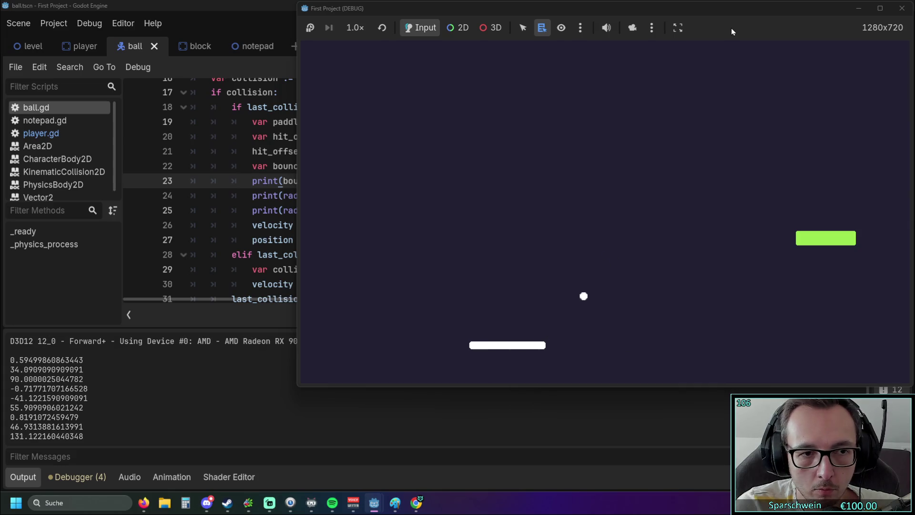
{"action": "key", "text": "Right"}
{"action": "key", "text": "Left"}
{"action": "key", "text": "Left"}
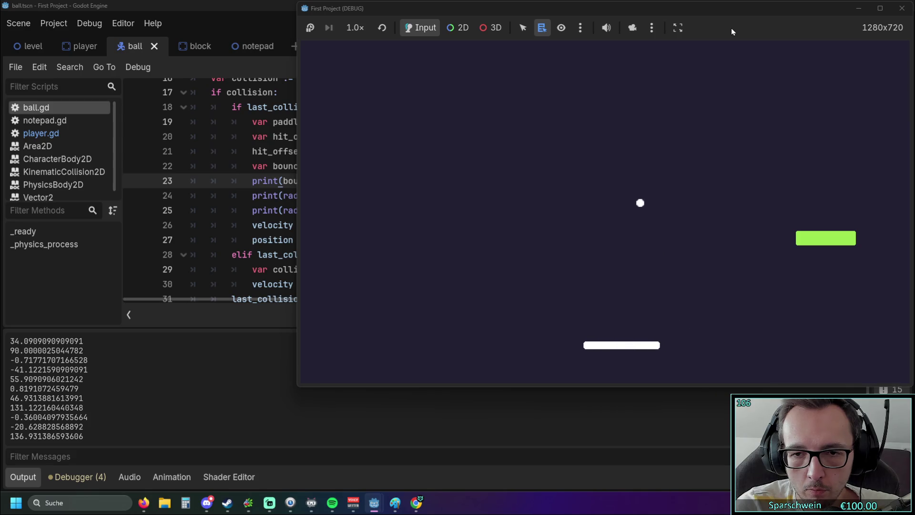
{"action": "key", "text": "Right"}
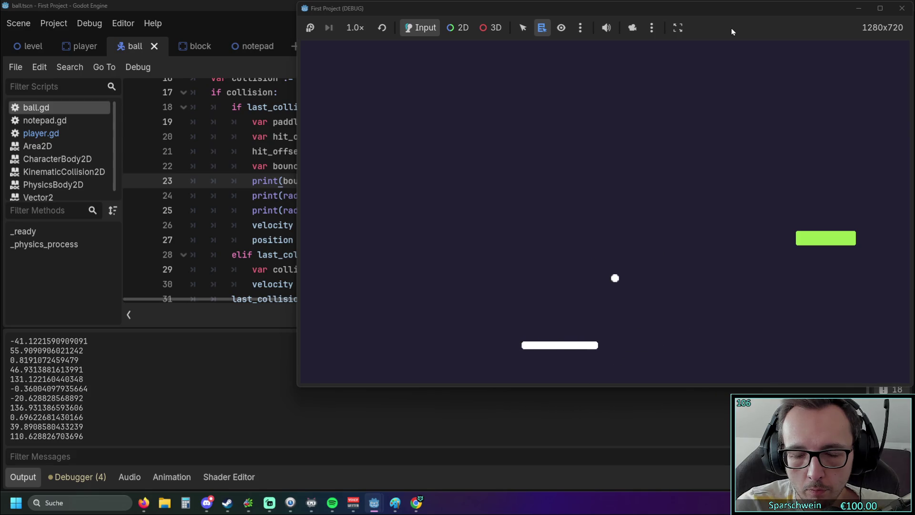
{"action": "key", "text": "Right"}
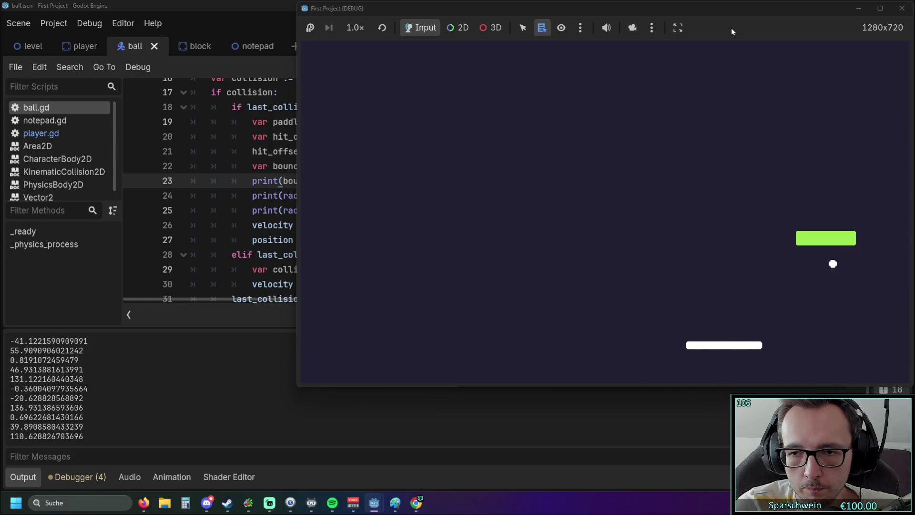
{"action": "key", "text": "Right"}
{"action": "key", "text": "Right"}
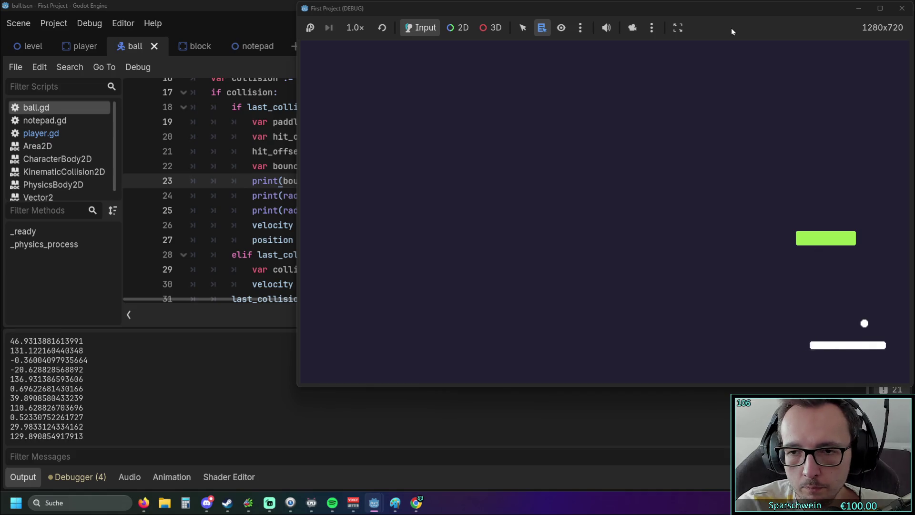
{"action": "key", "text": "Left"}
{"action": "key", "text": "Right"}
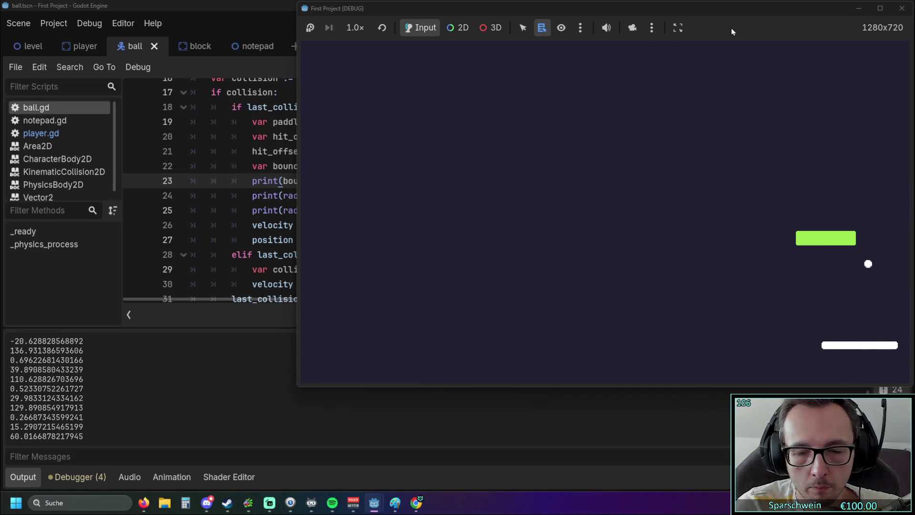
{"action": "key", "text": "Left"}
{"action": "key", "text": "Left"}
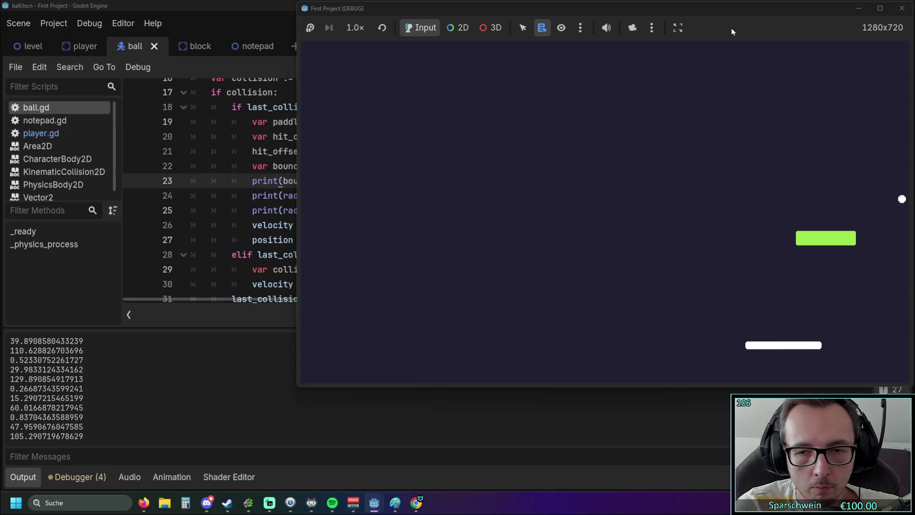
{"action": "key", "text": "Left"}
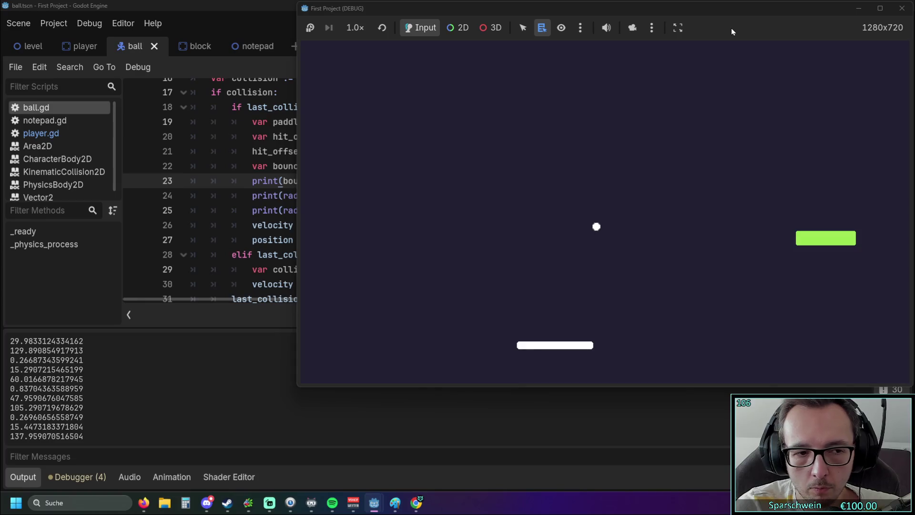
{"action": "key", "text": "Right"}
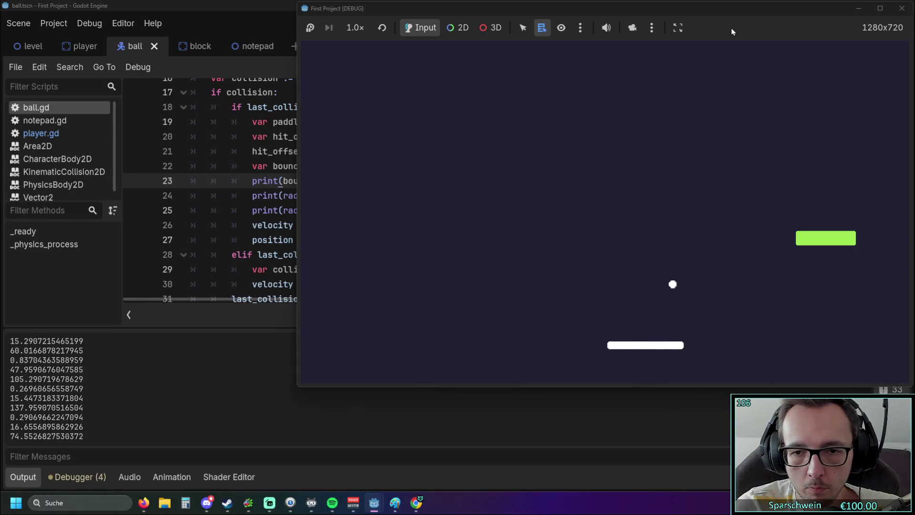
{"action": "key", "text": "Right"}
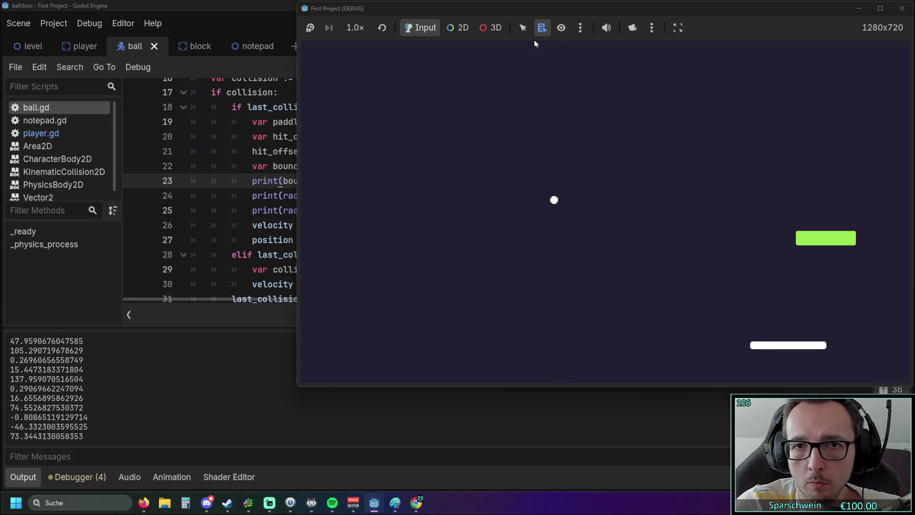
{"action": "left_click", "coordinate": [909, 11]}
{"action": "left_click", "coordinate": [437, 229]}
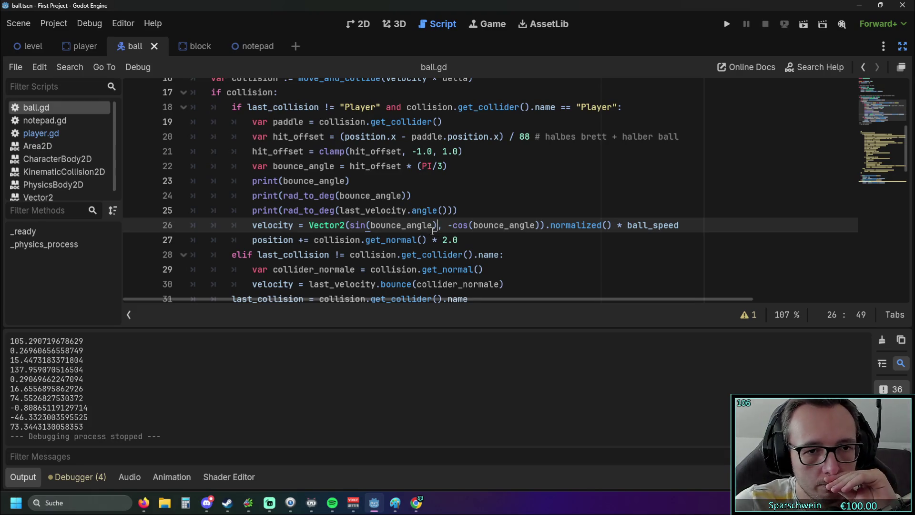
Step: Comment out the old line 26 and start a new 'velocity =' line in its place
{"action": "scroll", "coordinate": [433, 231], "scroll_direction": "down", "scroll_amount": 2}
{"action": "scroll", "coordinate": [439, 235], "scroll_direction": "up", "scroll_amount": 2}
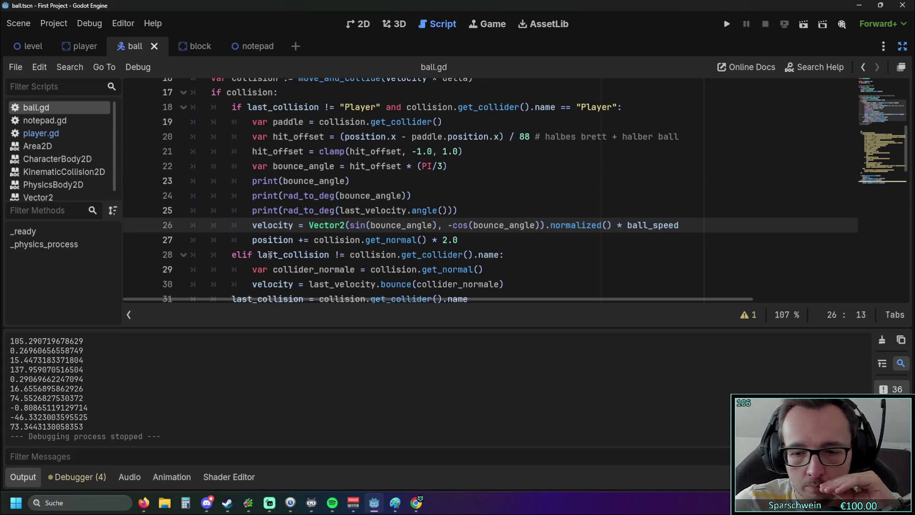
{"action": "mouse_move", "coordinate": [269, 256]}
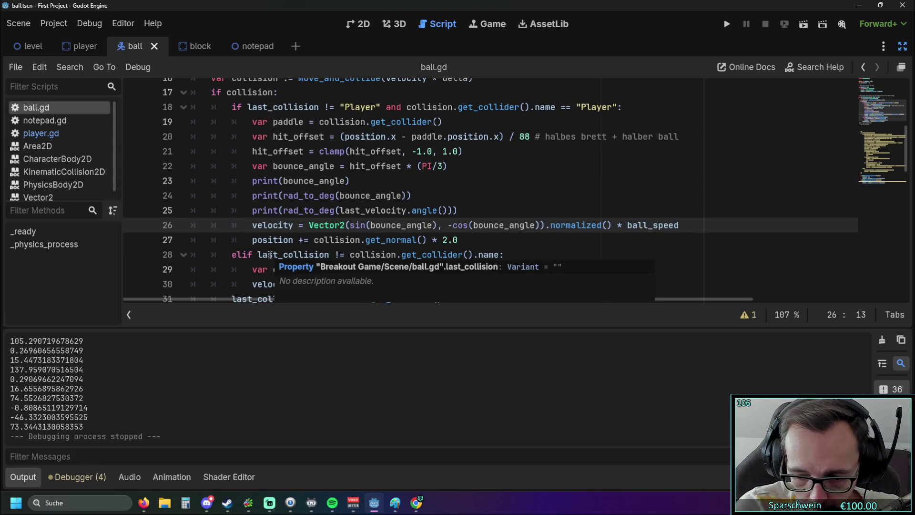
{"action": "key", "text": "ctrl+k"}
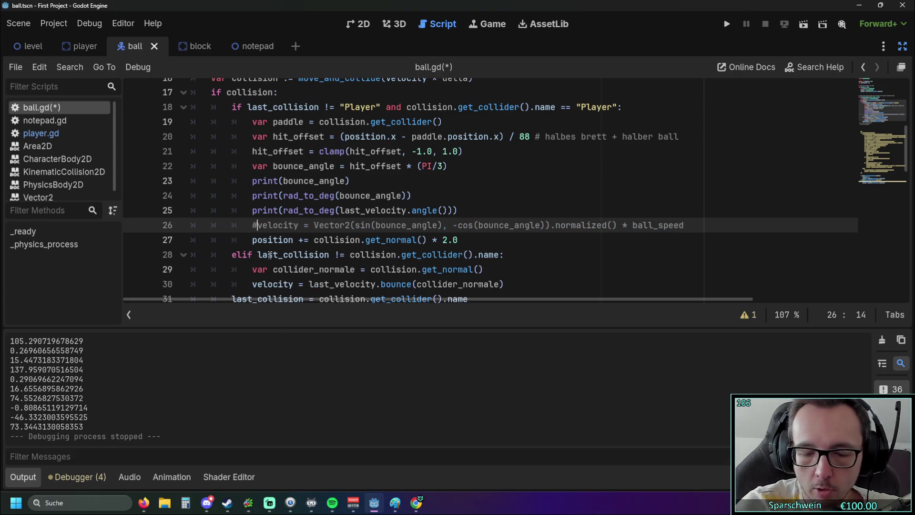
{"action": "left_click", "coordinate": [473, 211]}
{"action": "key", "text": "Return"}
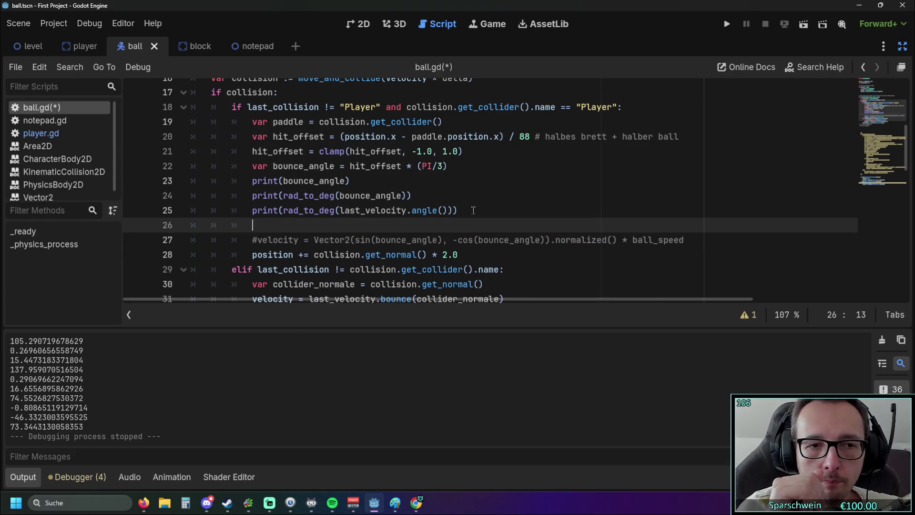
{"action": "type", "text": "velo"}
{"action": "key", "text": "Return"}
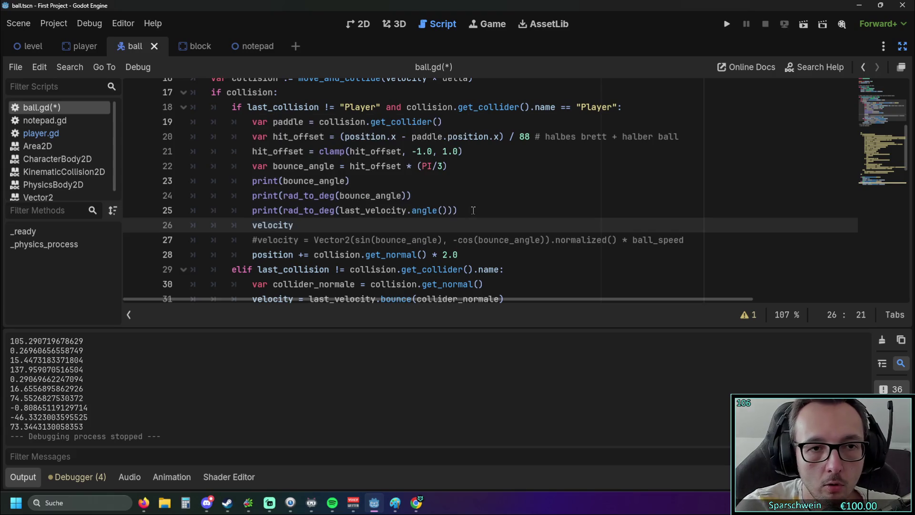
{"action": "type", "text": " ="}
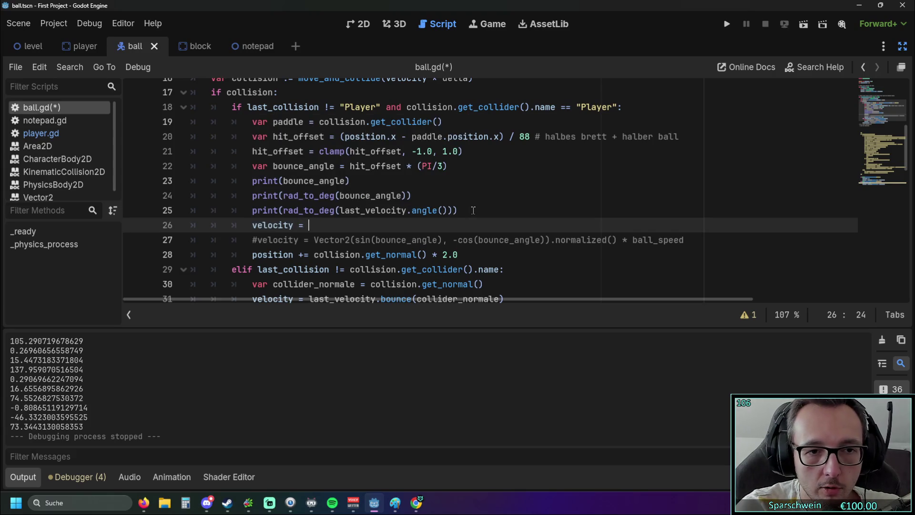
{"action": "left_click", "coordinate": [282, 196]}
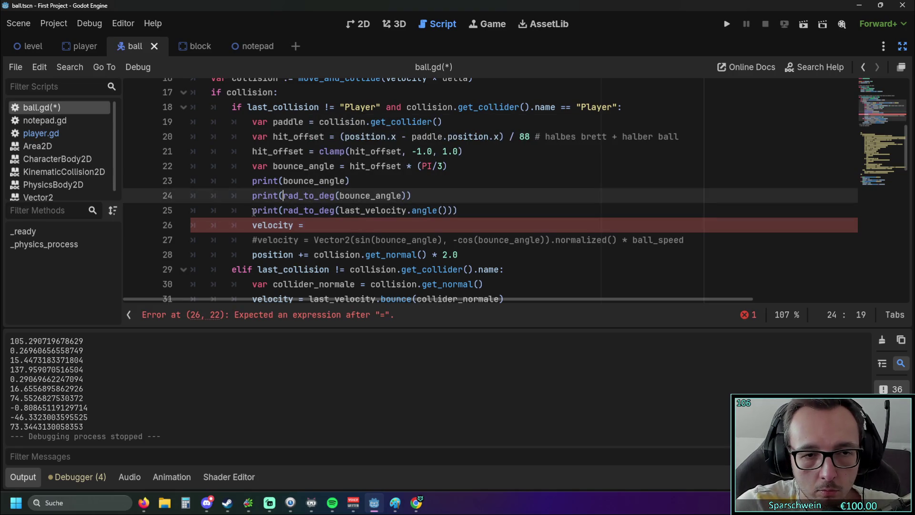
Step: Copy last_velocity.angle() from line 25 into the new line and multiply it by -1
{"action": "mouse_move", "coordinate": [339, 211]}
{"action": "left_click_drag", "start_coordinate": [339, 211], "coordinate": [454, 211]}
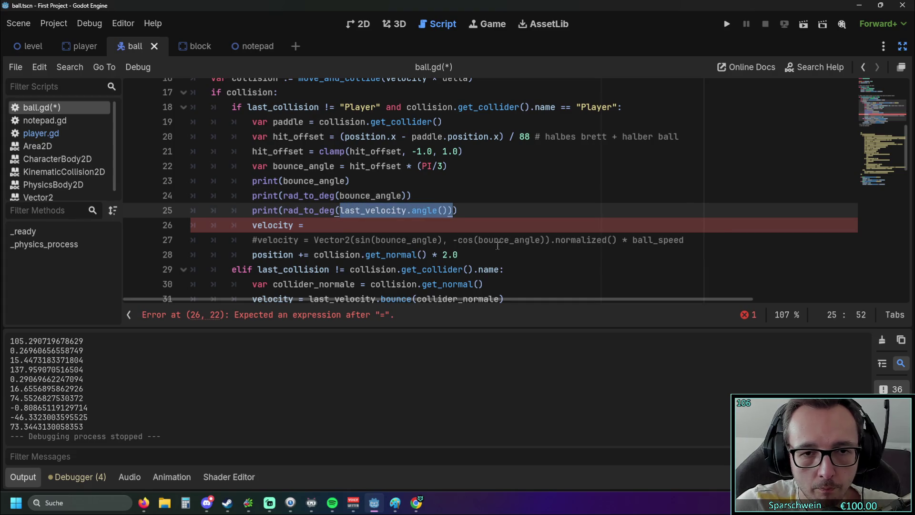
{"action": "key", "text": "ctrl+c"}
{"action": "left_click", "coordinate": [322, 227]}
{"action": "key", "text": "ctrl+v"}
{"action": "key", "text": "BackSpace"}
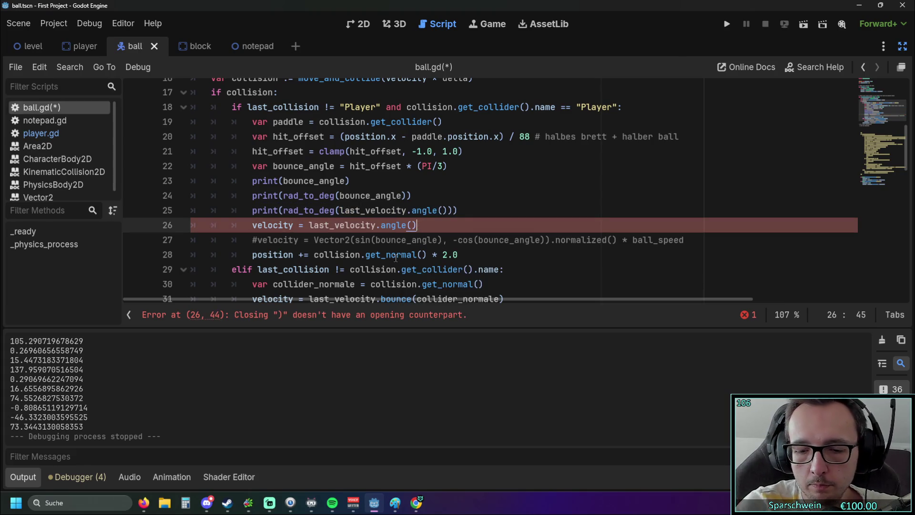
{"action": "type", "text": " *-1"}
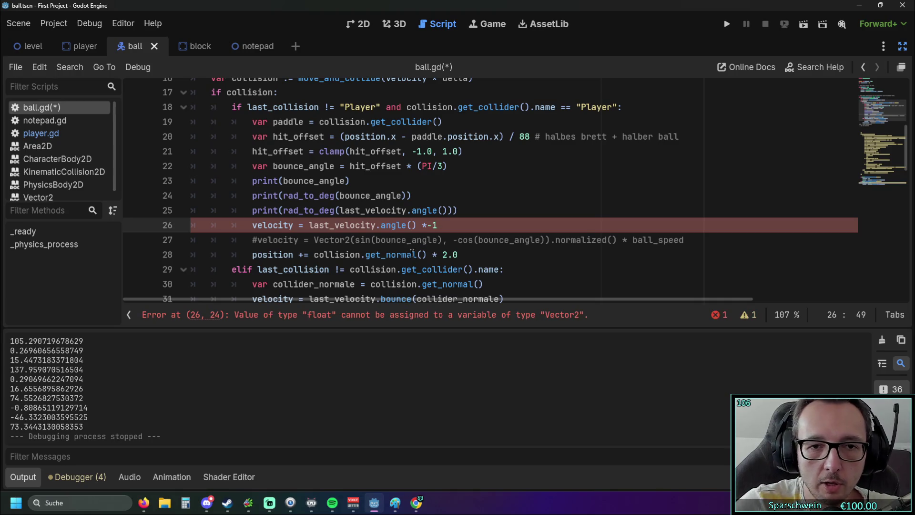
{"action": "left_click", "coordinate": [532, 204]}
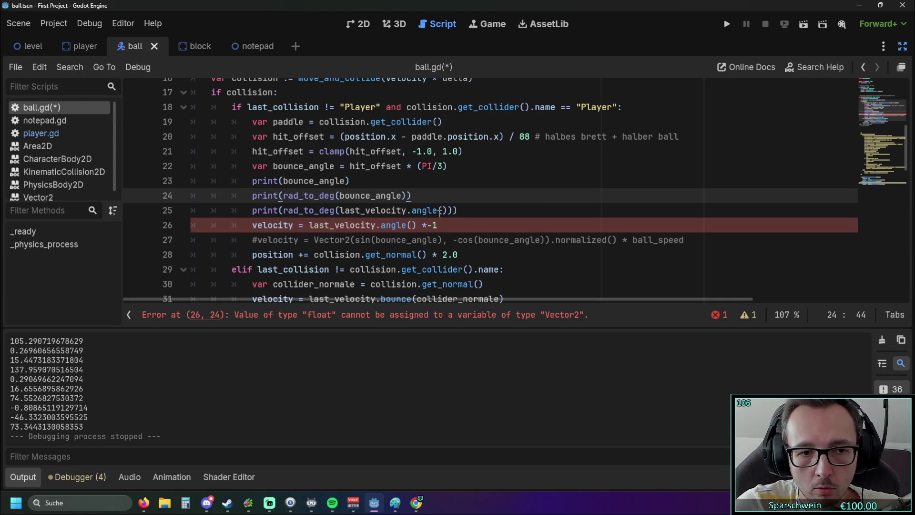
Step: Insert a component before angle, trying y then settling on last_velocity.x.angle() * -1
{"action": "left_click", "coordinate": [429, 225]}
{"action": "key", "text": "Right"}
{"action": "left_click", "coordinate": [464, 227]}
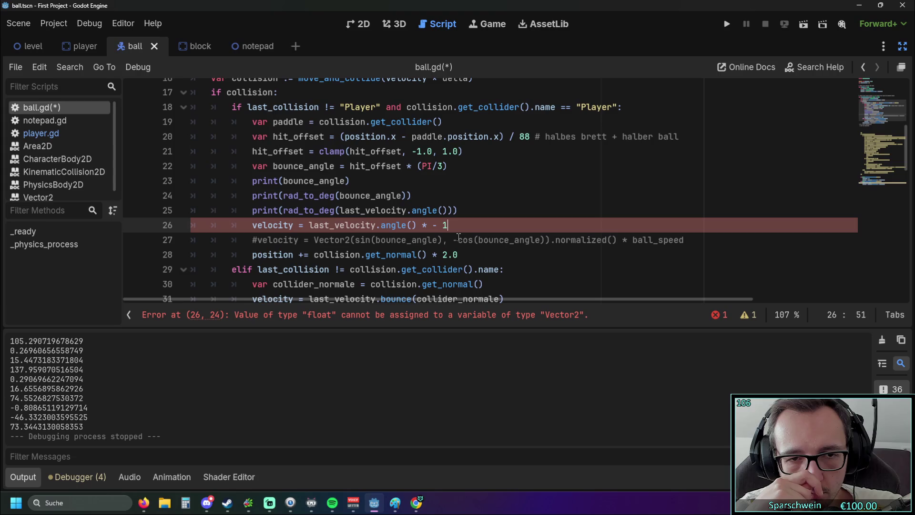
{"action": "left_click", "coordinate": [378, 225]}
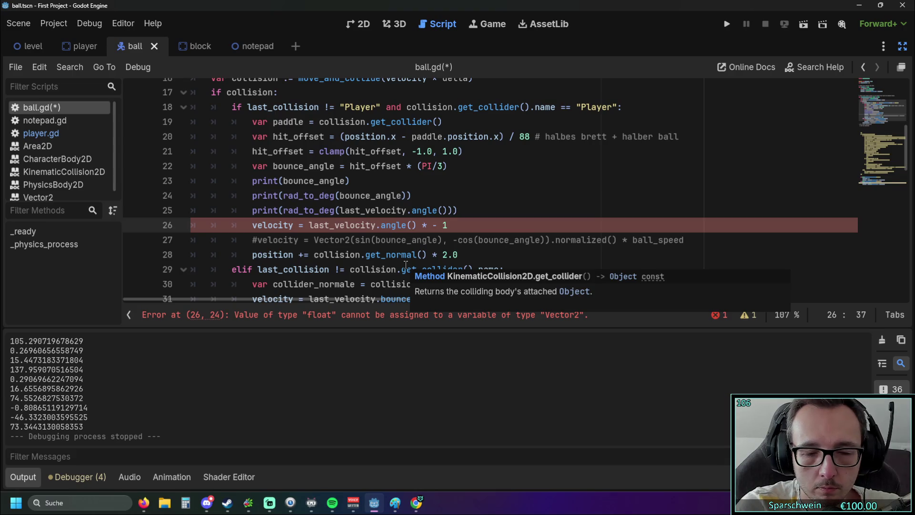
{"action": "type", "text": "y."}
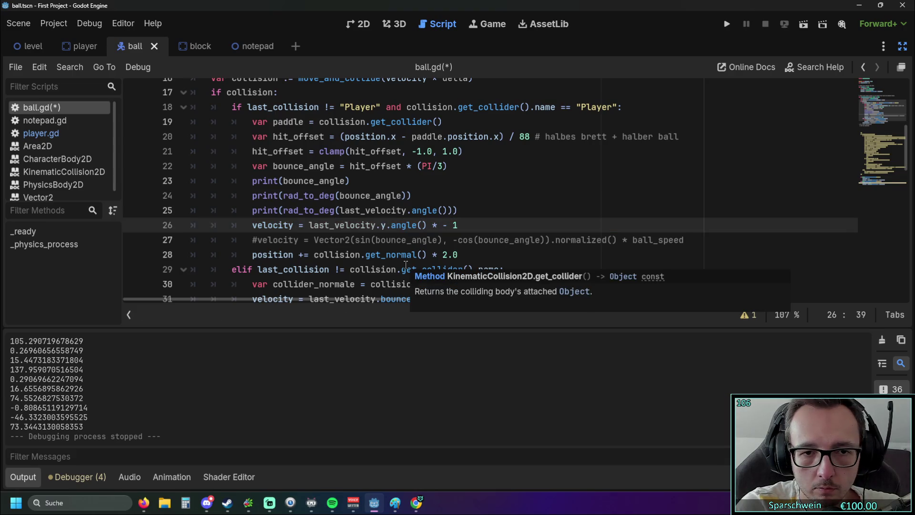
{"action": "left_click", "coordinate": [404, 235]}
{"action": "left_click", "coordinate": [461, 228]}
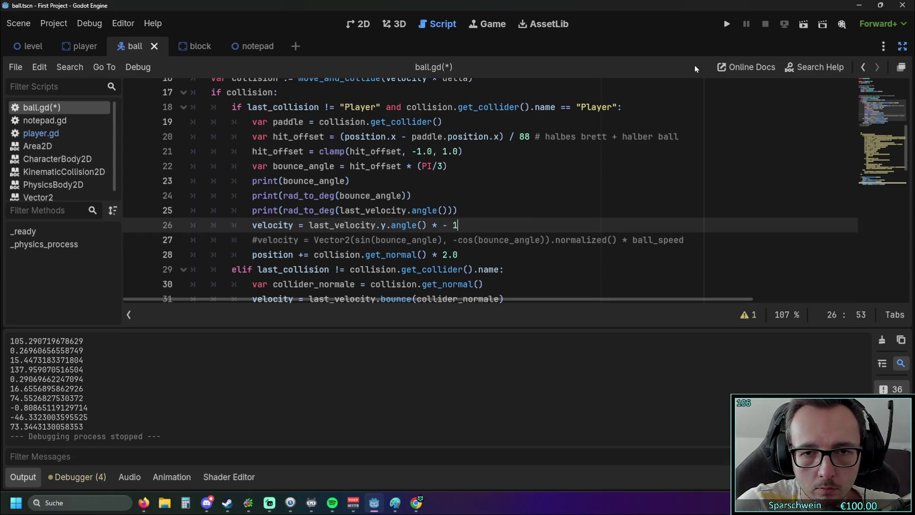
{"action": "left_click", "coordinate": [387, 225]}
{"action": "key", "text": "BackSpace"}
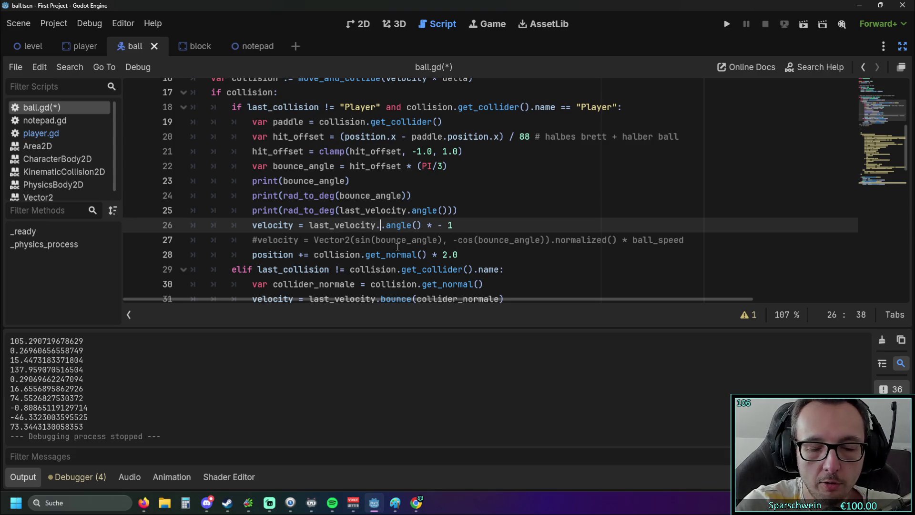
{"action": "type", "text": "x"}
{"action": "left_click", "coordinate": [517, 205]}
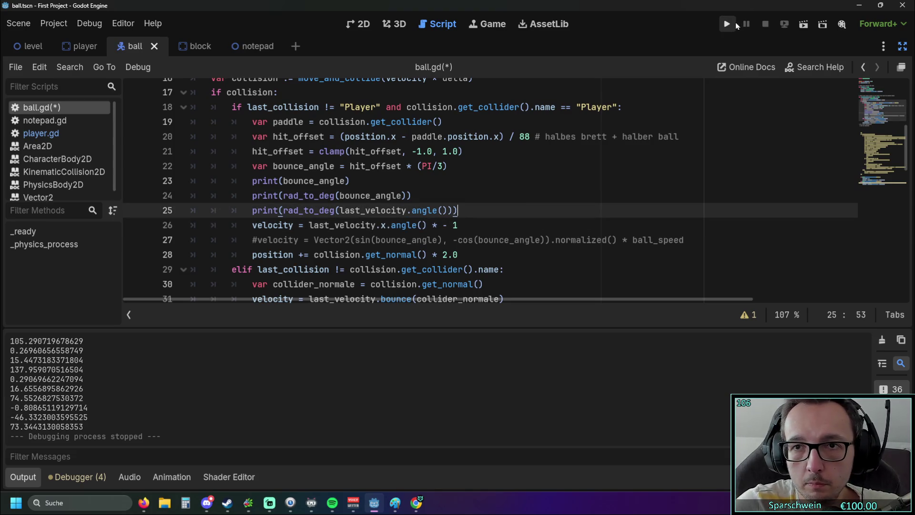
Step: Test-run the game, then strip the angle() call from line 26's velocity expression and rerun
{"action": "left_click", "coordinate": [727, 24]}
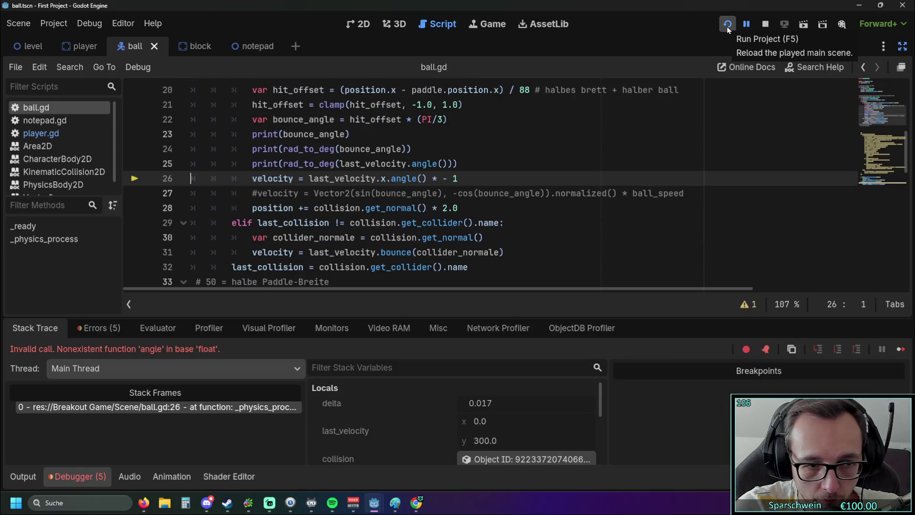
{"action": "scroll", "coordinate": [449, 187], "scroll_direction": "down", "scroll_amount": 1}
{"action": "scroll", "coordinate": [450, 187], "scroll_direction": "up", "scroll_amount": 1}
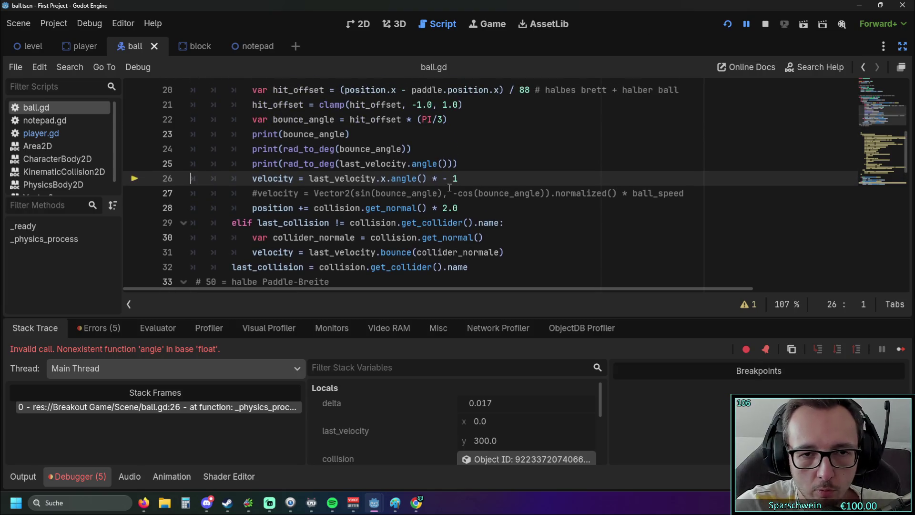
{"action": "left_click_drag", "start_coordinate": [418, 181], "coordinate": [391, 179]}
{"action": "key", "text": "BackSpace"}
{"action": "key", "text": "Delete"}
{"action": "key", "text": "Delete"}
{"action": "key", "text": "BackSpace"}
{"action": "scroll", "coordinate": [582, 156], "scroll_direction": "up", "scroll_amount": 1}
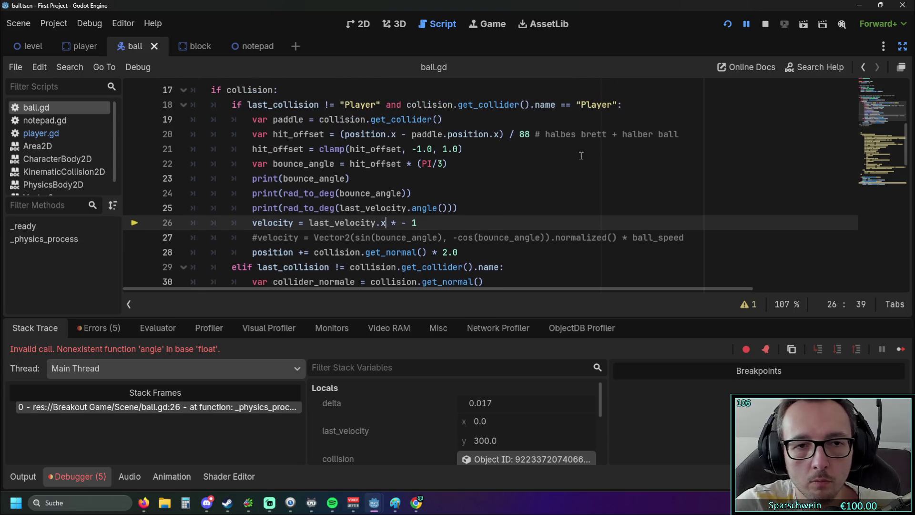
{"action": "left_click", "coordinate": [728, 24]}
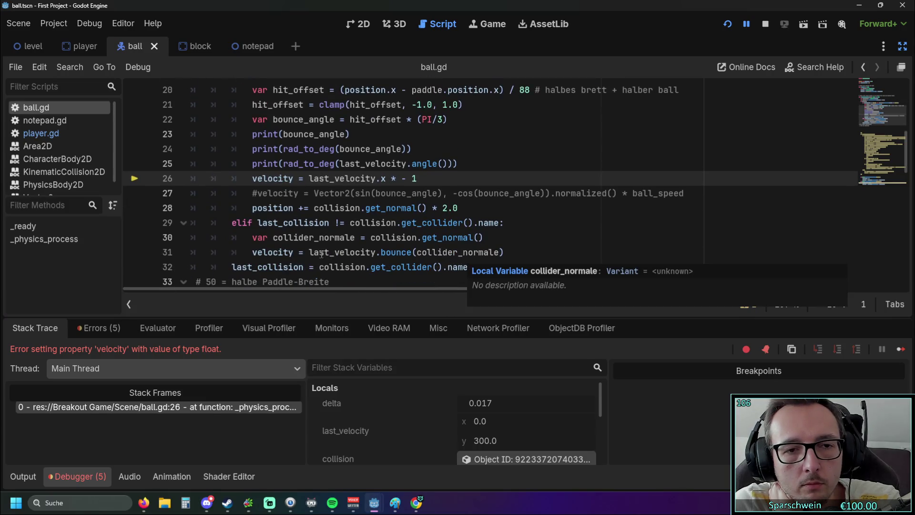
Step: Replace line 26's velocity expression with last_velocity.bounce taken from line 31, then restart the game
{"action": "mouse_move", "coordinate": [310, 253]}
{"action": "left_mouse_down"}
{"action": "mouse_move", "coordinate": [417, 249]}
{"action": "mouse_move", "coordinate": [408, 246]}
{"action": "left_mouse_up"}
{"action": "left_click_drag", "start_coordinate": [418, 179], "coordinate": [307, 181]}
{"action": "key", "text": "ctrl+v"}
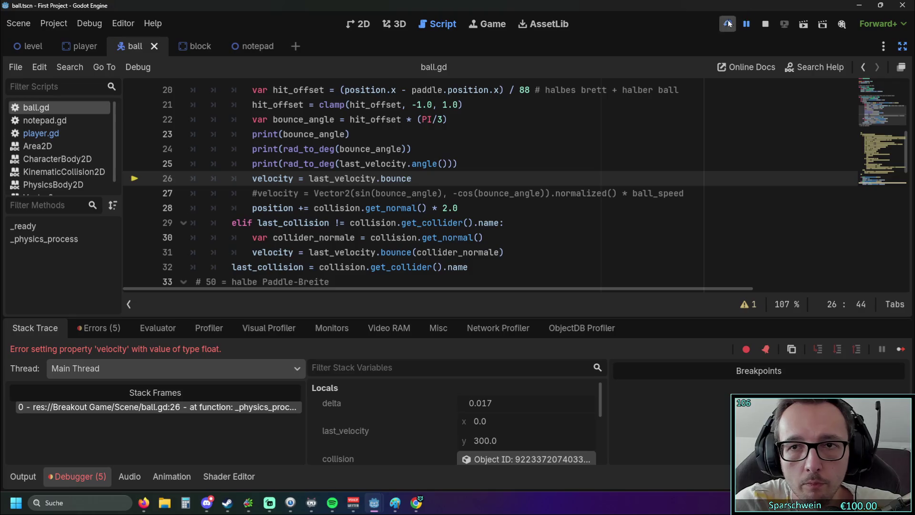
{"action": "left_click", "coordinate": [728, 24]}
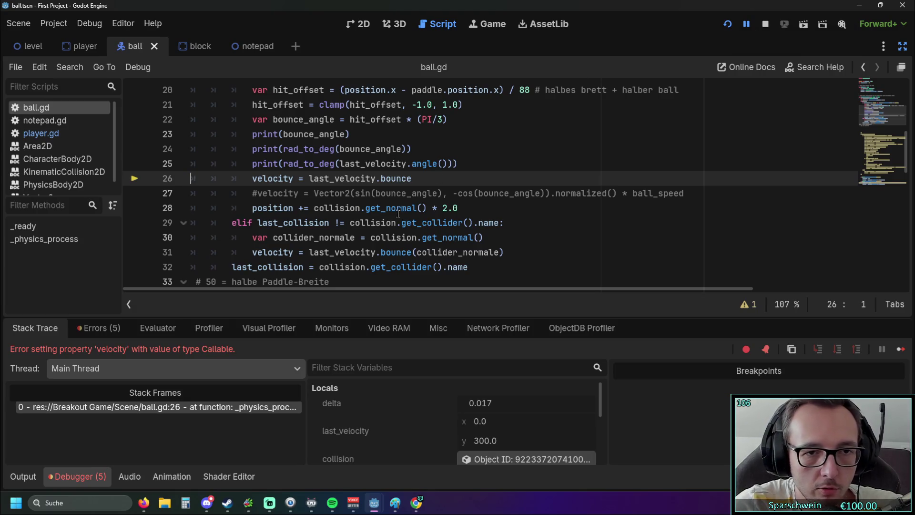
Step: Try inserting collider_normale into line 25's angle call, then remove it and save the script
{"action": "left_click_drag", "start_coordinate": [468, 268], "coordinate": [433, 269]}
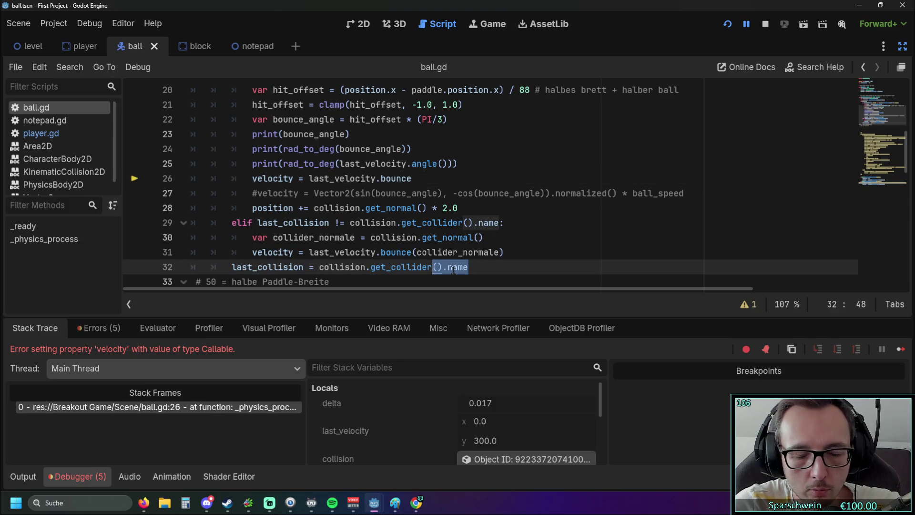
{"action": "left_click", "coordinate": [494, 267]}
{"action": "mouse_move", "coordinate": [506, 252]}
{"action": "left_mouse_down"}
{"action": "mouse_move", "coordinate": [433, 254]}
{"action": "mouse_move", "coordinate": [499, 252]}
{"action": "left_mouse_up"}
{"action": "left_click", "coordinate": [433, 254]}
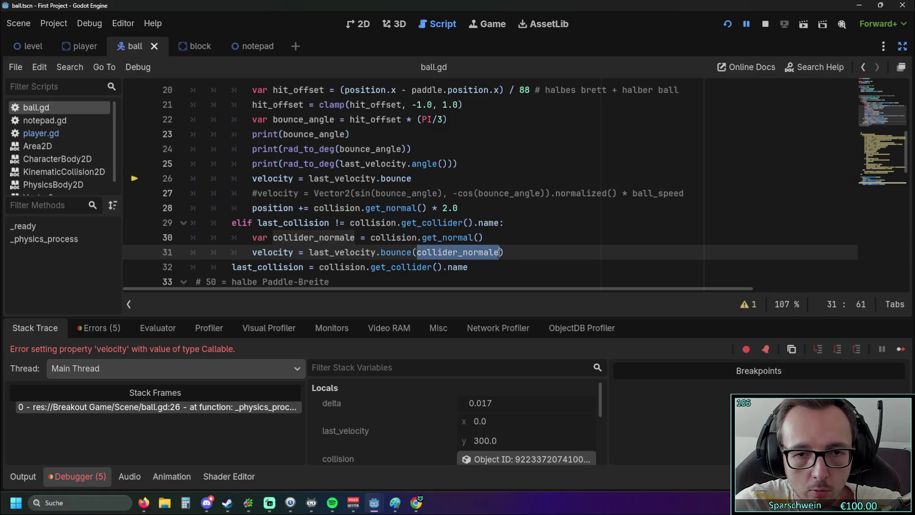
{"action": "left_click", "coordinate": [443, 164]}
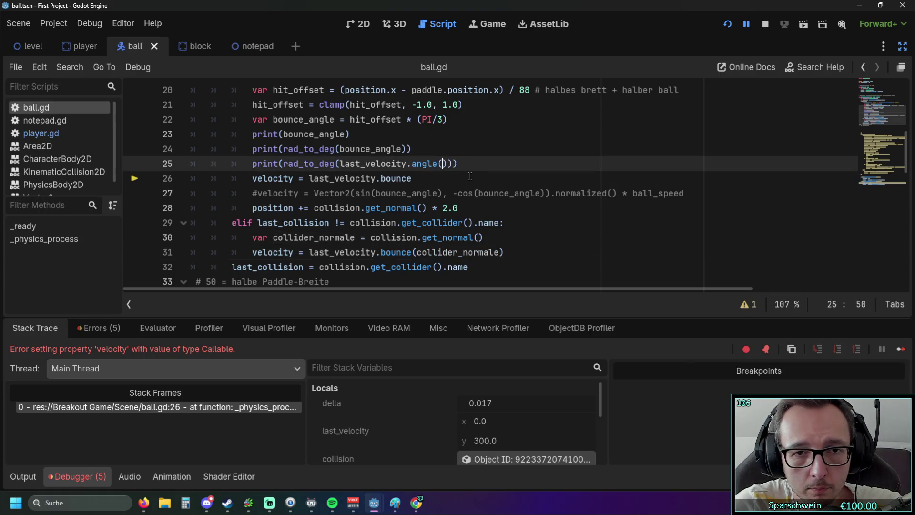
{"action": "key", "text": "ctrl+v"}
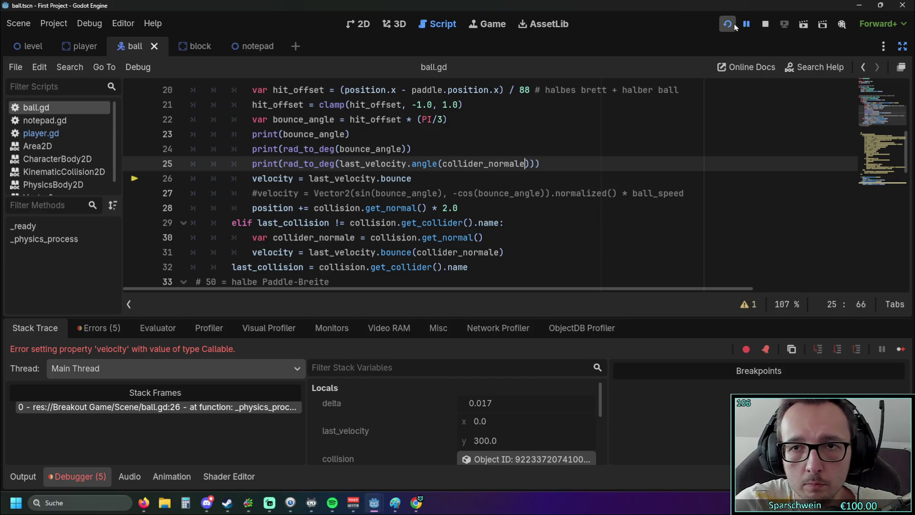
{"action": "left_click", "coordinate": [549, 162]}
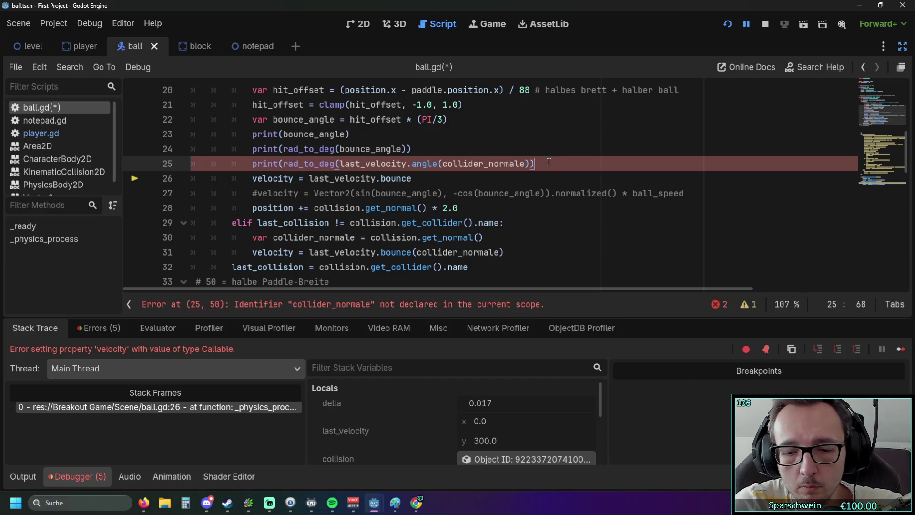
{"action": "key", "text": "Down"}
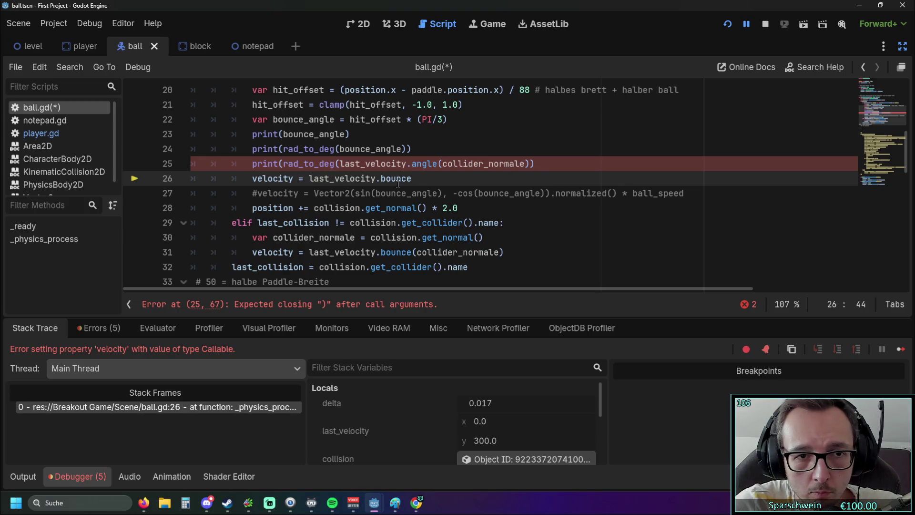
{"action": "double_click", "coordinate": [472, 163]}
{"action": "key", "text": "BackSpace"}
{"action": "type", "text": ")"}
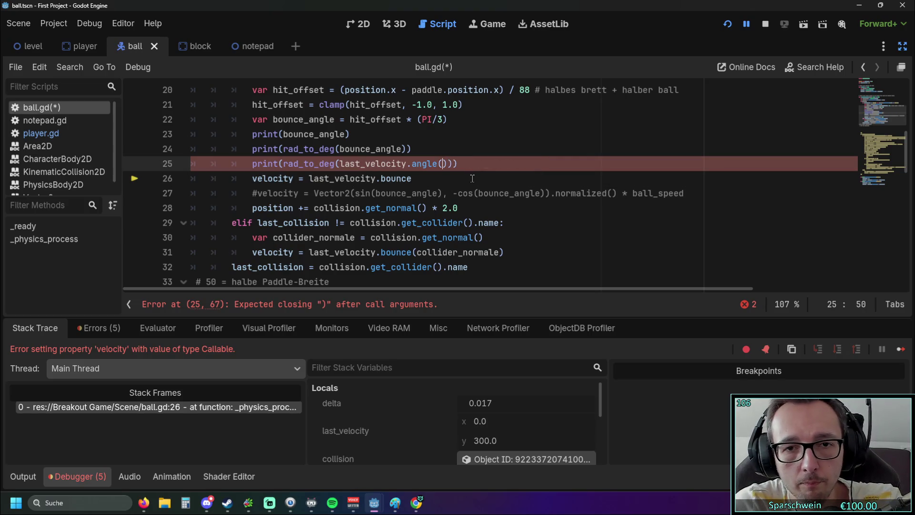
{"action": "key", "text": "ctrl+s"}
Step: Copy (collider_normale) from line 31 and paste it after bounce on line 26
{"action": "left_click", "coordinate": [422, 180]}
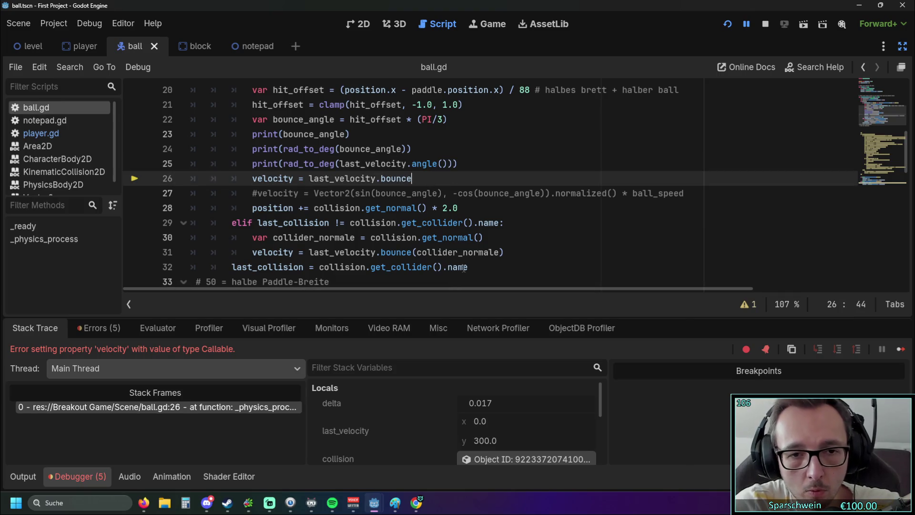
{"action": "left_click_drag", "start_coordinate": [504, 252], "coordinate": [413, 253]}
{"action": "key", "text": "ctrl+c"}
{"action": "left_click", "coordinate": [412, 178]}
{"action": "key", "text": "ctrl+v"}
Step: Duplicate line 30's var collider_normale declaration onto a new line 23 with corrected indentation
{"action": "left_click", "coordinate": [730, 23]}
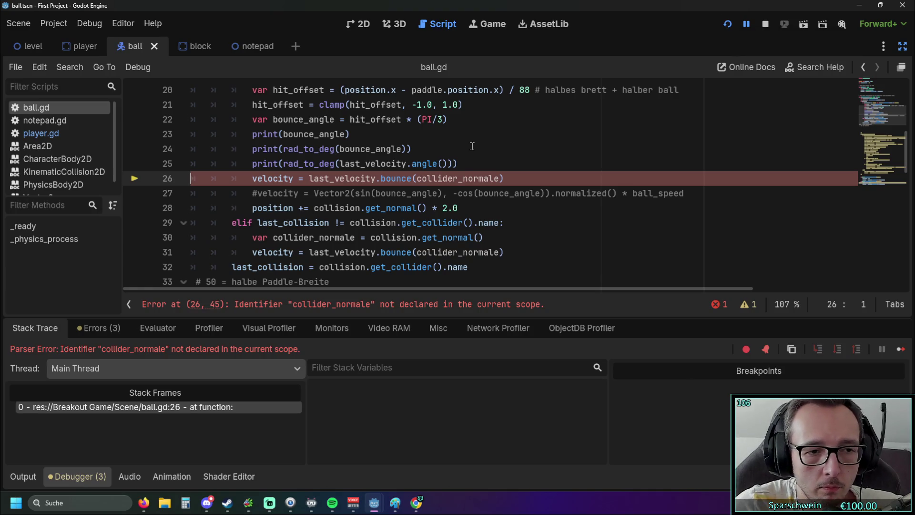
{"action": "scroll", "coordinate": [429, 157], "scroll_direction": "up", "scroll_amount": 1}
{"action": "scroll", "coordinate": [426, 162], "scroll_direction": "down", "scroll_amount": 1}
{"action": "left_click_drag", "start_coordinate": [484, 237], "coordinate": [191, 238]}
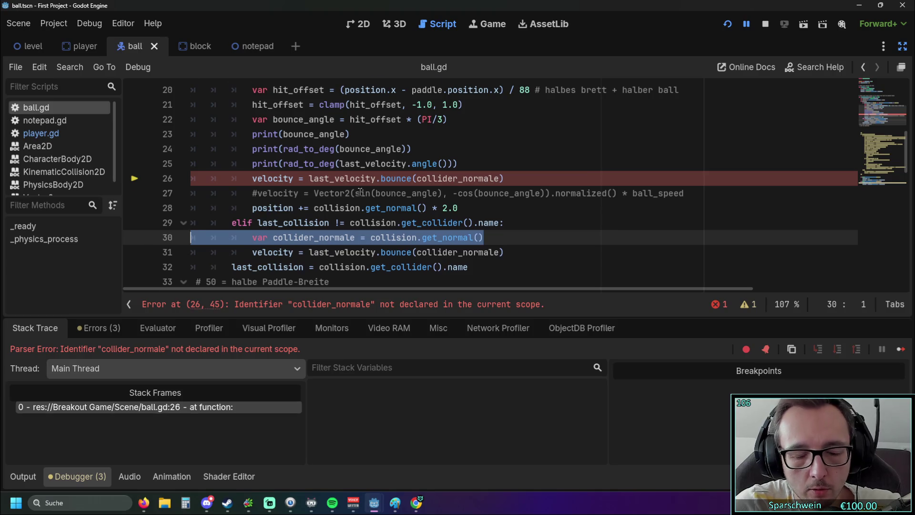
{"action": "scroll", "coordinate": [360, 193], "scroll_direction": "up", "scroll_amount": 2}
{"action": "left_click", "coordinate": [455, 205]}
{"action": "key", "text": "Return"}
{"action": "key", "text": "ctrl+v"}
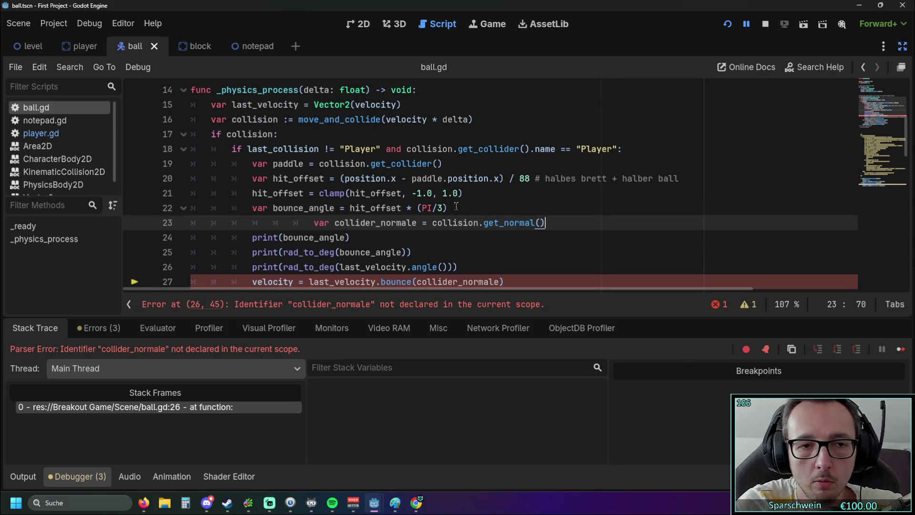
{"action": "left_click", "coordinate": [312, 222]}
{"action": "key", "text": "BackSpace"}
{"action": "key", "text": "BackSpace"}
{"action": "key", "text": "BackSpace"}
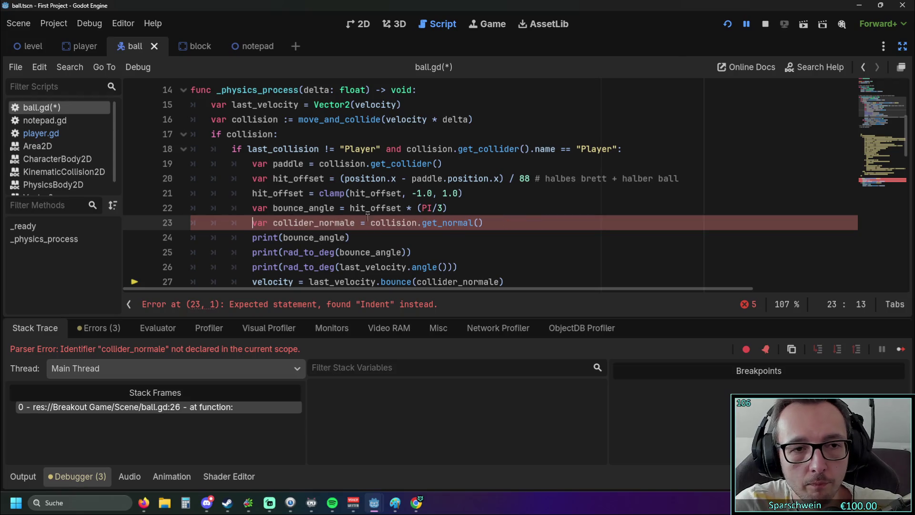
Step: Test-run the game, close it, and delete the line 23 declaration
{"action": "left_click", "coordinate": [728, 25]}
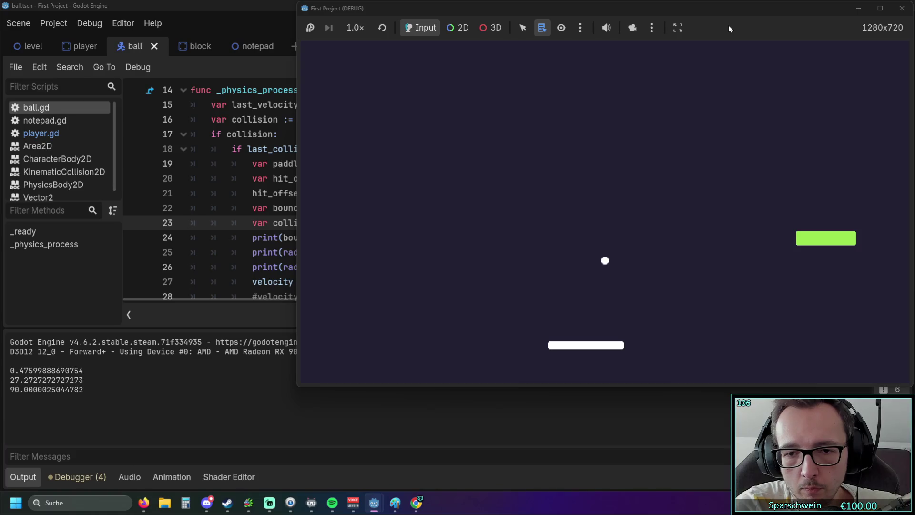
{"action": "key", "text": "Left"}
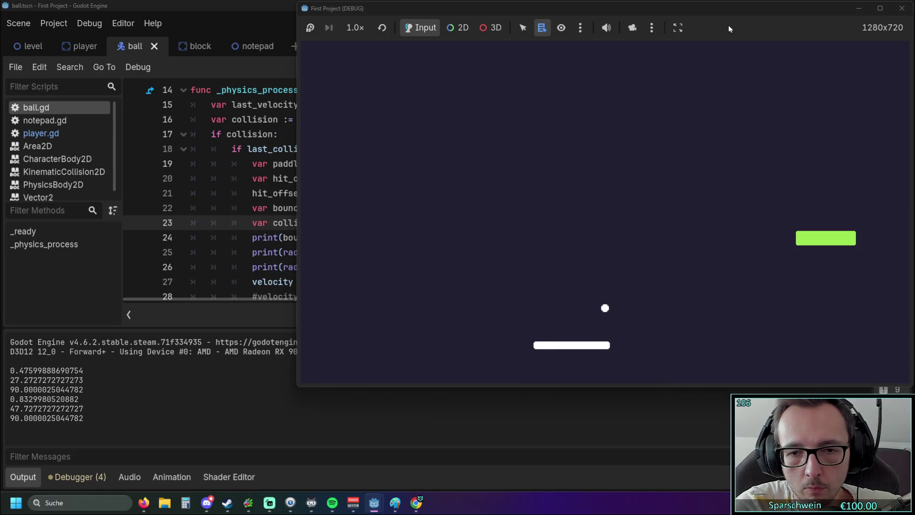
{"action": "left_click", "coordinate": [902, 8]}
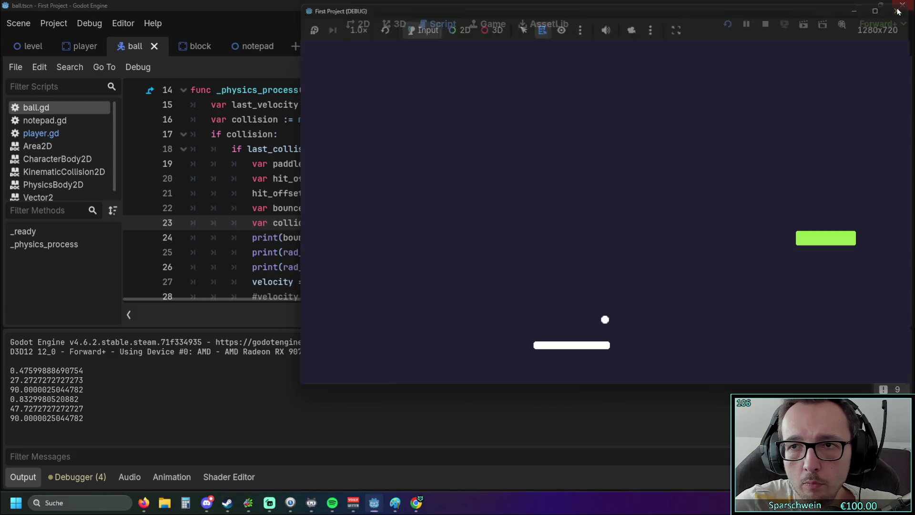
{"action": "left_click_drag", "start_coordinate": [483, 222], "coordinate": [191, 222]}
{"action": "key", "text": "BackSpace"}
{"action": "key", "text": "BackSpace"}
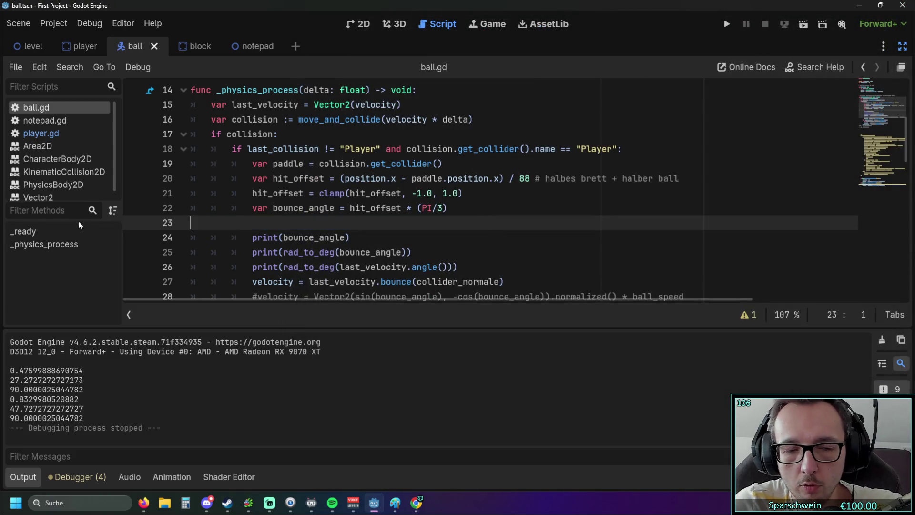
Step: Dismiss the clamp documentation tooltip and inspect the get_normal call on line 30
{"action": "scroll", "coordinate": [338, 206], "scroll_direction": "down", "scroll_amount": 2}
{"action": "left_click", "coordinate": [277, 237]}
{"action": "left_click", "coordinate": [471, 237]}
{"action": "scroll", "coordinate": [476, 237], "scroll_direction": "up", "scroll_amount": 1}
{"action": "scroll", "coordinate": [491, 236], "scroll_direction": "down", "scroll_amount": 1}
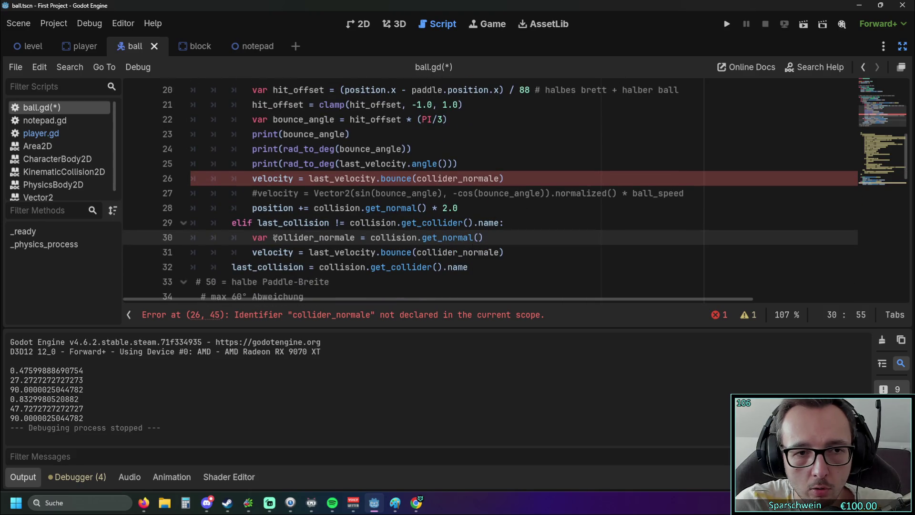
{"action": "left_click", "coordinate": [458, 237]}
{"action": "scroll", "coordinate": [458, 239], "scroll_direction": "up", "scroll_amount": 1}
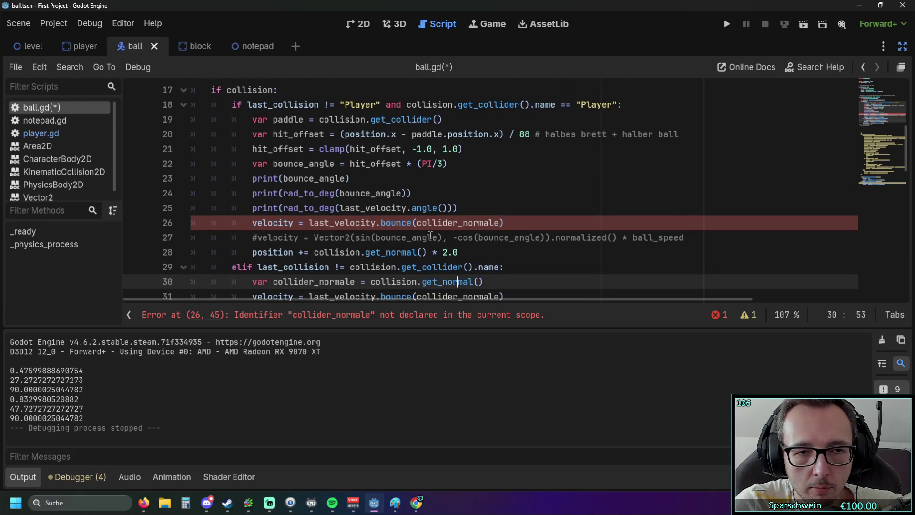
{"action": "scroll", "coordinate": [426, 233], "scroll_direction": "down", "scroll_amount": 1}
{"action": "scroll", "coordinate": [426, 234], "scroll_direction": "up", "scroll_amount": 1}
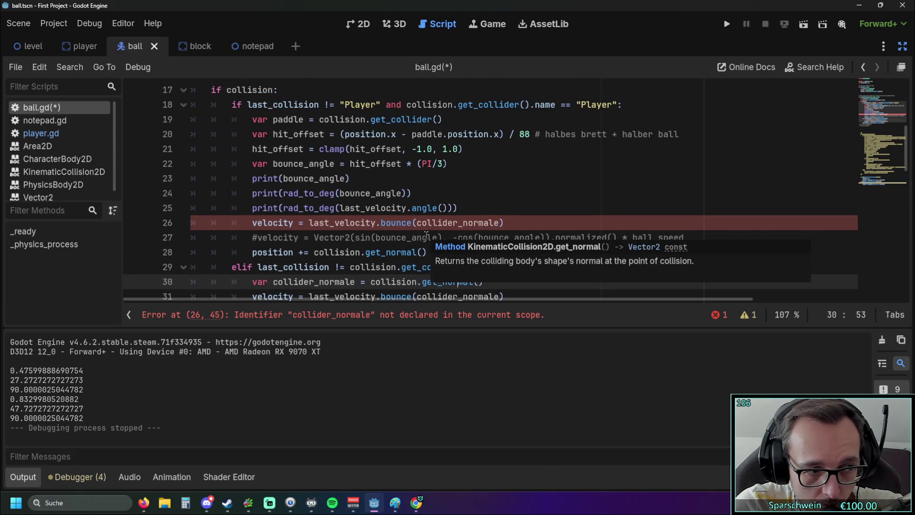
{"action": "scroll", "coordinate": [427, 235], "scroll_direction": "down", "scroll_amount": 1}
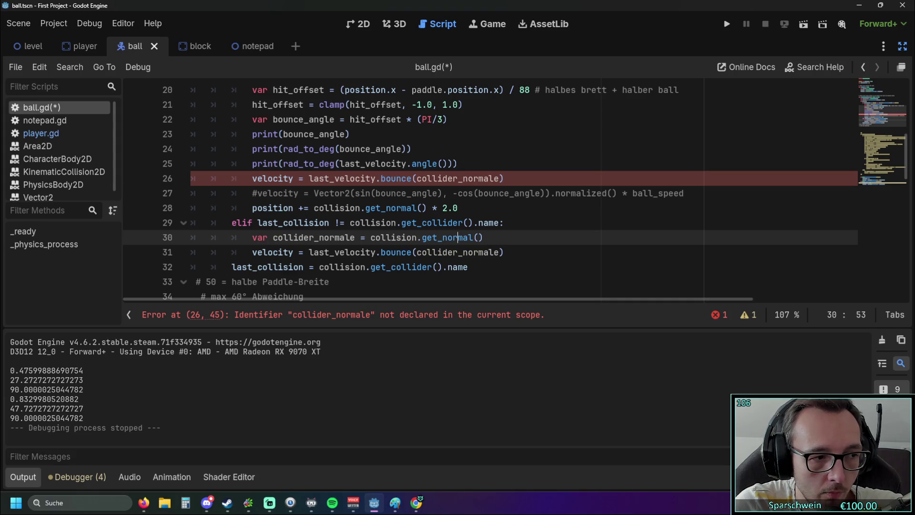
{"action": "scroll", "coordinate": [325, 272], "scroll_direction": "up", "scroll_amount": 1}
{"action": "scroll", "coordinate": [424, 217], "scroll_direction": "down", "scroll_amount": 1}
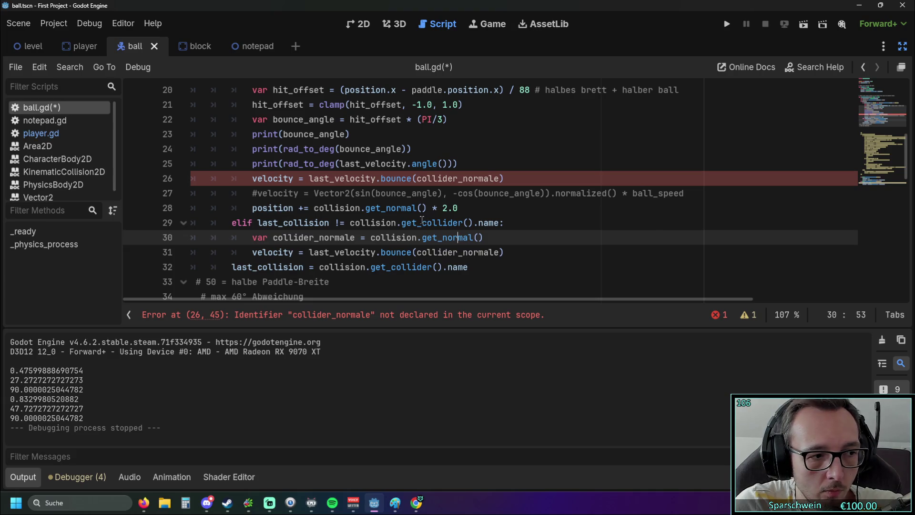
Step: Undo line 26 back to last_velocity.x * - 1, change it to 1.0, and run the game
{"action": "mouse_move", "coordinate": [420, 220]}
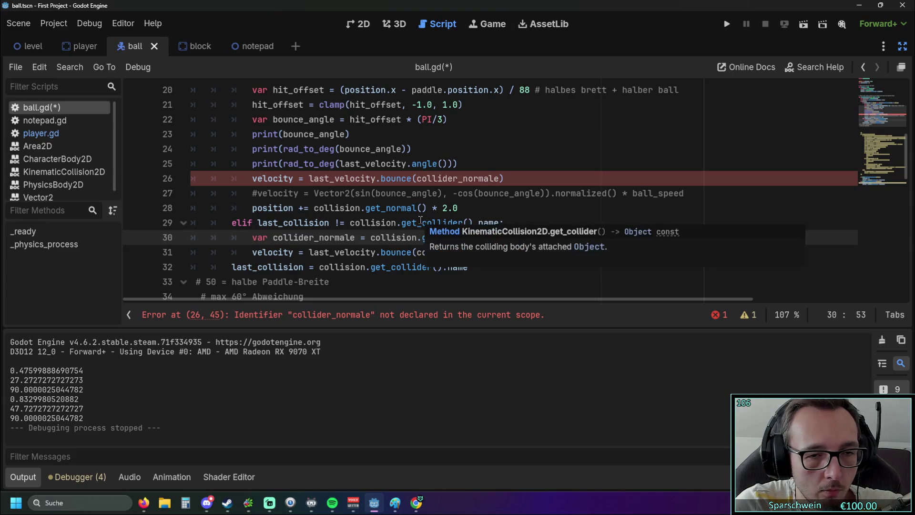
{"action": "key", "text": "ctrl+z"}
{"action": "key", "text": "ctrl+z"}
{"action": "key", "text": "ctrl+z"}
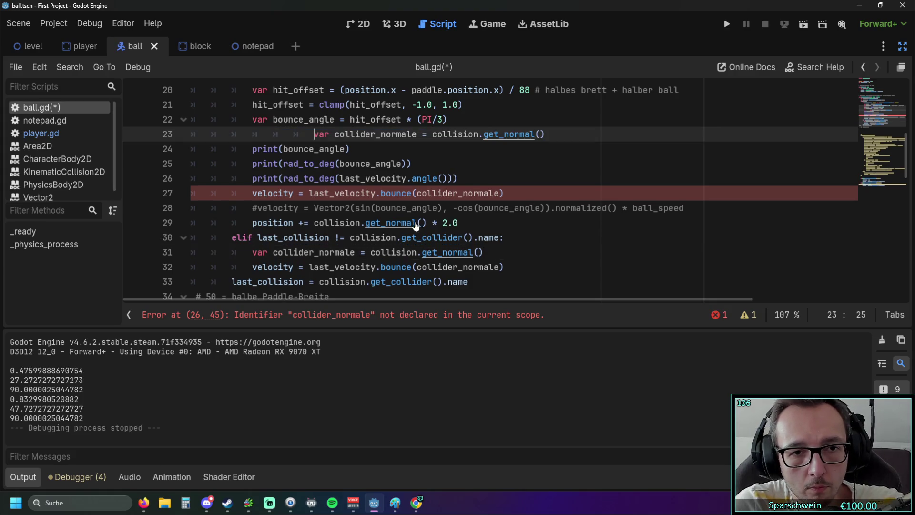
{"action": "key", "text": "ctrl+z"}
{"action": "key", "text": "ctrl+z"}
{"action": "key", "text": "ctrl+z"}
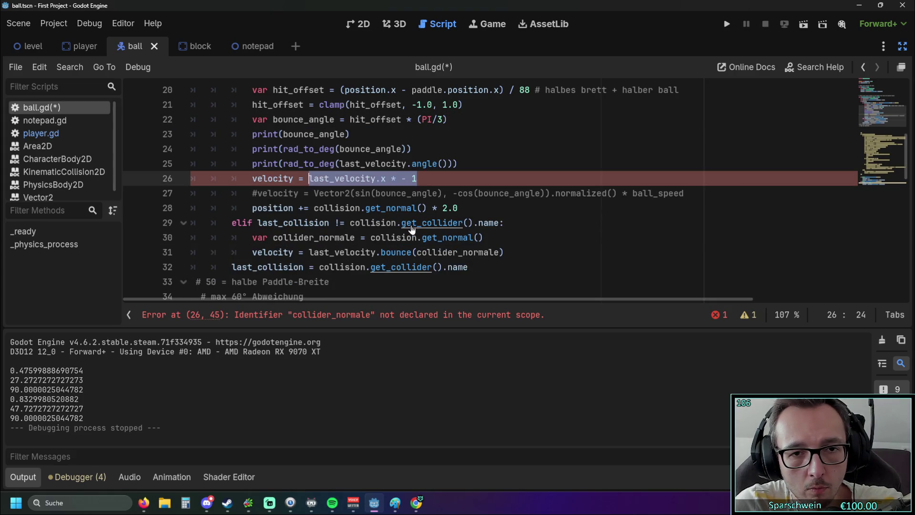
{"action": "left_click", "coordinate": [421, 180]}
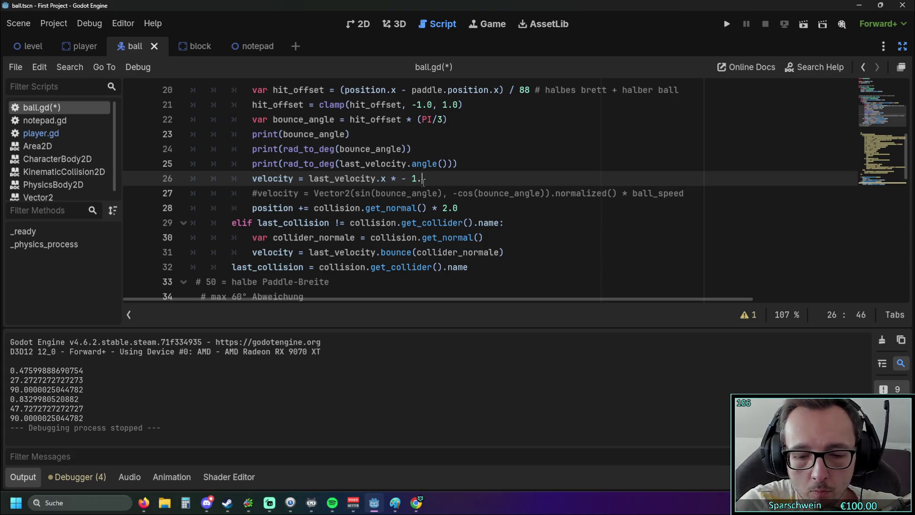
{"action": "type", "text": "0"}
{"action": "left_click", "coordinate": [727, 25]}
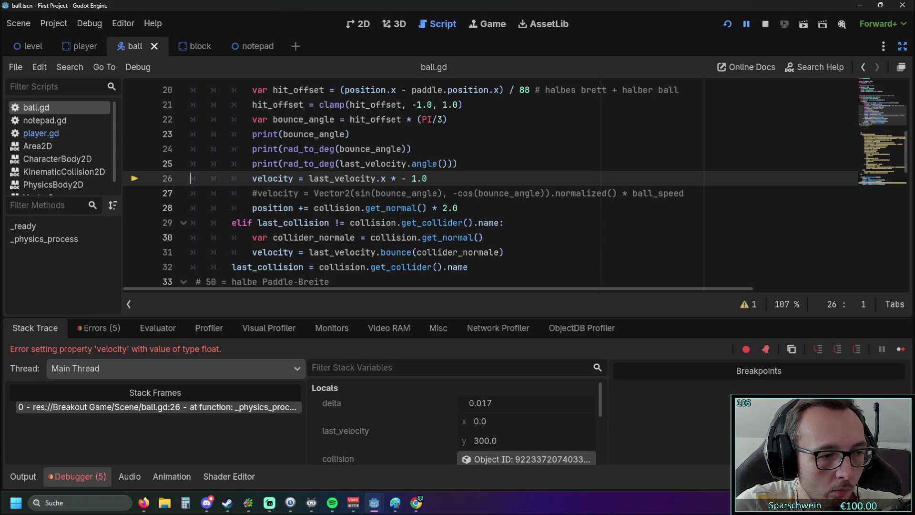
{"action": "key", "text": "alt+Tab"}
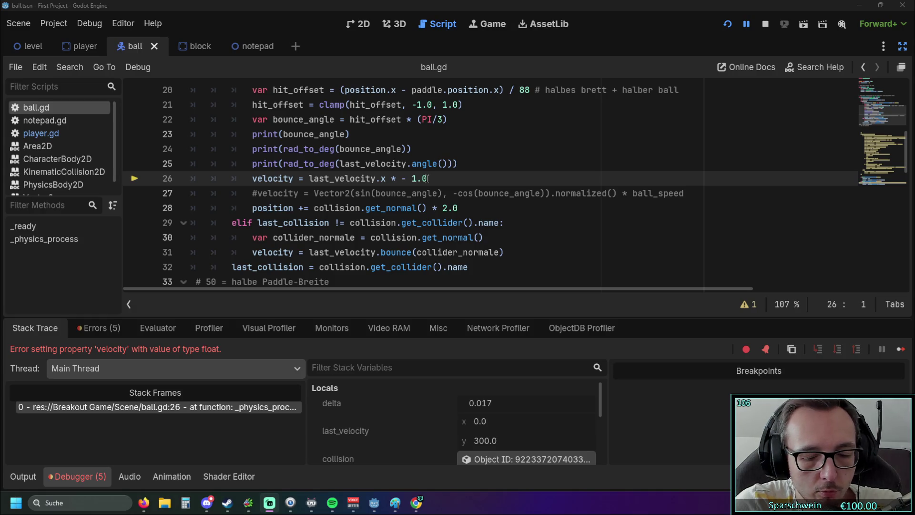
{"action": "left_click", "coordinate": [429, 179]}
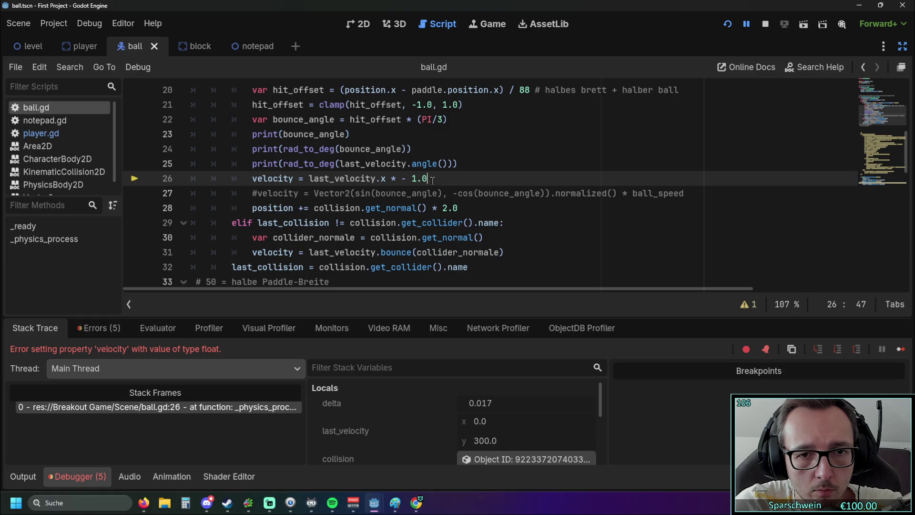
{"action": "left_click_drag", "start_coordinate": [431, 181], "coordinate": [312, 180]}
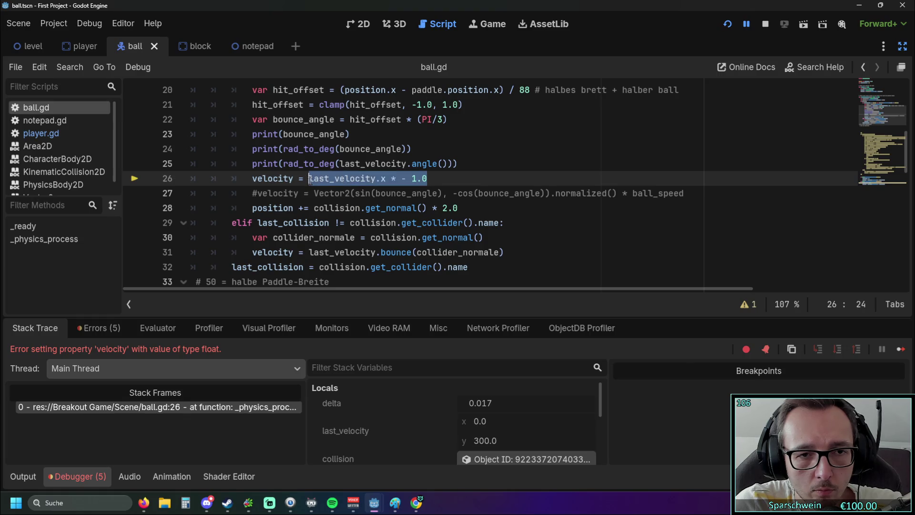
Step: Paste a bounce-angle expression into line 26 and fix its stray parentheses
{"action": "key", "text": "ctrl+v"}
{"action": "left_click", "coordinate": [314, 185]}
{"action": "key", "text": "BackSpace"}
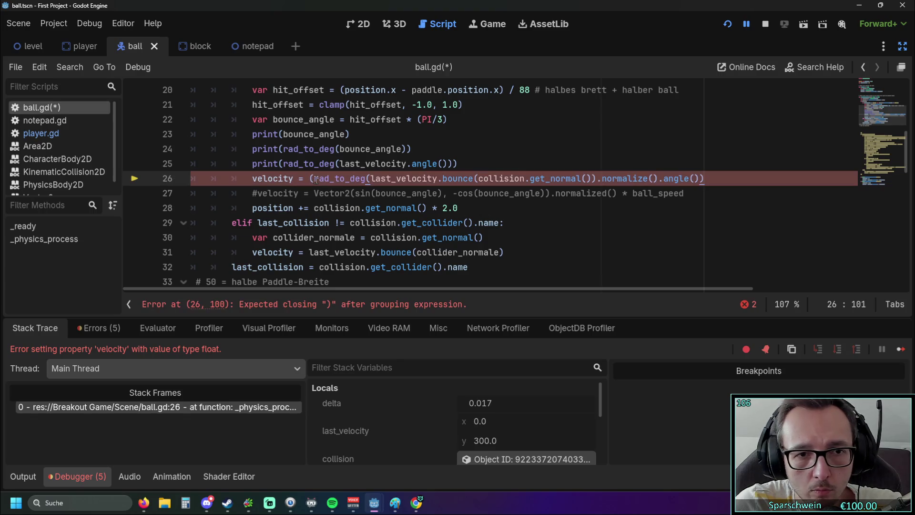
{"action": "left_click", "coordinate": [491, 213]}
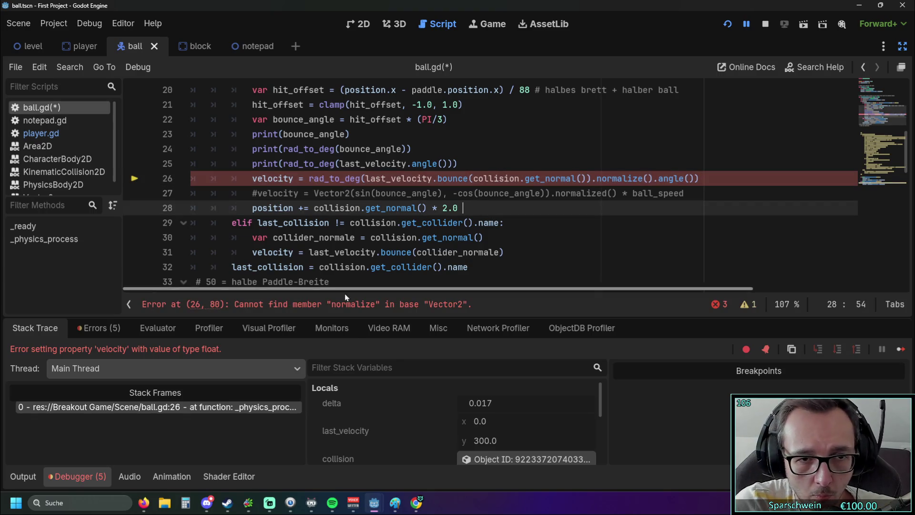
{"action": "mouse_move", "coordinate": [339, 288]}
{"action": "left_mouse_down"}
{"action": "mouse_move", "coordinate": [444, 286]}
{"action": "mouse_move", "coordinate": [373, 287]}
{"action": "mouse_move", "coordinate": [408, 284]}
{"action": "left_mouse_up"}
{"action": "left_click", "coordinate": [551, 185]}
{"action": "key", "text": "BackSpace"}
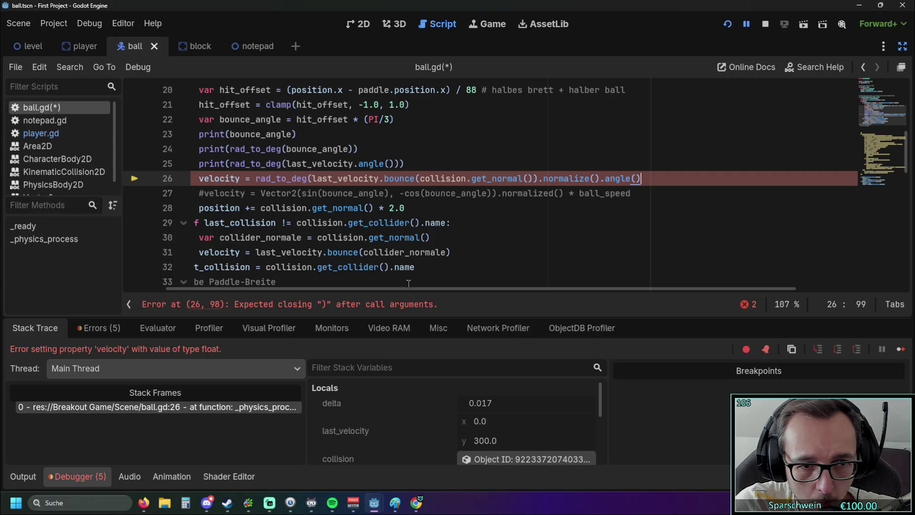
{"action": "type", "text": ")"}
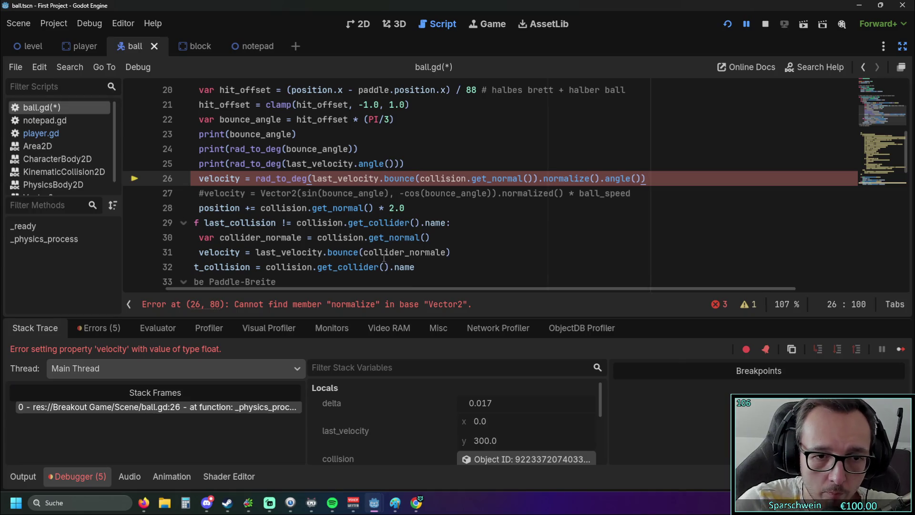
Step: Try appending .normalize to line 26, then remove it again
{"action": "scroll", "coordinate": [405, 233], "scroll_direction": "up", "scroll_amount": 1}
{"action": "scroll", "coordinate": [429, 231], "scroll_direction": "down", "scroll_amount": 1}
{"action": "type", "text": ".normal"}
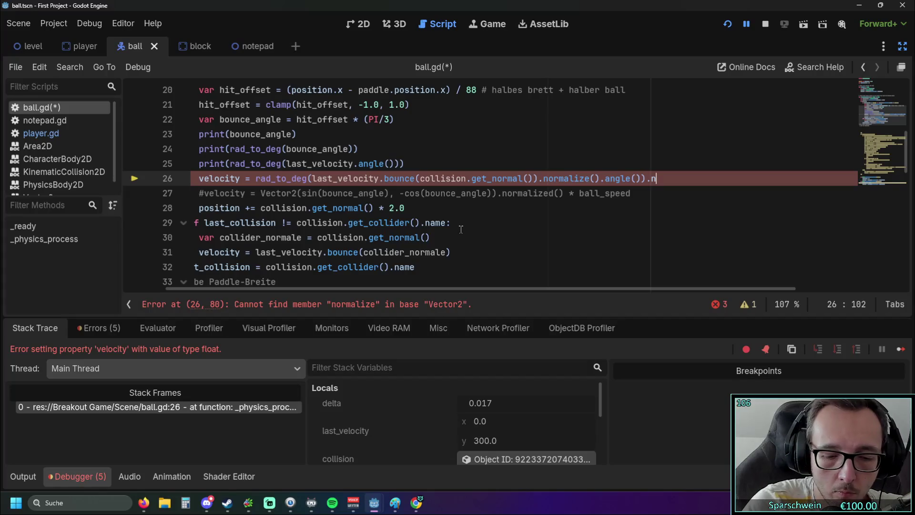
{"action": "type", "text": "i"}
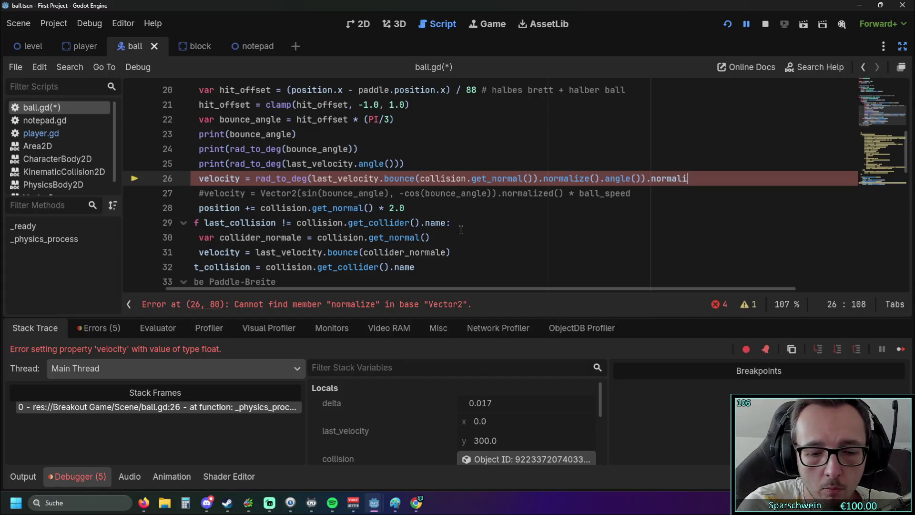
{"action": "type", "text": "ze"}
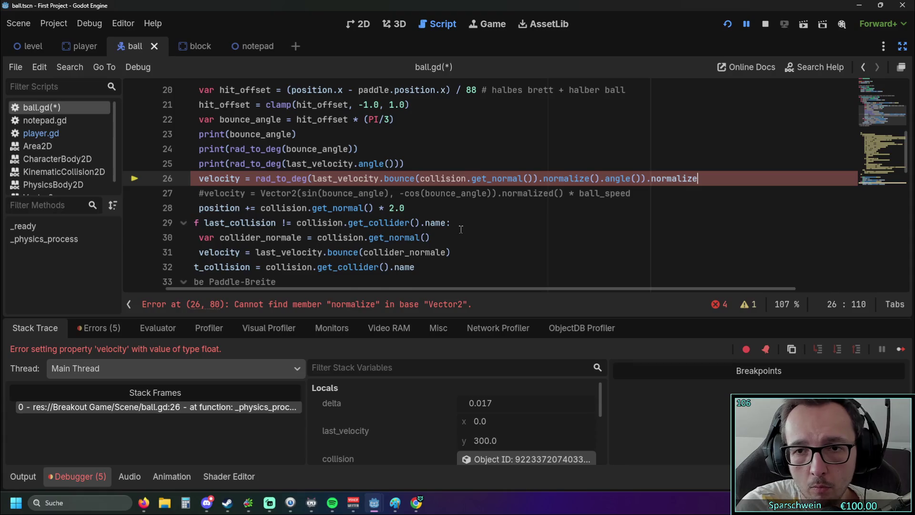
{"action": "key", "text": "Return"}
{"action": "key", "text": "BackSpace"}
{"action": "key", "text": "BackSpace"}
{"action": "key", "text": "BackSpace"}
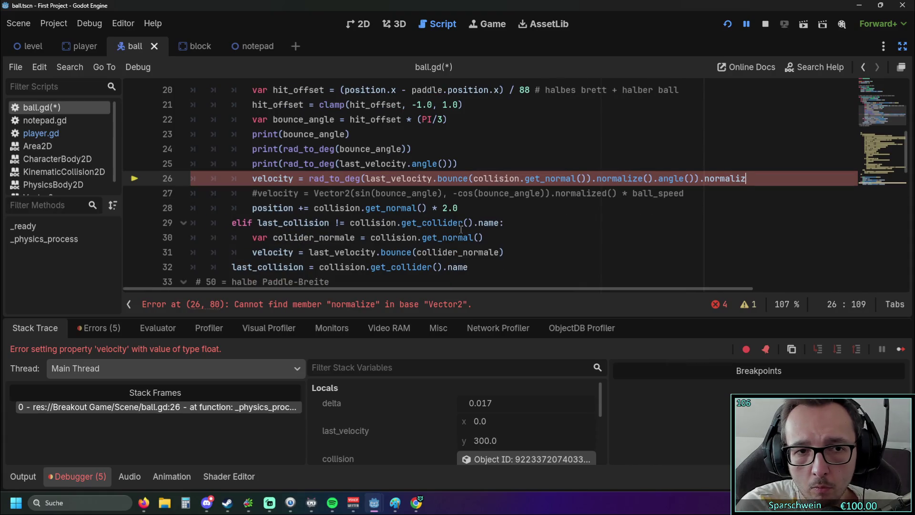
{"action": "type", "text": "e"}
{"action": "key", "text": "BackSpace"}
{"action": "key", "text": "BackSpace"}
{"action": "key", "text": "BackSpace"}
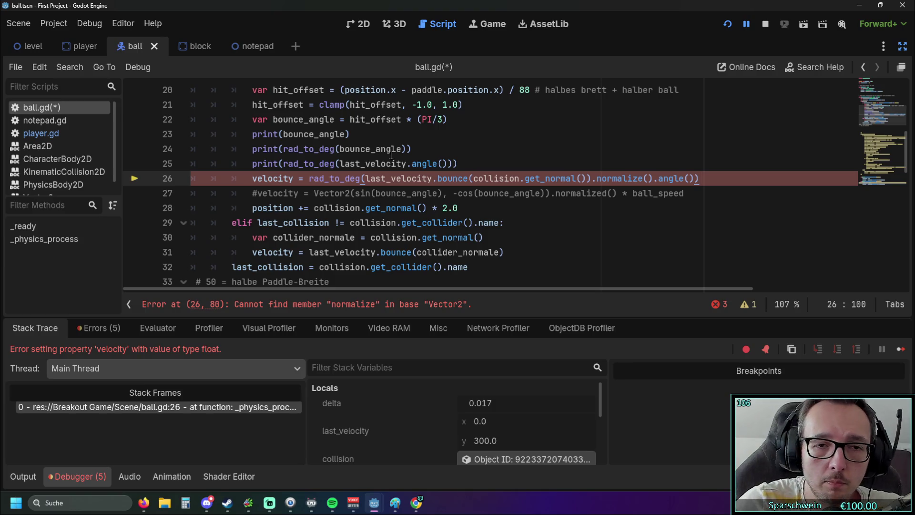
Step: Remove the rad_to_deg( wrapper and its closing parenthesis from line 26
{"action": "left_click_drag", "start_coordinate": [365, 180], "coordinate": [309, 181]}
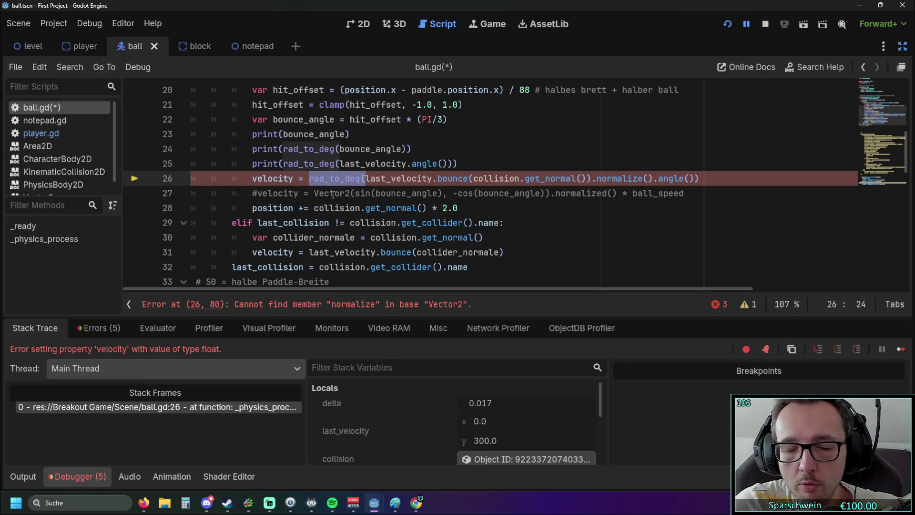
{"action": "key", "text": "BackSpace"}
{"action": "key", "text": "End"}
{"action": "key", "text": "BackSpace"}
{"action": "left_click", "coordinate": [618, 228]}
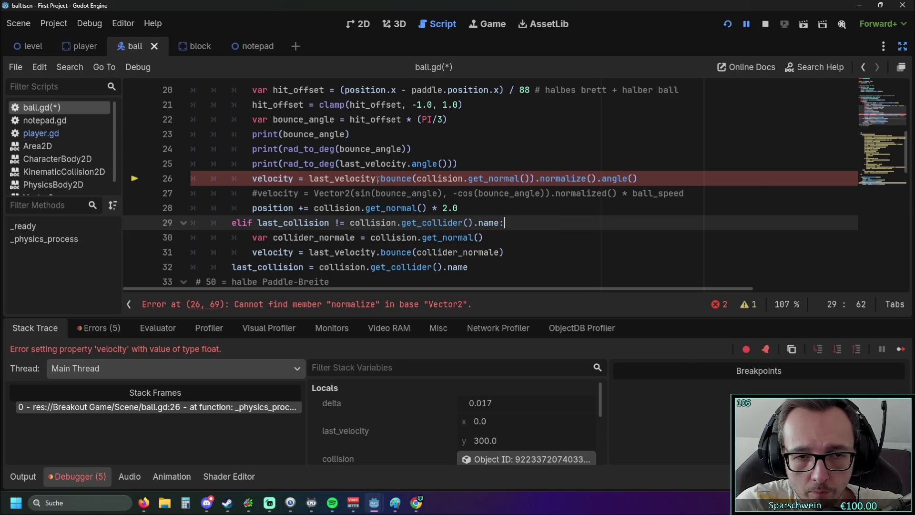
Step: Try a normalized() call after last_velocity on line 26, then remove it and the extra normalize
{"action": "mouse_move", "coordinate": [378, 180]}
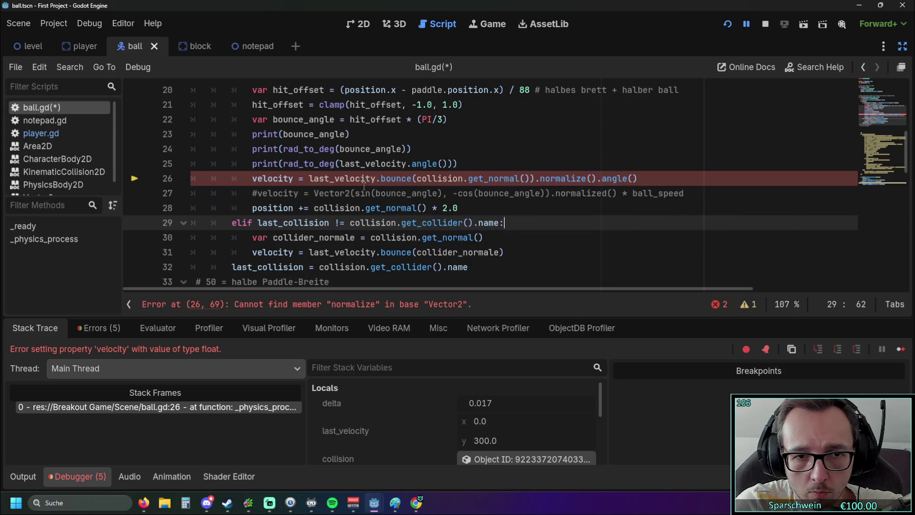
{"action": "scroll", "coordinate": [359, 199], "scroll_direction": "up", "scroll_amount": 1}
{"action": "scroll", "coordinate": [374, 284], "scroll_direction": "down", "scroll_amount": 1}
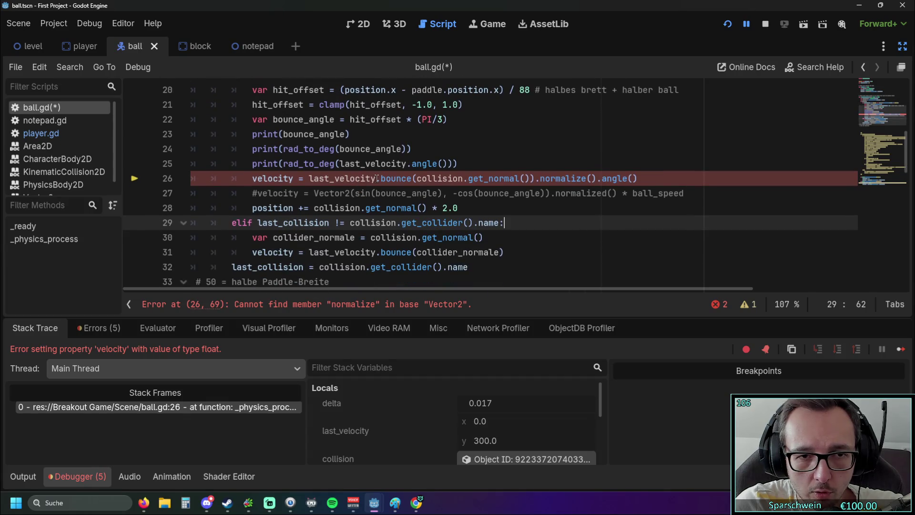
{"action": "scroll", "coordinate": [486, 219], "scroll_direction": "down", "scroll_amount": 4}
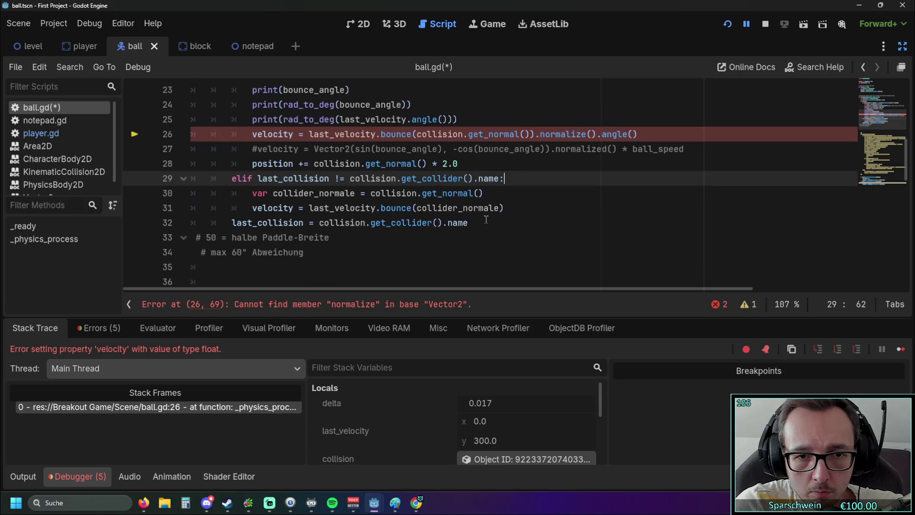
{"action": "scroll", "coordinate": [487, 219], "scroll_direction": "down", "scroll_amount": 2}
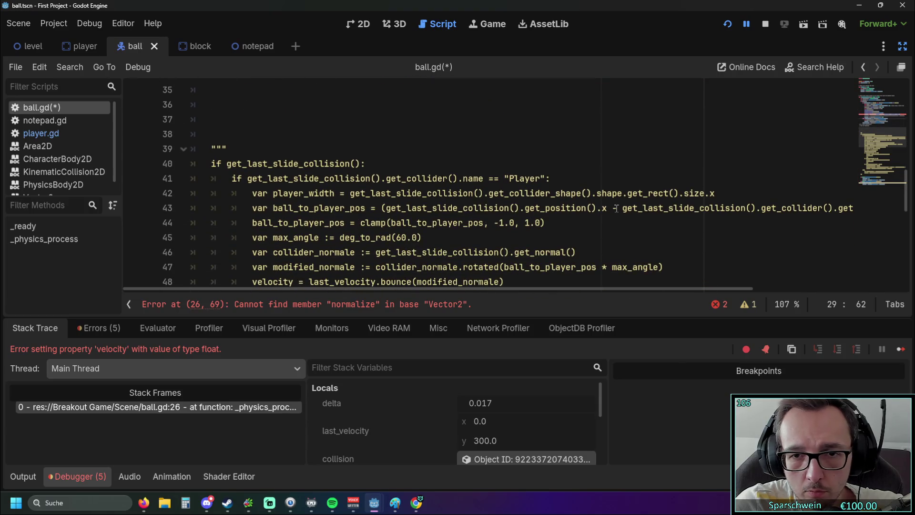
{"action": "scroll", "coordinate": [683, 205], "scroll_direction": "down", "scroll_amount": 3}
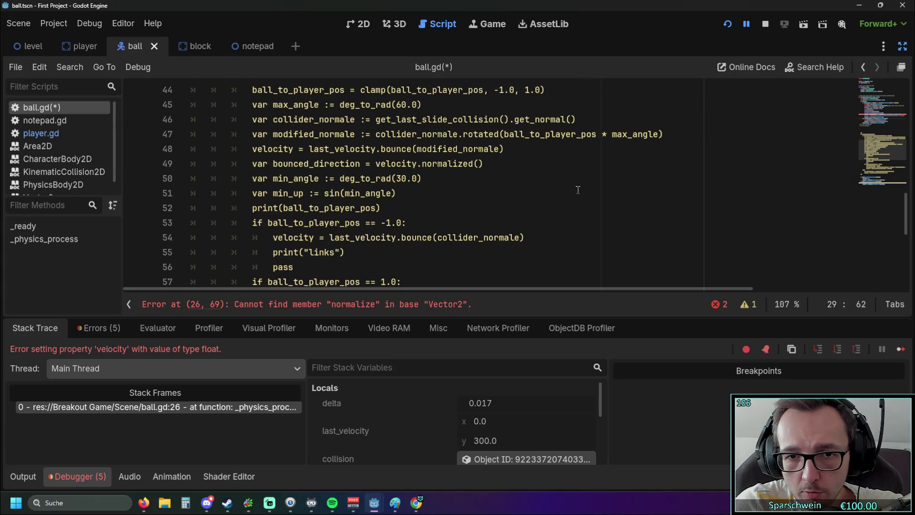
{"action": "scroll", "coordinate": [531, 193], "scroll_direction": "down", "scroll_amount": 3}
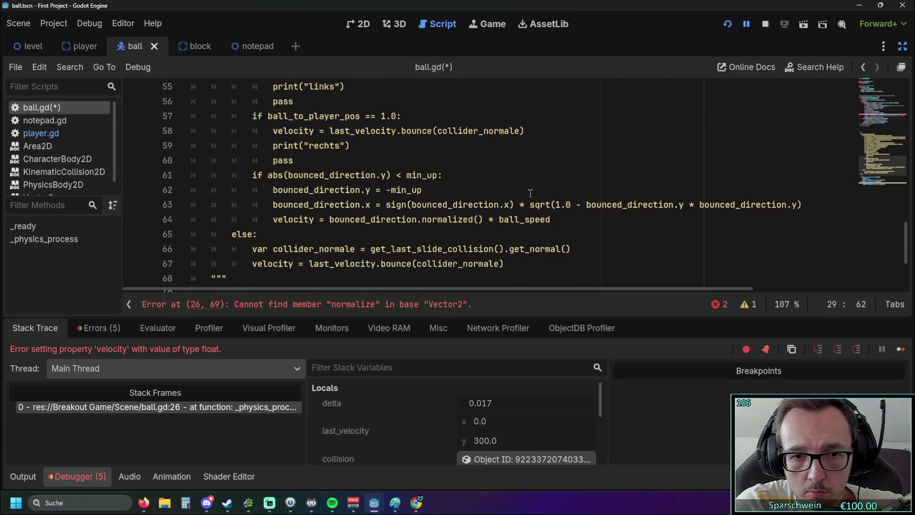
{"action": "scroll", "coordinate": [548, 202], "scroll_direction": "up", "scroll_amount": 4}
{"action": "scroll", "coordinate": [549, 202], "scroll_direction": "down", "scroll_amount": 4}
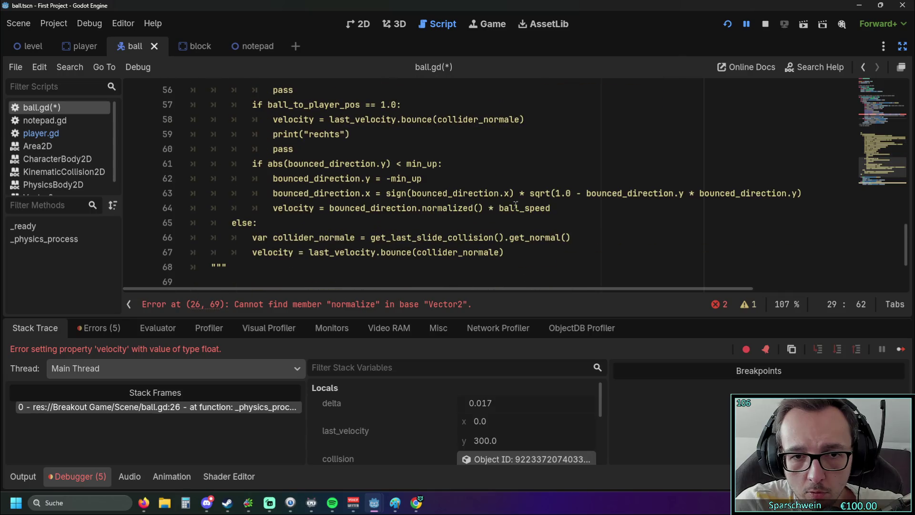
{"action": "left_click_drag", "start_coordinate": [484, 209], "coordinate": [417, 209]}
{"action": "key", "text": "ctrl+c"}
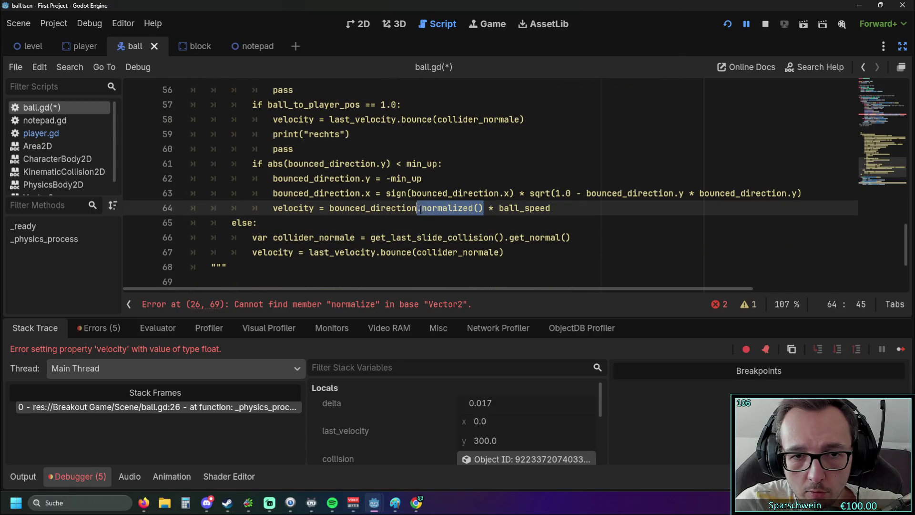
{"action": "scroll", "coordinate": [476, 200], "scroll_direction": "up", "scroll_amount": 12}
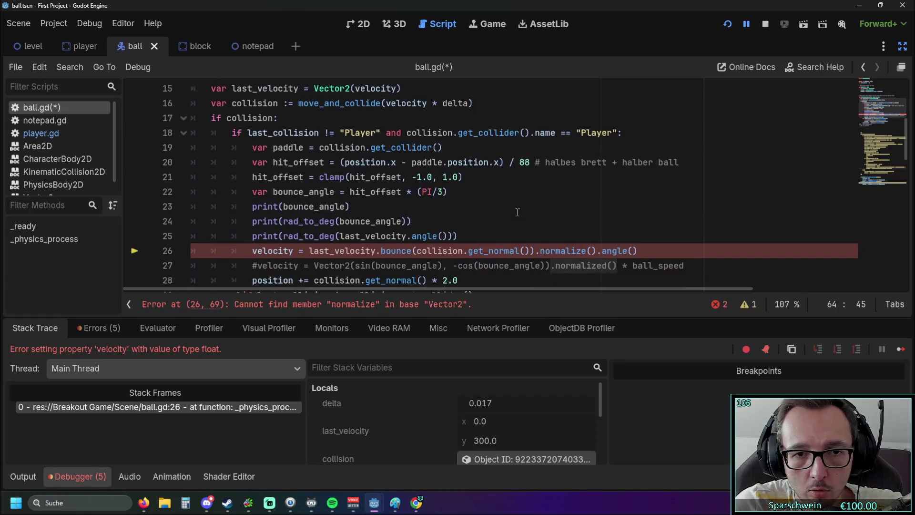
{"action": "scroll", "coordinate": [377, 180], "scroll_direction": "down", "scroll_amount": 2}
{"action": "left_click", "coordinate": [376, 179]}
{"action": "key", "text": "ctrl+v"}
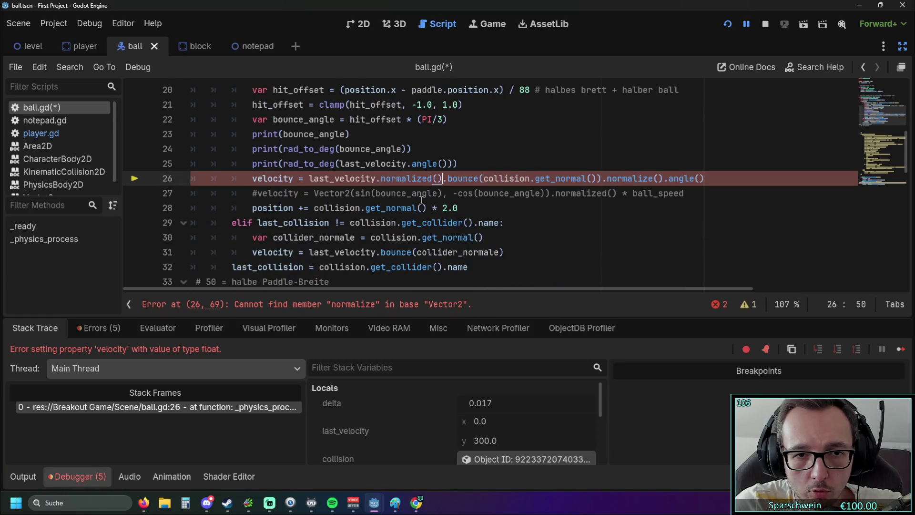
{"action": "key", "text": "ctrl+shift+Left"}
{"action": "key", "text": "ctrl+shift+Left"}
{"action": "key", "text": "ctrl+shift+Left"}
{"action": "key", "text": "BackSpace"}
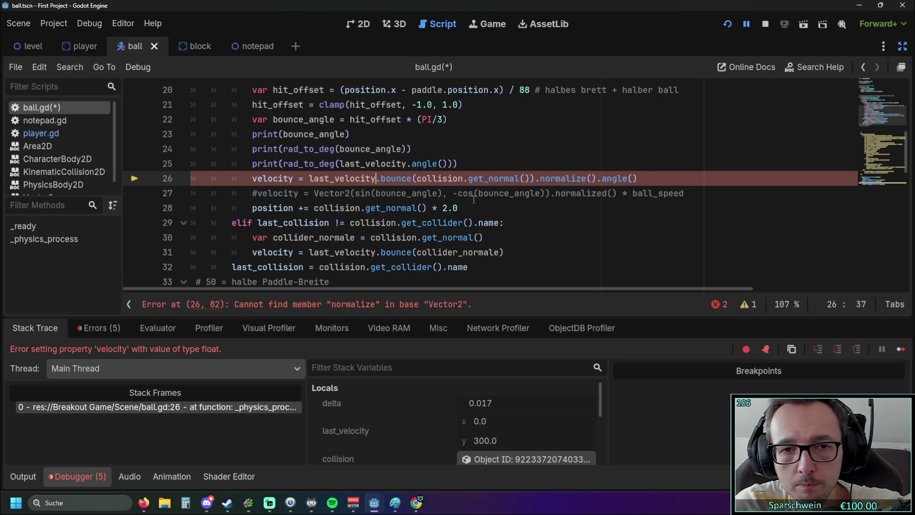
Step: Delete the trailing .angle() call, rename normalize to normalized, and run the game
{"action": "mouse_move", "coordinate": [507, 201]}
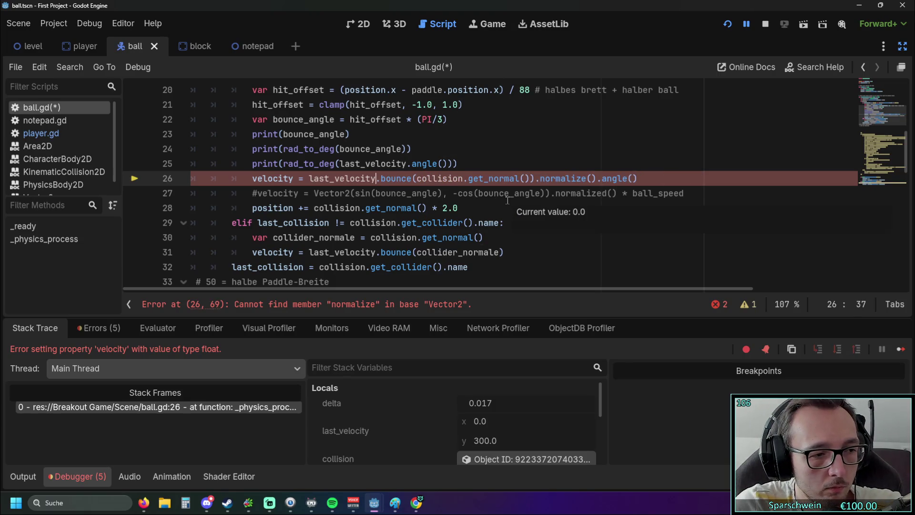
{"action": "left_click_drag", "start_coordinate": [638, 178], "coordinate": [592, 179]}
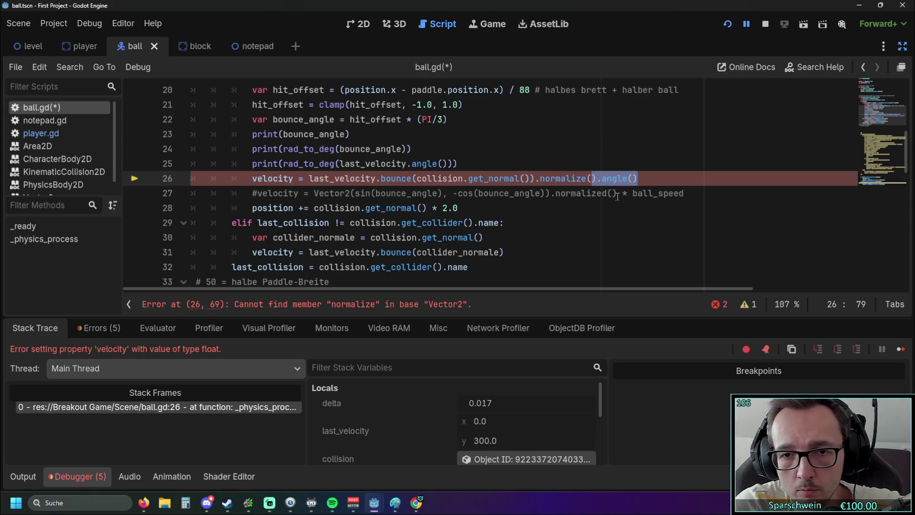
{"action": "key", "text": "BackSpace"}
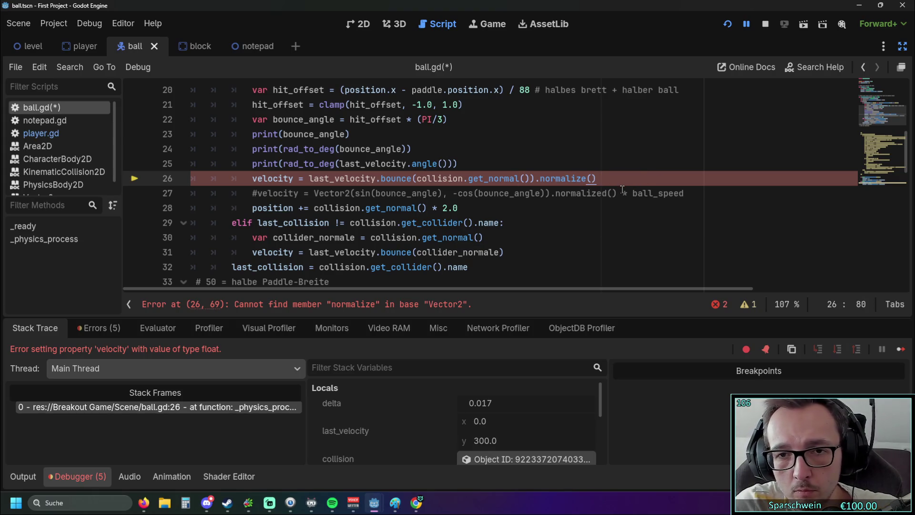
{"action": "mouse_move", "coordinate": [601, 178]}
{"action": "left_mouse_down"}
{"action": "mouse_move", "coordinate": [519, 178]}
{"action": "mouse_move", "coordinate": [537, 178]}
{"action": "left_mouse_up"}
{"action": "left_click", "coordinate": [587, 179]}
{"action": "type", "text": "d"}
{"action": "left_click", "coordinate": [506, 223]}
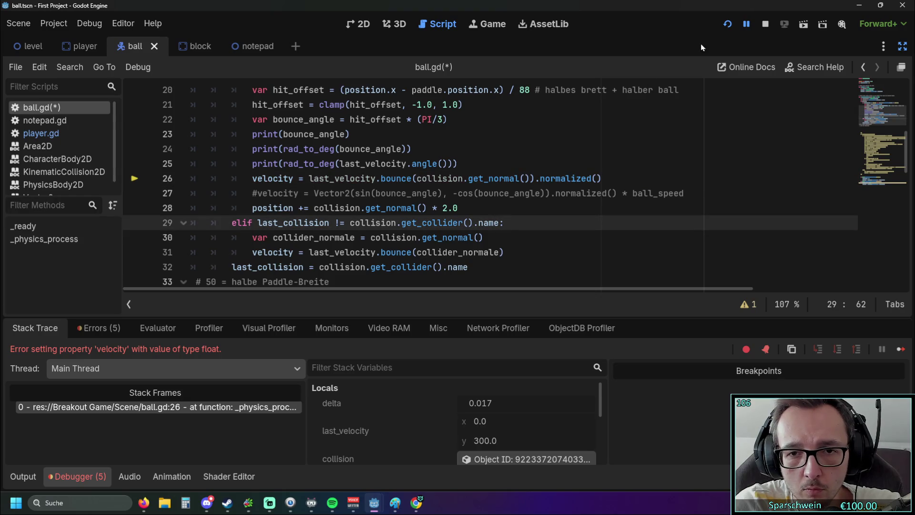
{"action": "left_click", "coordinate": [727, 26]}
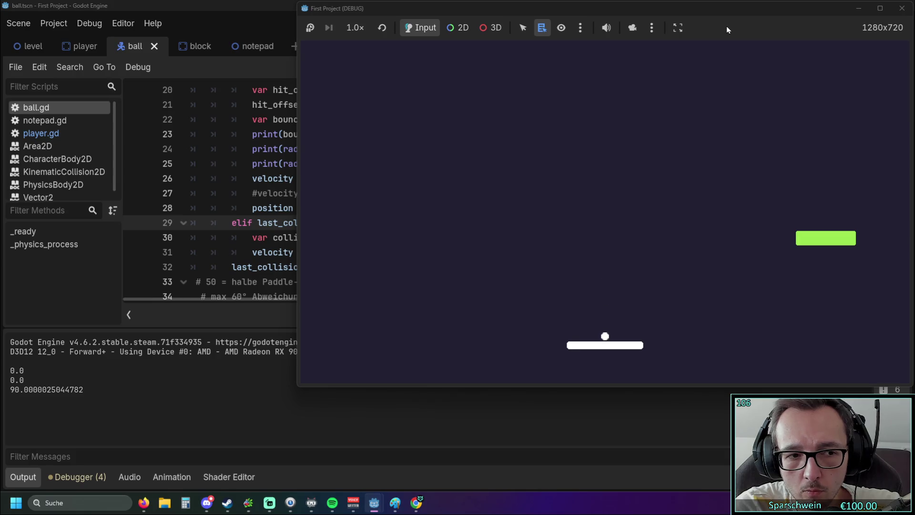
Step: Stop the game and append * ball_speed to the normalized bounce on line 26
{"action": "key", "text": "Left"}
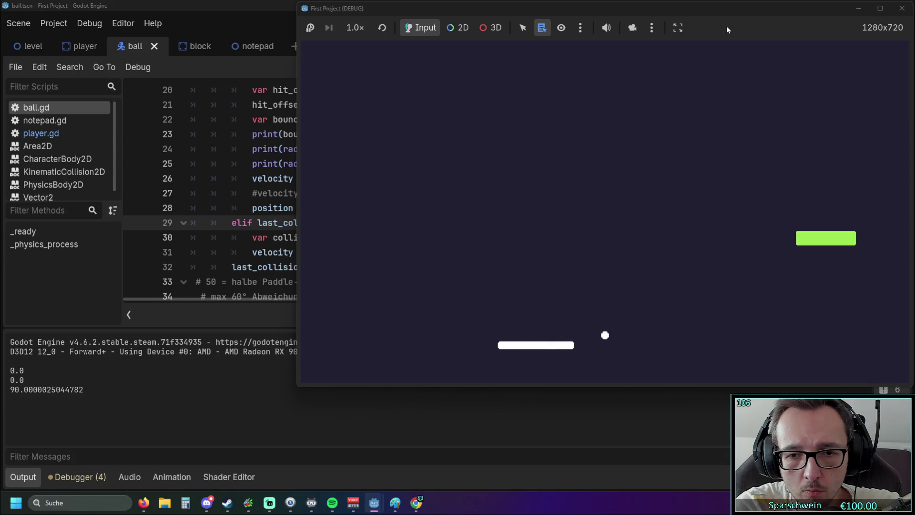
{"action": "key", "text": "Right"}
{"action": "left_click", "coordinate": [902, 8]}
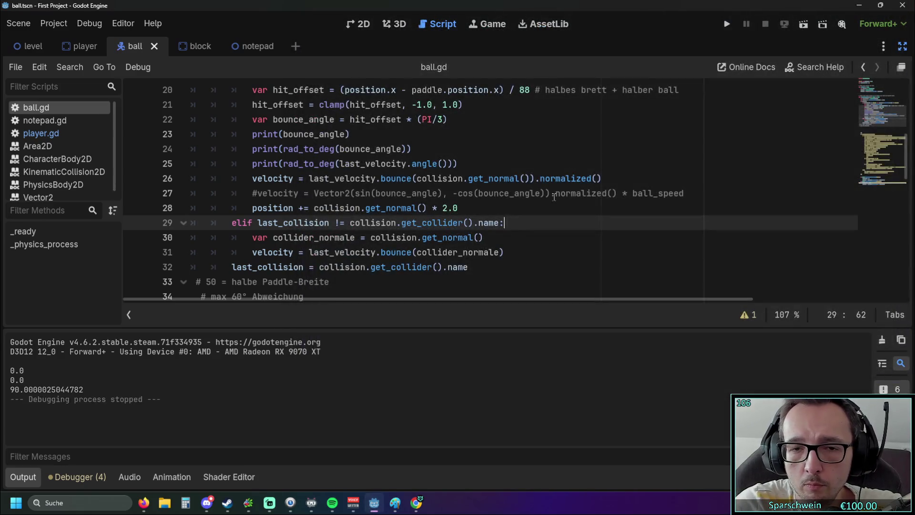
{"action": "left_click", "coordinate": [599, 184]}
{"action": "type", "text": "-"}
{"action": "key", "text": "BackSpace"}
{"action": "type", "text": "* ball"}
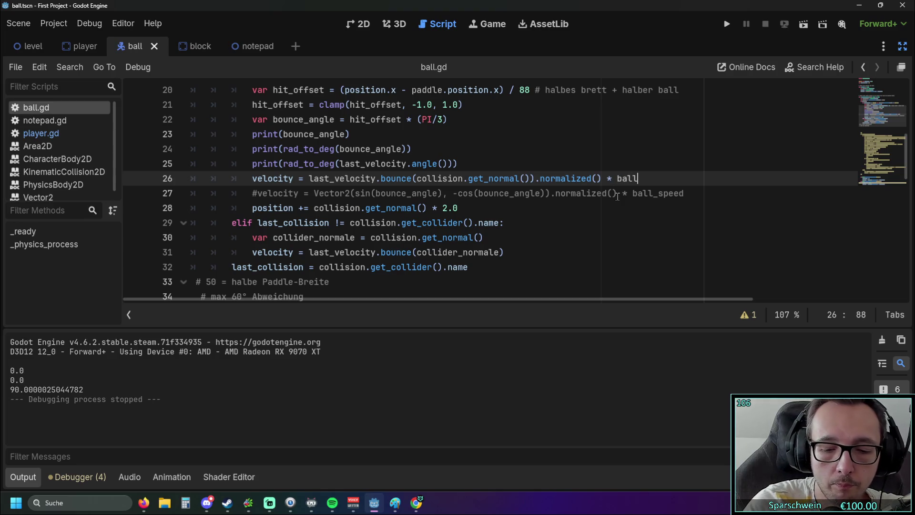
{"action": "key", "text": "Return"}
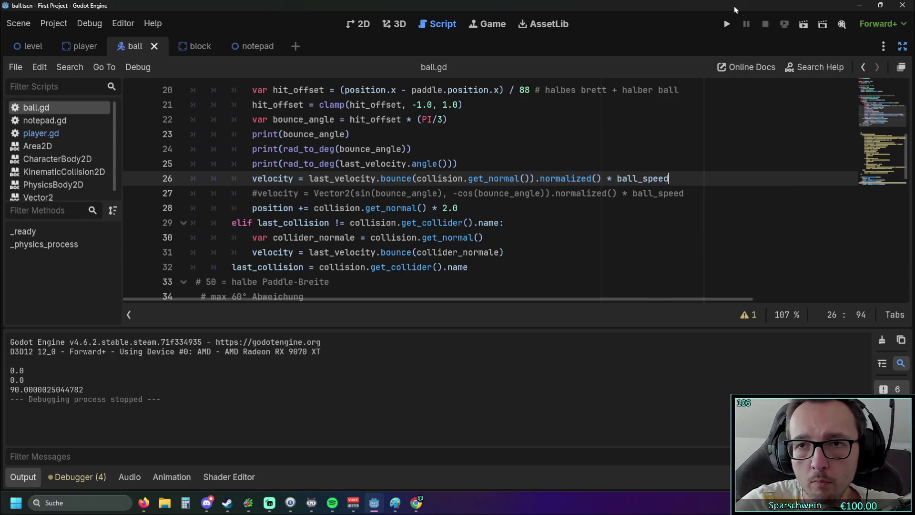
Step: Test-run the game with the scaled bounce, steering the paddle right, then close it
{"action": "left_click", "coordinate": [724, 24]}
{"action": "key", "text": "Right"}
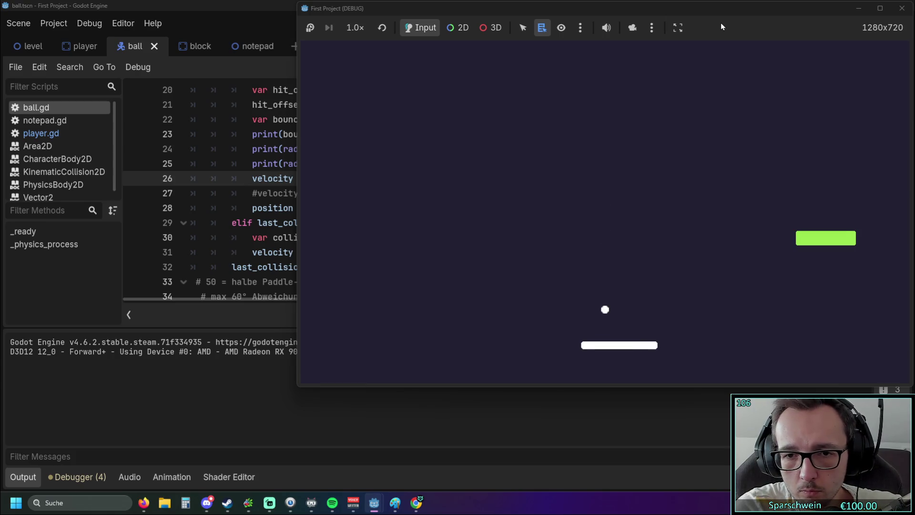
{"action": "key", "text": "Right"}
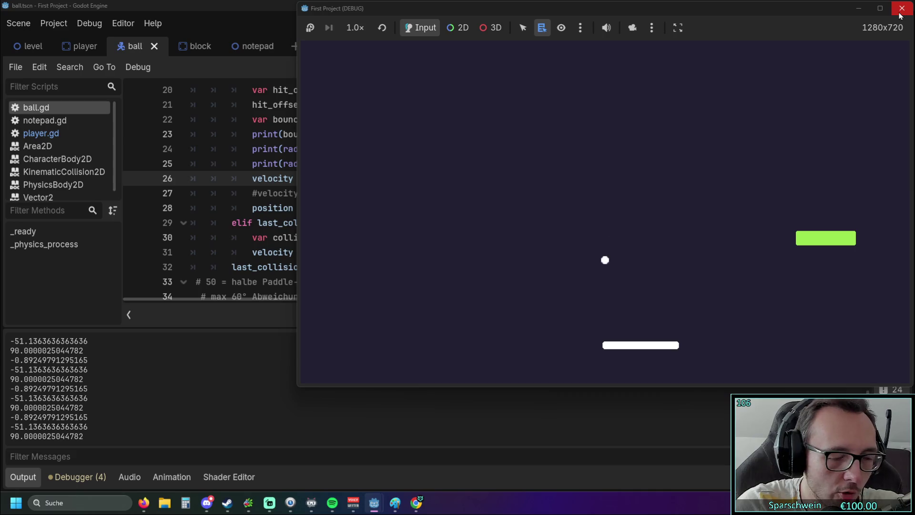
{"action": "left_click", "coordinate": [900, 14]}
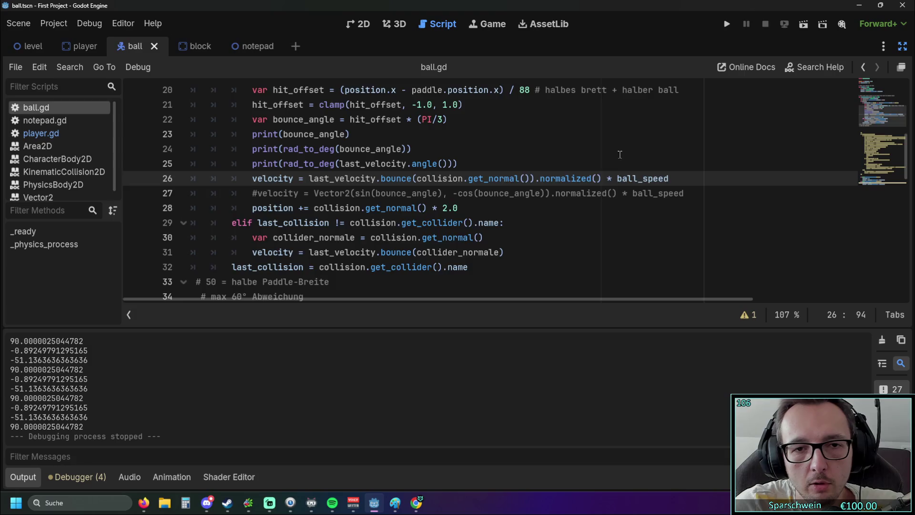
Step: Change the _ready start direction on line 8 to Vector2(0.01,1) and check it in a test run
{"action": "scroll", "coordinate": [620, 155], "scroll_direction": "up", "scroll_amount": 1}
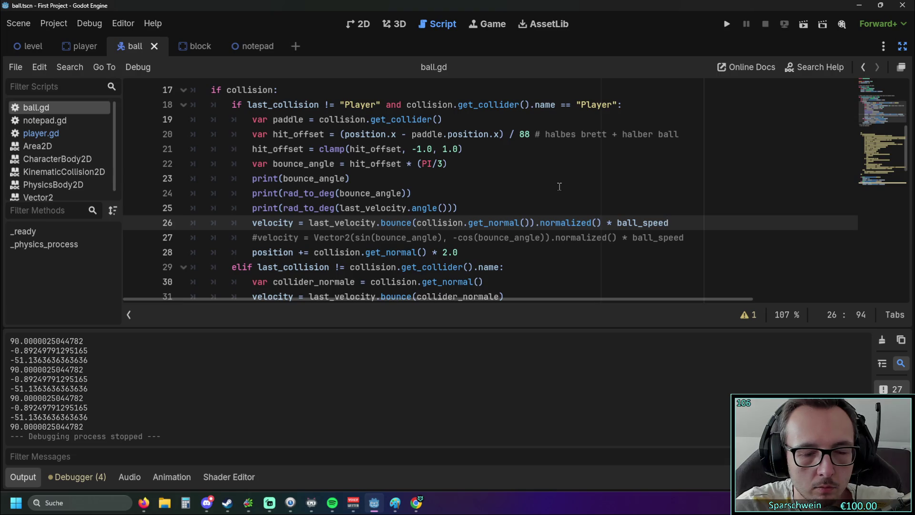
{"action": "scroll", "coordinate": [560, 186], "scroll_direction": "up", "scroll_amount": 5}
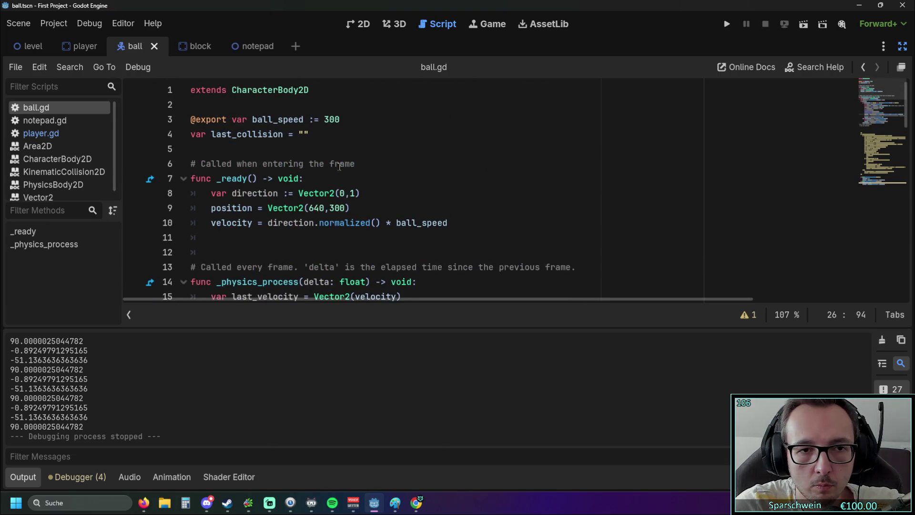
{"action": "left_click", "coordinate": [344, 191]}
{"action": "key", "text": "shift+Left"}
{"action": "left_click", "coordinate": [727, 24]}
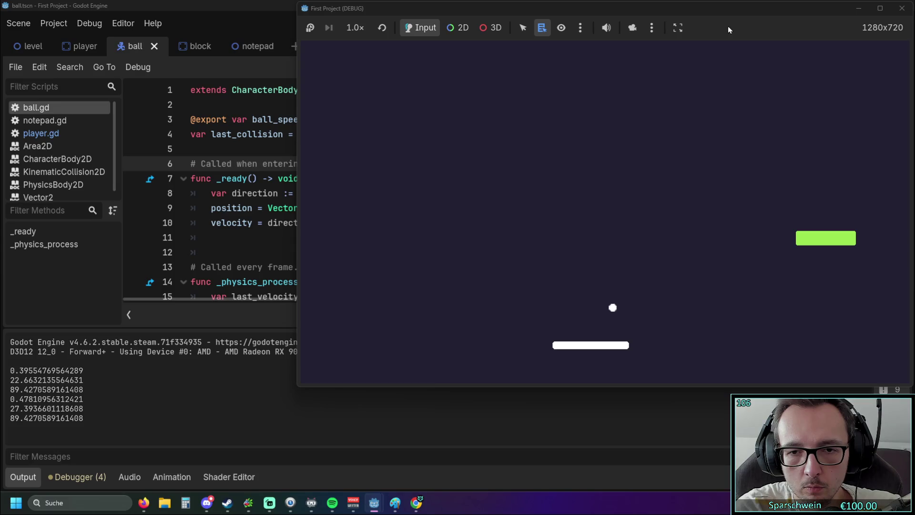
{"action": "left_click_drag", "start_coordinate": [822, 9], "coordinate": [768, 16]}
{"action": "left_click", "coordinate": [849, 15]}
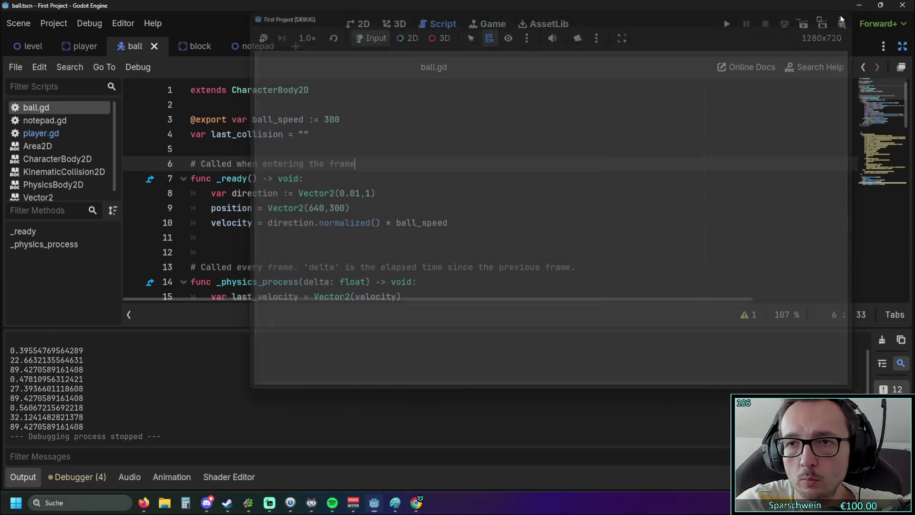
{"action": "scroll", "coordinate": [413, 160], "scroll_direction": "down", "scroll_amount": 4}
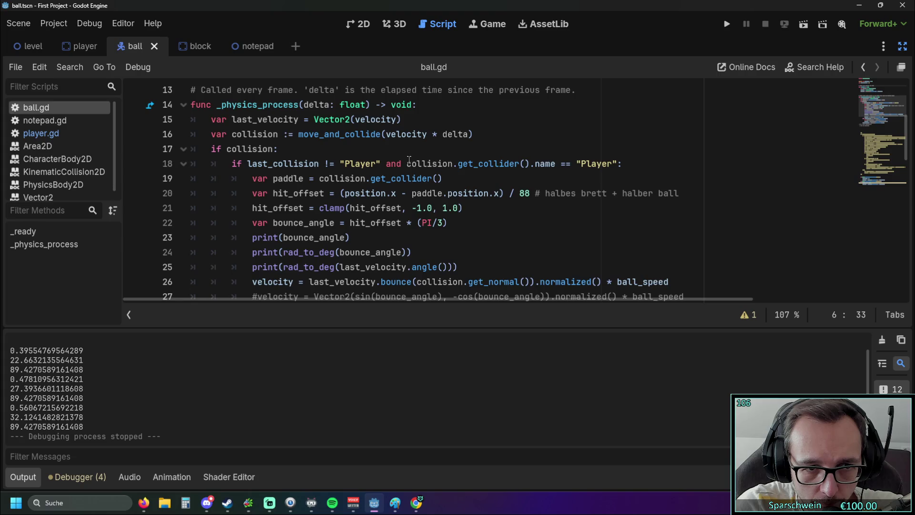
{"action": "scroll", "coordinate": [410, 160], "scroll_direction": "down", "scroll_amount": 2}
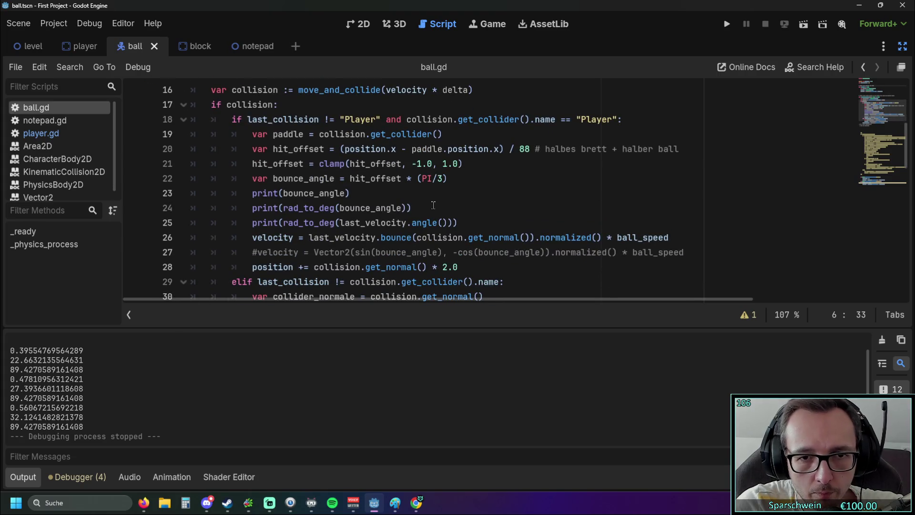
{"action": "scroll", "coordinate": [516, 240], "scroll_direction": "down", "scroll_amount": 1}
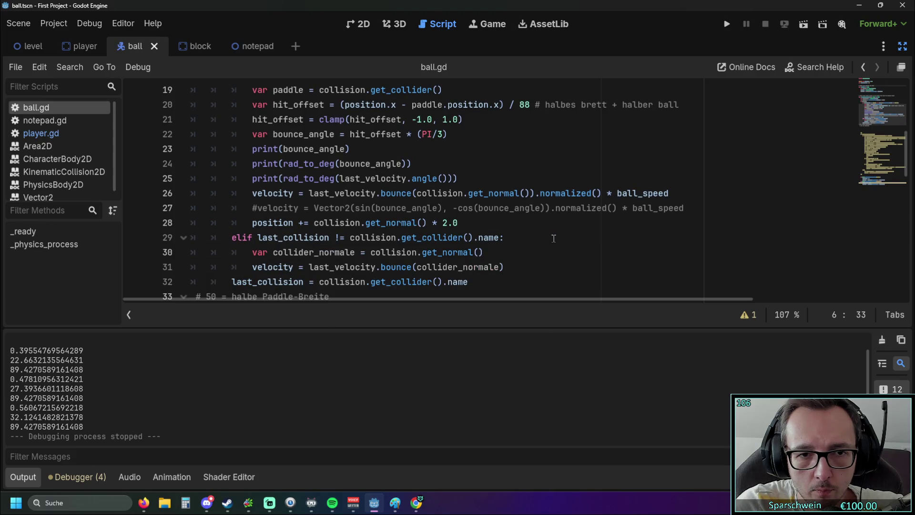
{"action": "scroll", "coordinate": [553, 238], "scroll_direction": "up", "scroll_amount": 1}
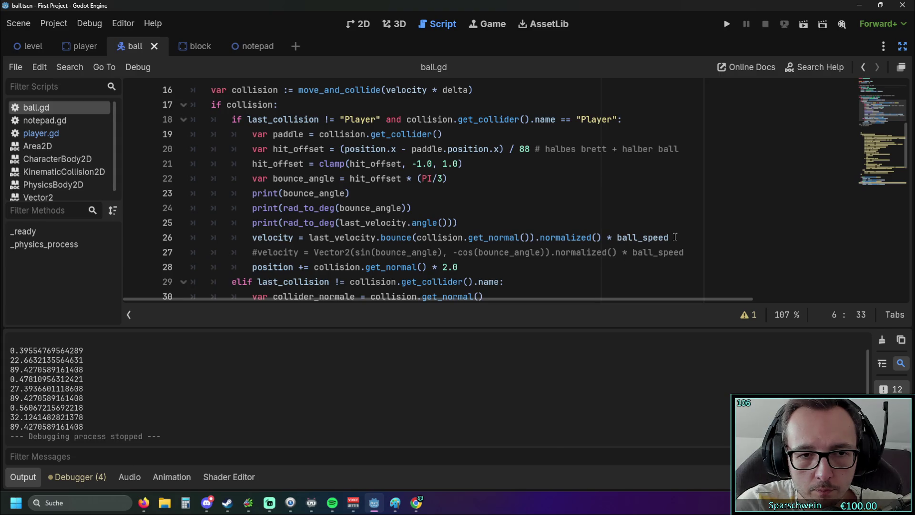
{"action": "left_click_drag", "start_coordinate": [675, 237], "coordinate": [143, 242]}
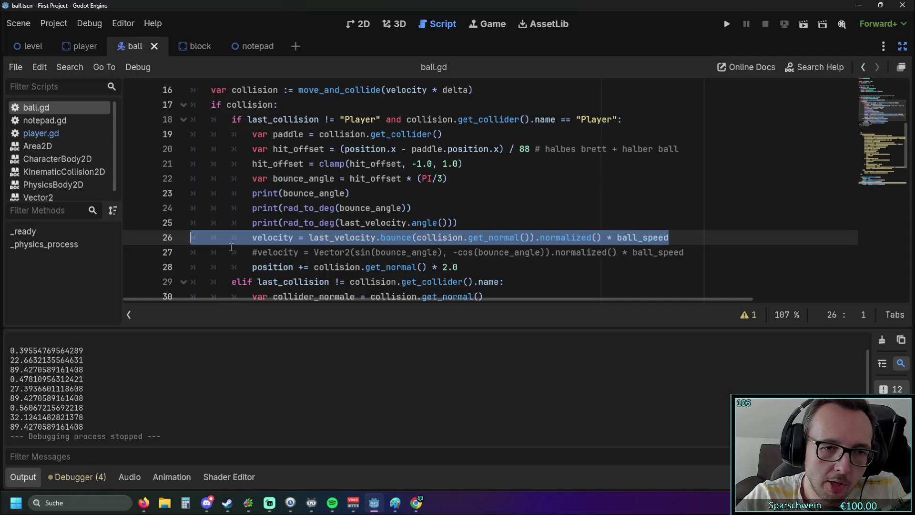
Step: Play a short test run moving the paddle left and right, then close the game
{"action": "left_click", "coordinate": [725, 25]}
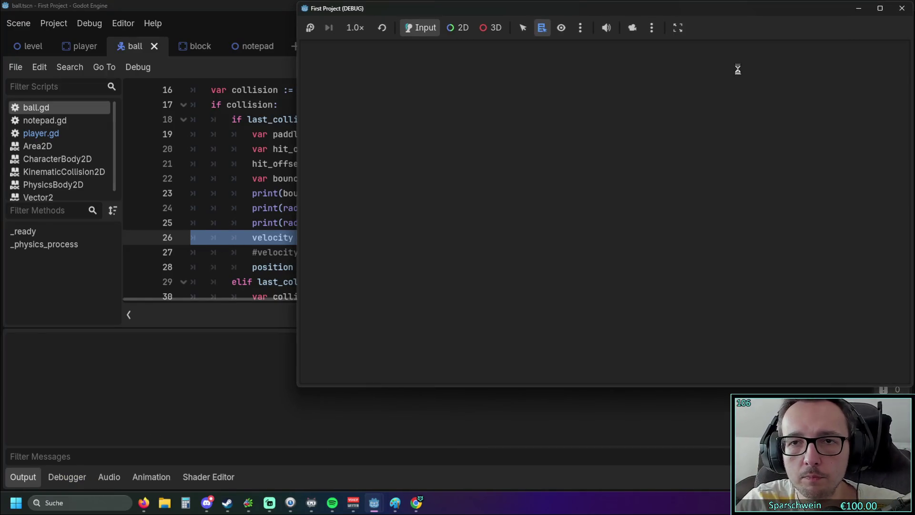
{"action": "key", "text": "Right"}
{"action": "key", "text": "Left"}
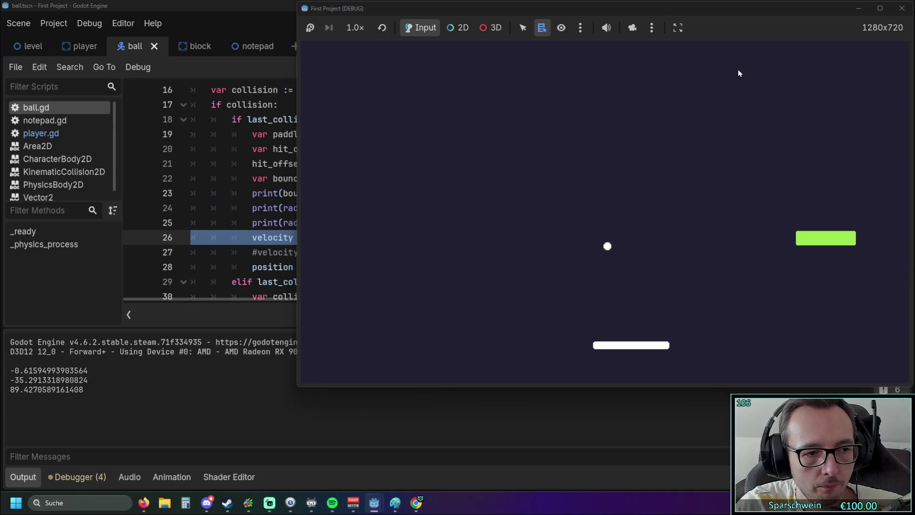
{"action": "key", "text": "Right"}
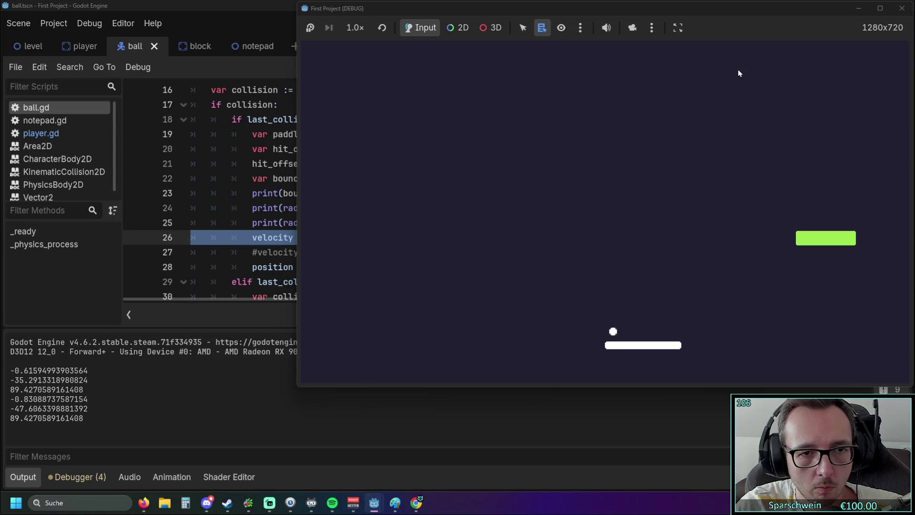
{"action": "left_click", "coordinate": [901, 9]}
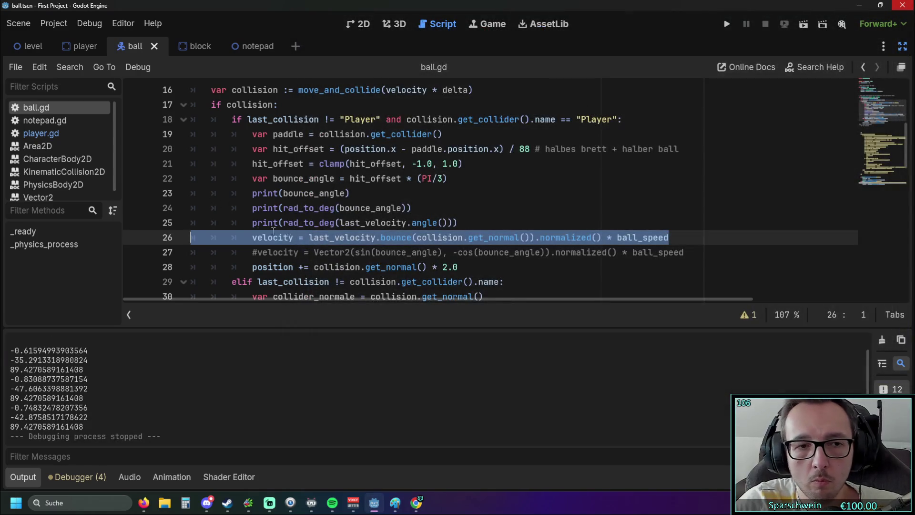
Step: Delete the bounce velocity statement on line 26
{"action": "left_click", "coordinate": [669, 237]}
{"action": "left_click_drag", "start_coordinate": [669, 238], "coordinate": [141, 238]}
{"action": "key", "text": "BackSpace"}
{"action": "key", "text": "BackSpace"}
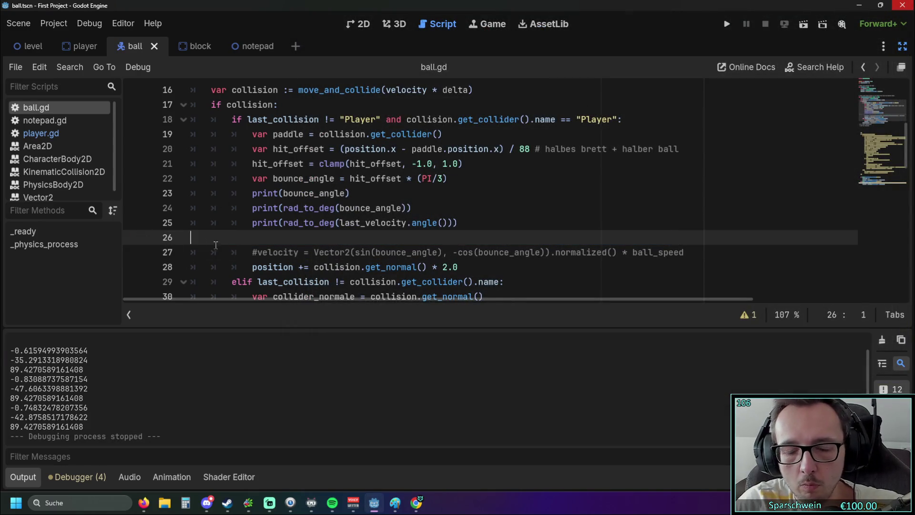
Step: Uncomment the angle-based velocity formula in ball.gd and run the game
{"action": "left_click", "coordinate": [258, 239]}
{"action": "key", "text": "BackSpace"}
{"action": "left_click", "coordinate": [727, 25]}
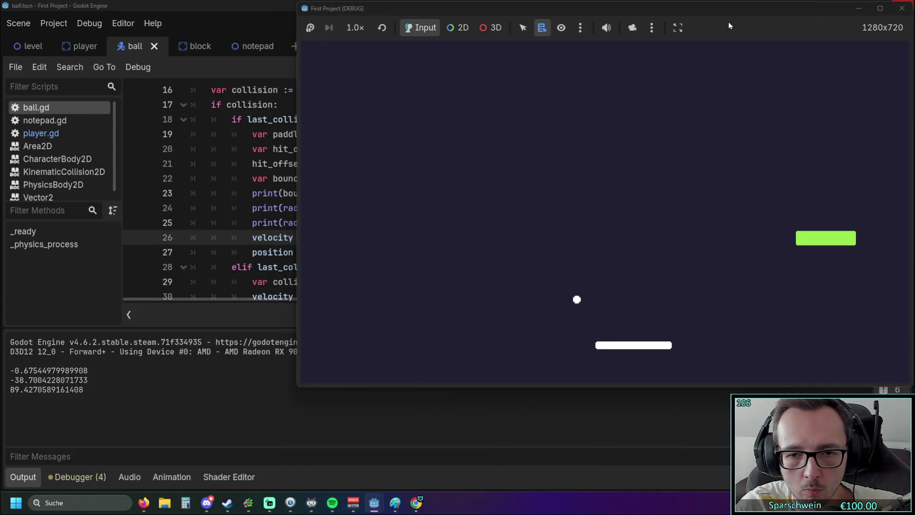
Step: Steer the paddle under the ball at different hit points while angles print, then refocus the script editor
{"action": "key", "text": "Left"}
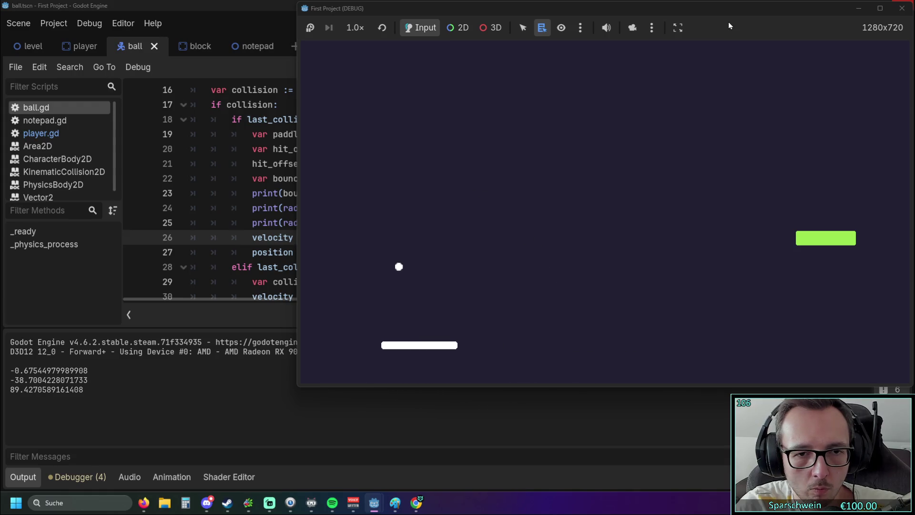
{"action": "key", "text": "Right"}
{"action": "key", "text": "Right"}
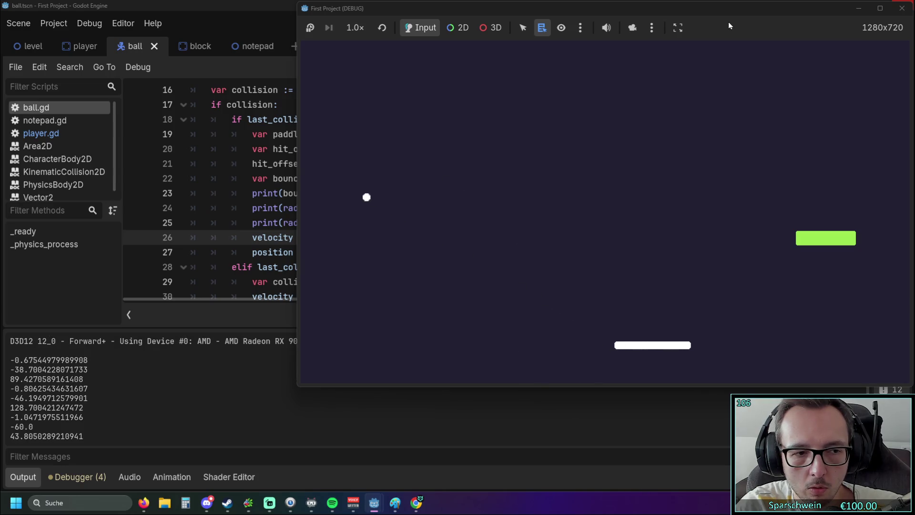
{"action": "key", "text": "Left"}
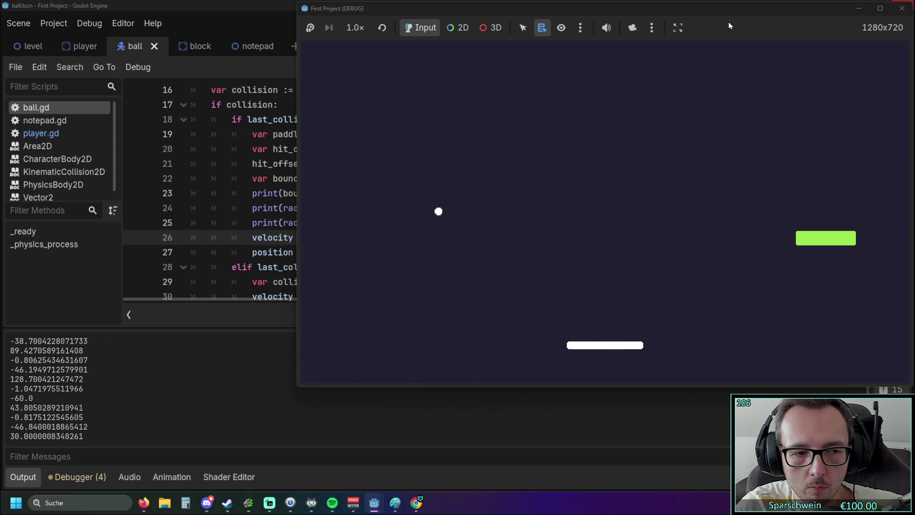
{"action": "key", "text": "Left"}
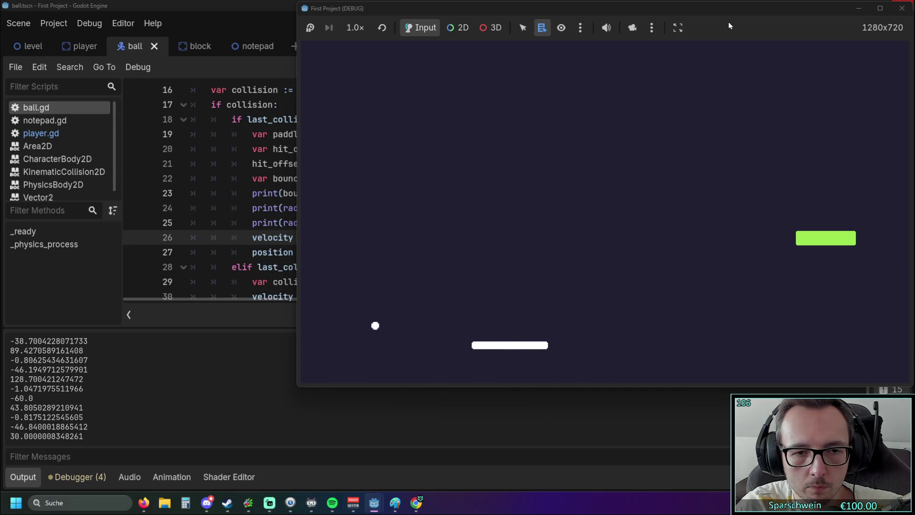
{"action": "key", "text": "Left"}
{"action": "key", "text": "Right"}
{"action": "key", "text": "Left"}
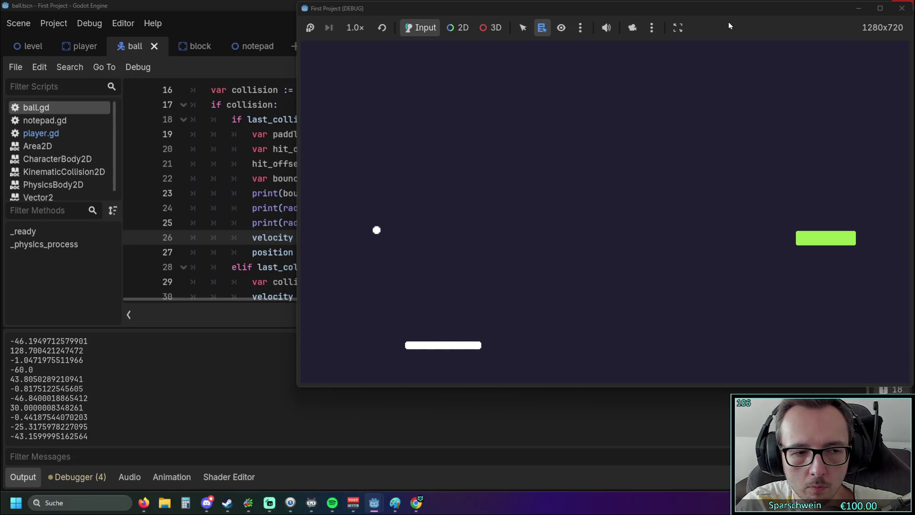
{"action": "key", "text": "Left"}
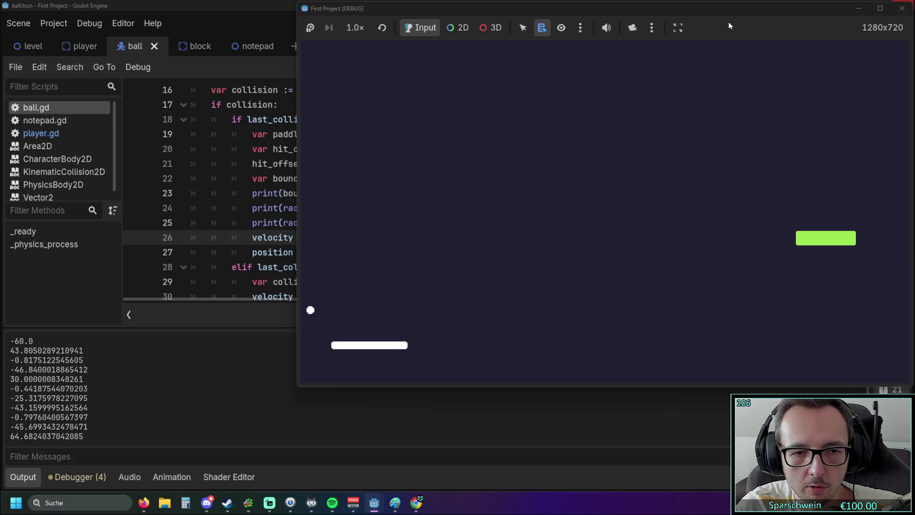
{"action": "key", "text": "Right"}
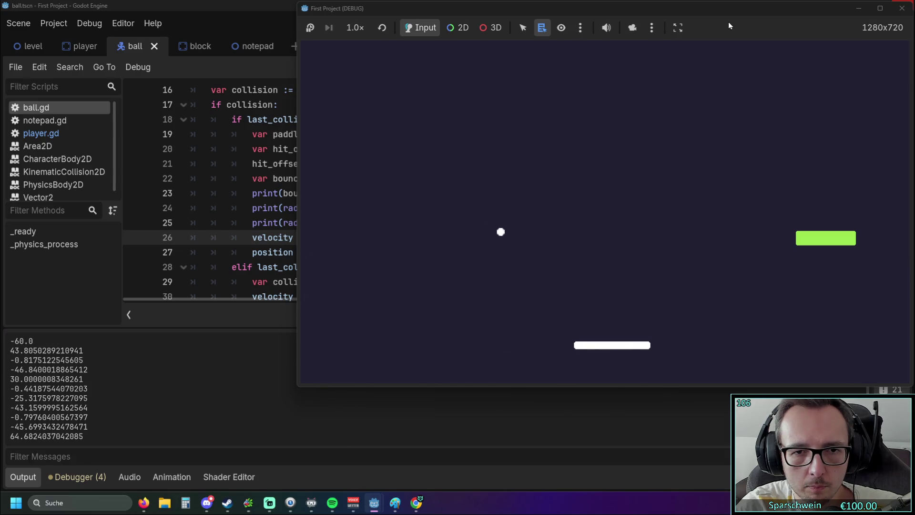
{"action": "key", "text": "Left"}
{"action": "key", "text": "Right"}
{"action": "key", "text": "Right"}
{"action": "key", "text": "Left"}
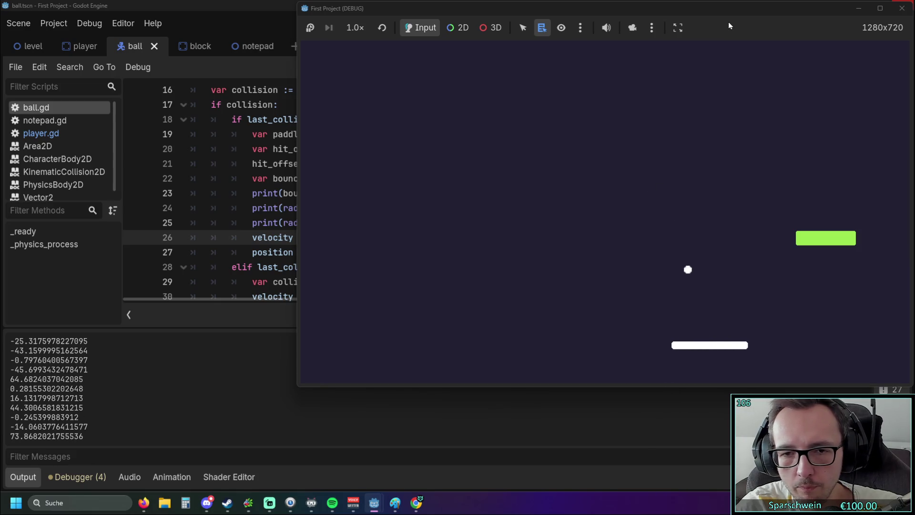
{"action": "key", "text": "Left"}
{"action": "key", "text": "Left"}
{"action": "key", "text": "Right"}
{"action": "key", "text": "Right"}
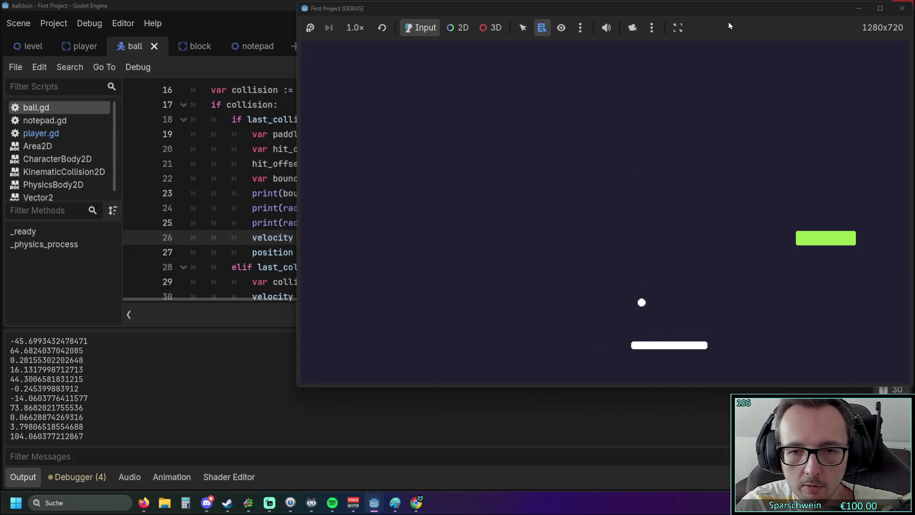
{"action": "key", "text": "Left"}
{"action": "key", "text": "Left"}
{"action": "key", "text": "Left"}
{"action": "key", "text": "Left"}
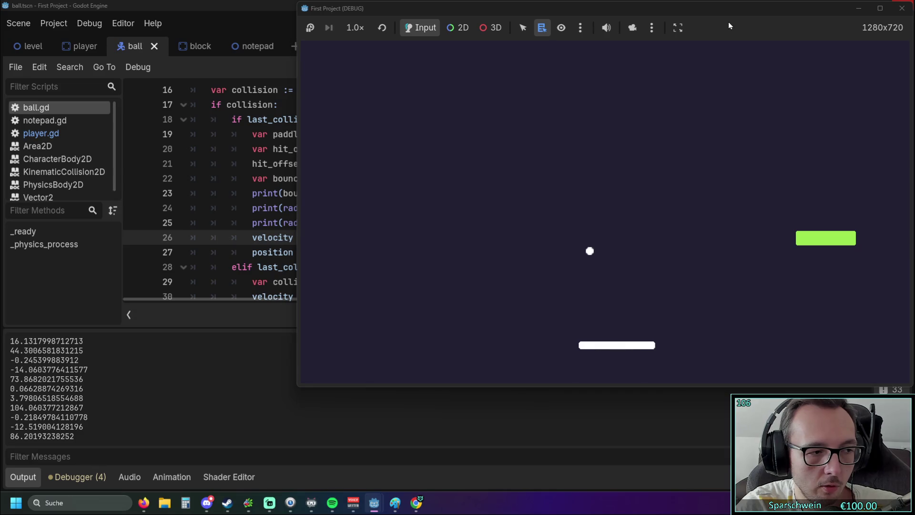
{"action": "key", "text": "Left"}
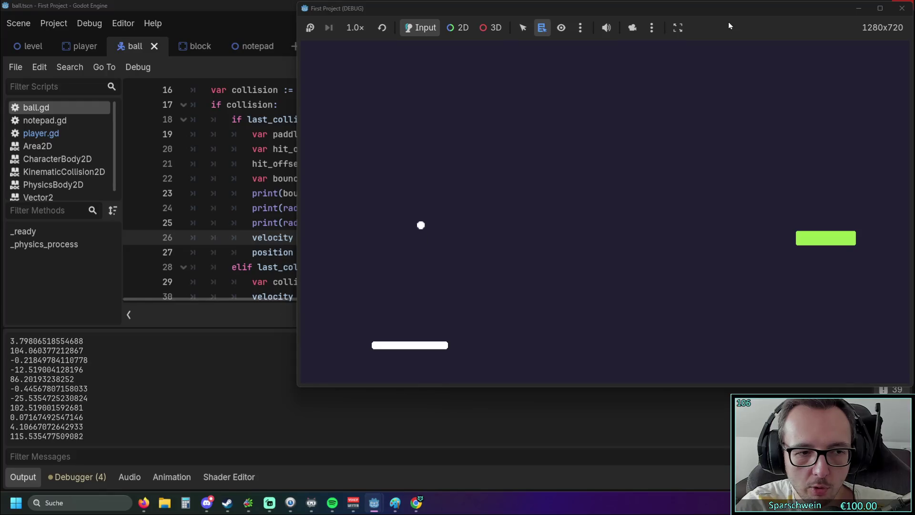
{"action": "key", "text": "Right"}
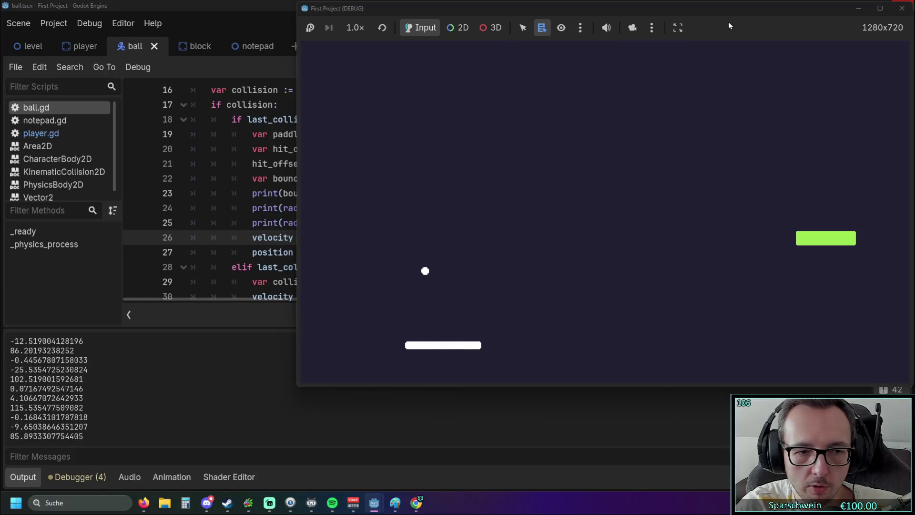
{"action": "key", "text": "Left"}
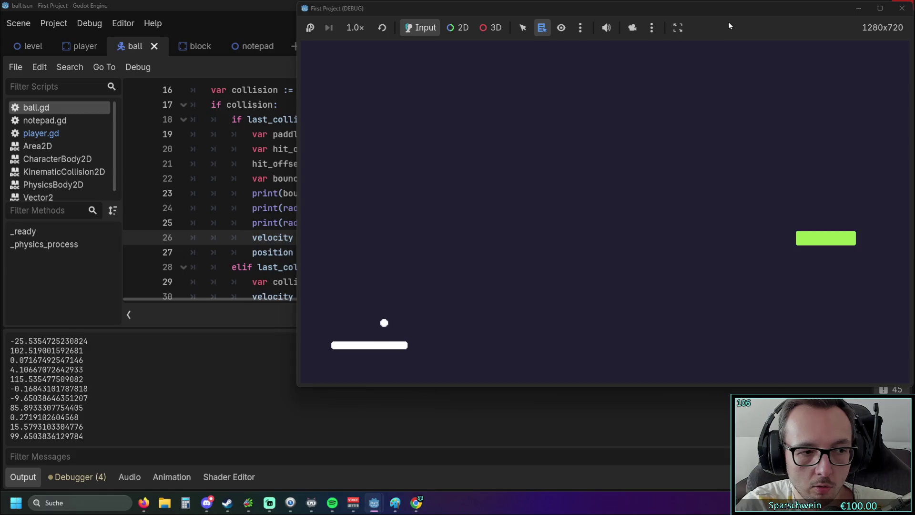
{"action": "key", "text": "Right"}
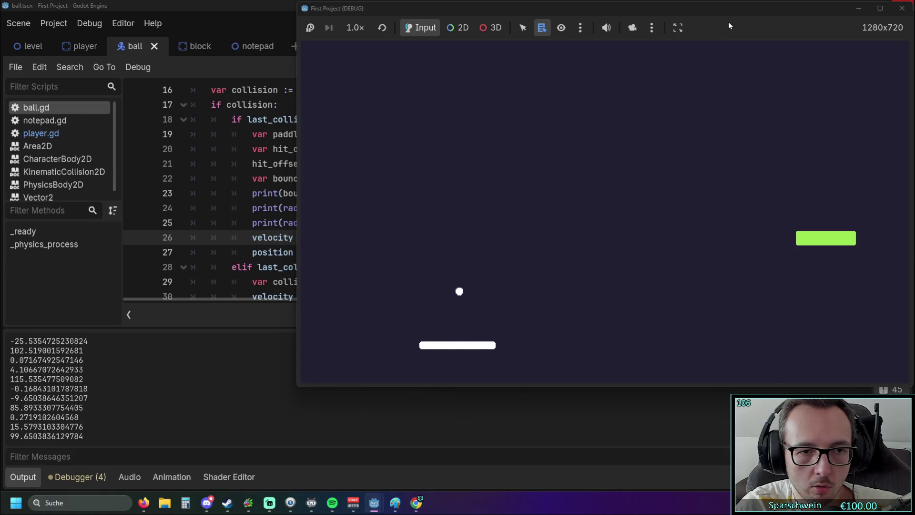
{"action": "key", "text": "Right"}
{"action": "left_click", "coordinate": [232, 163]}
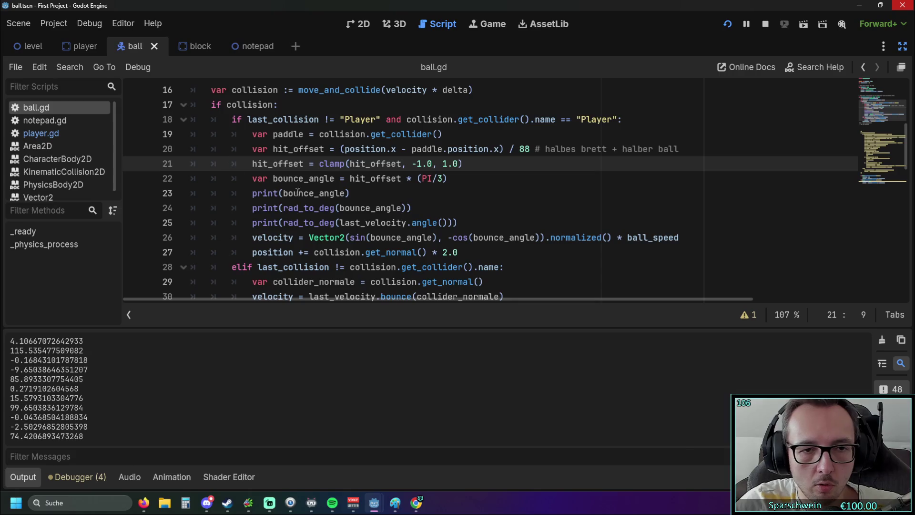
Step: Review the angle print lines near lines 24–25 of ball.gd, then restart the game
{"action": "left_click", "coordinate": [360, 223]}
{"action": "left_click", "coordinate": [499, 223]}
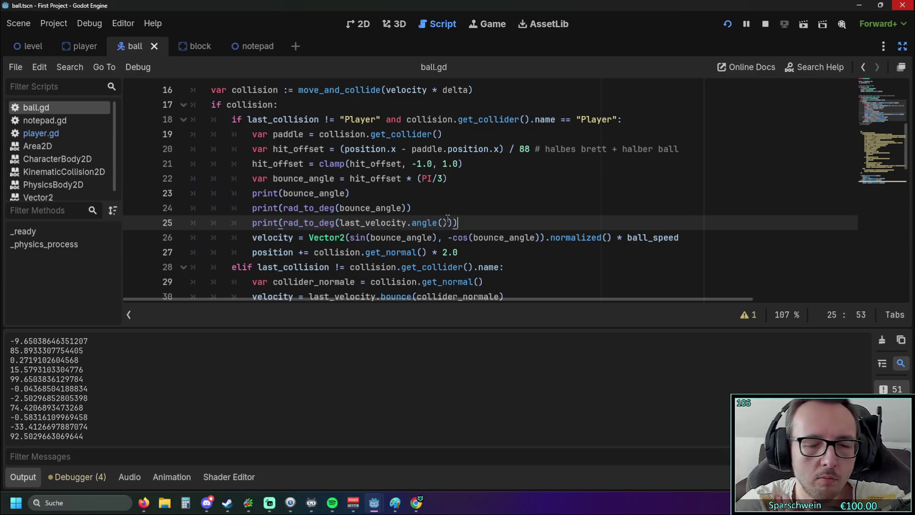
{"action": "scroll", "coordinate": [435, 218], "scroll_direction": "up", "scroll_amount": 1}
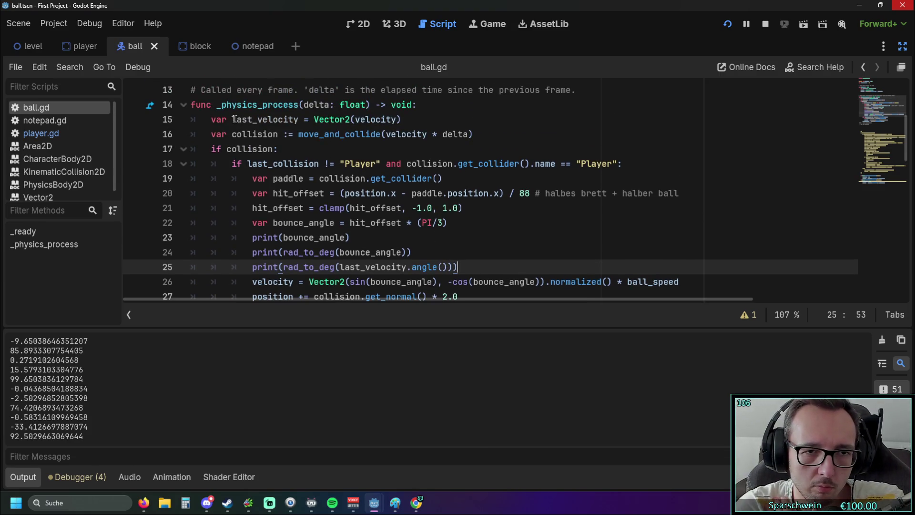
{"action": "scroll", "coordinate": [453, 169], "scroll_direction": "down", "scroll_amount": 1}
{"action": "scroll", "coordinate": [460, 170], "scroll_direction": "up", "scroll_amount": 1}
{"action": "scroll", "coordinate": [460, 170], "scroll_direction": "down", "scroll_amount": 1}
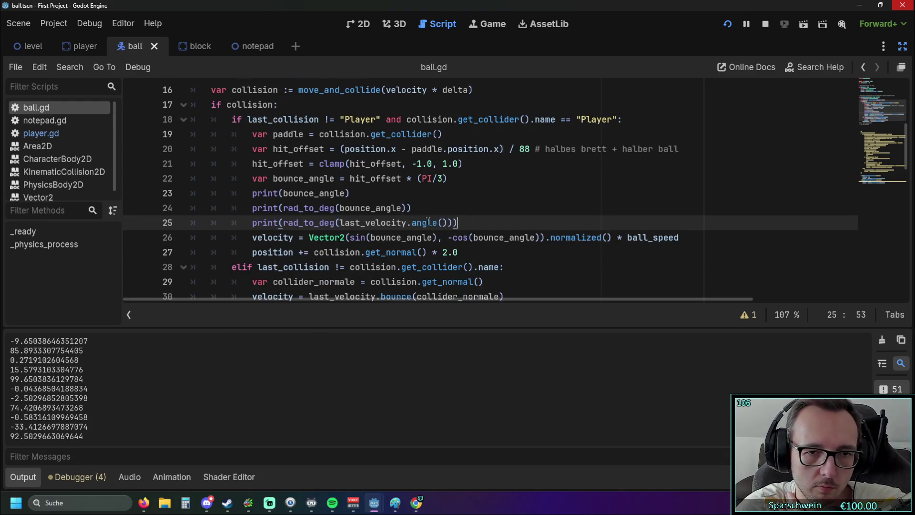
{"action": "left_click_drag", "start_coordinate": [428, 222], "coordinate": [317, 208]}
{"action": "left_click", "coordinate": [469, 209]}
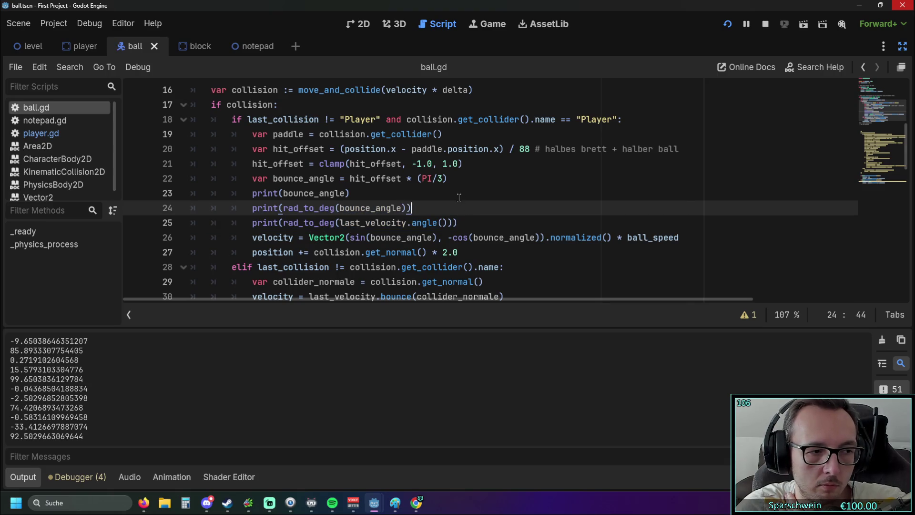
{"action": "left_click", "coordinate": [727, 23]}
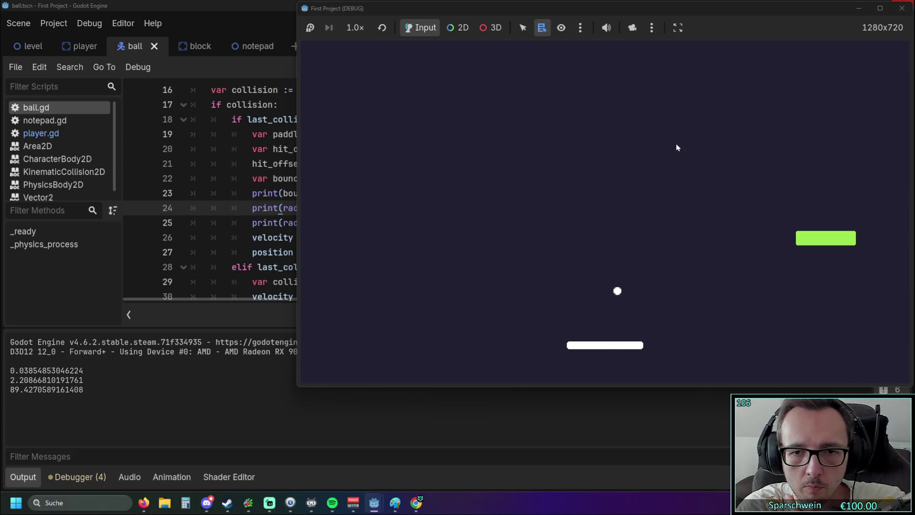
Step: Bounce the ball off the paddle a few more times, then stop the game
{"action": "key", "text": "Right"}
{"action": "key", "text": "Right"}
{"action": "key", "text": "Left"}
{"action": "key", "text": "Right"}
{"action": "key", "text": "Right"}
{"action": "key", "text": "Left"}
{"action": "key", "text": "Left"}
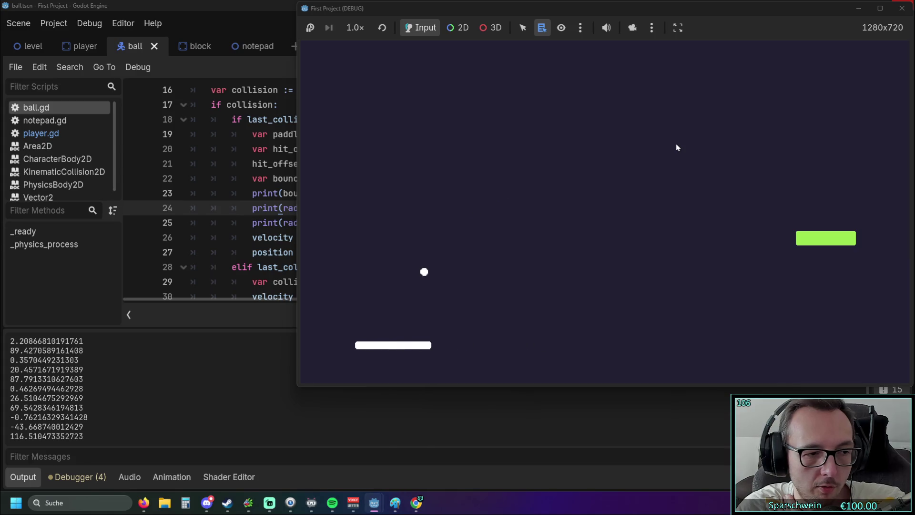
{"action": "key", "text": "Right"}
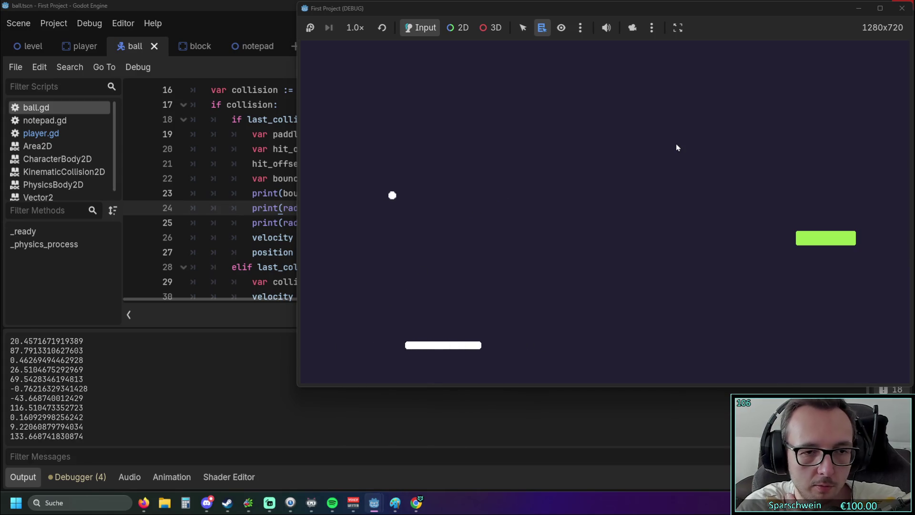
{"action": "left_click", "coordinate": [902, 8]}
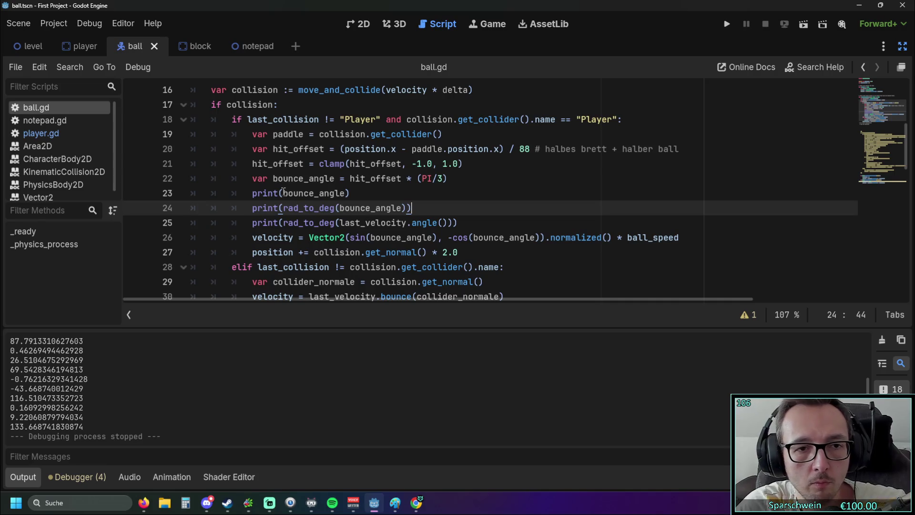
Step: Change the first print call to print a '-----' separator, then save and rerun the game
{"action": "left_click_drag", "start_coordinate": [284, 193], "coordinate": [345, 193]}
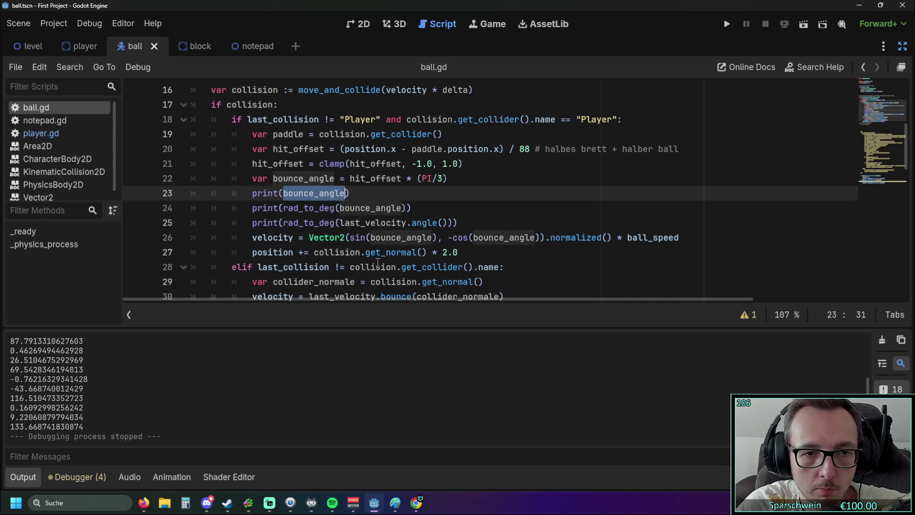
{"action": "type", "text": "-----\"\""}
{"action": "left_click", "coordinate": [400, 195]}
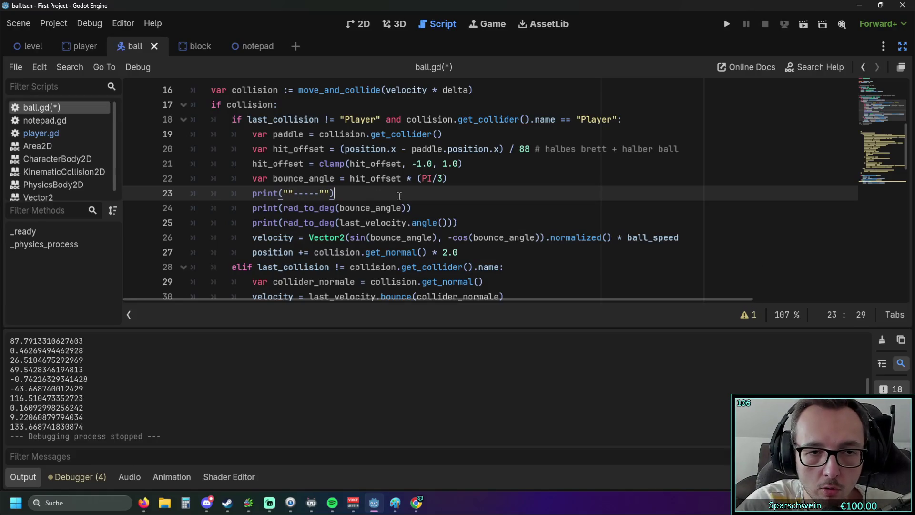
{"action": "key", "text": "BackSpace"}
{"action": "key", "text": "Right"}
{"action": "key", "text": "Right"}
{"action": "key", "text": "Right"}
{"action": "key", "text": "Delete"}
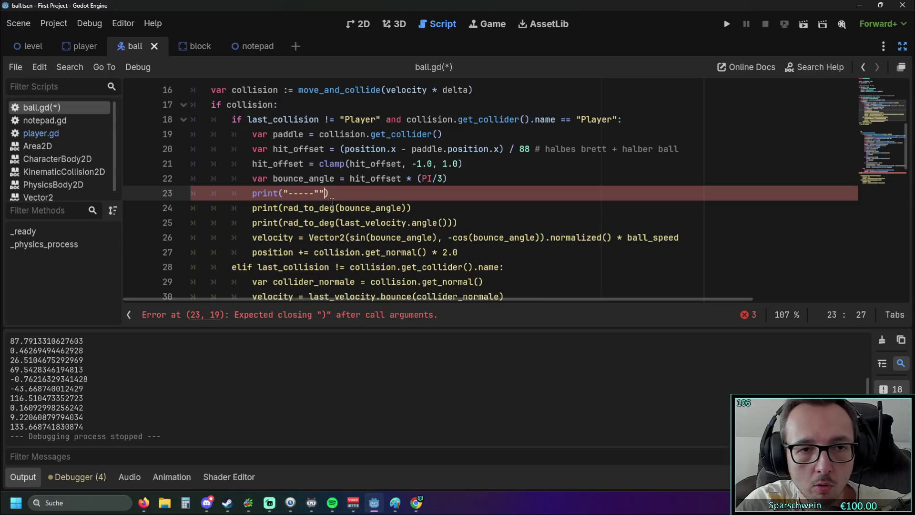
{"action": "left_click", "coordinate": [734, 26]}
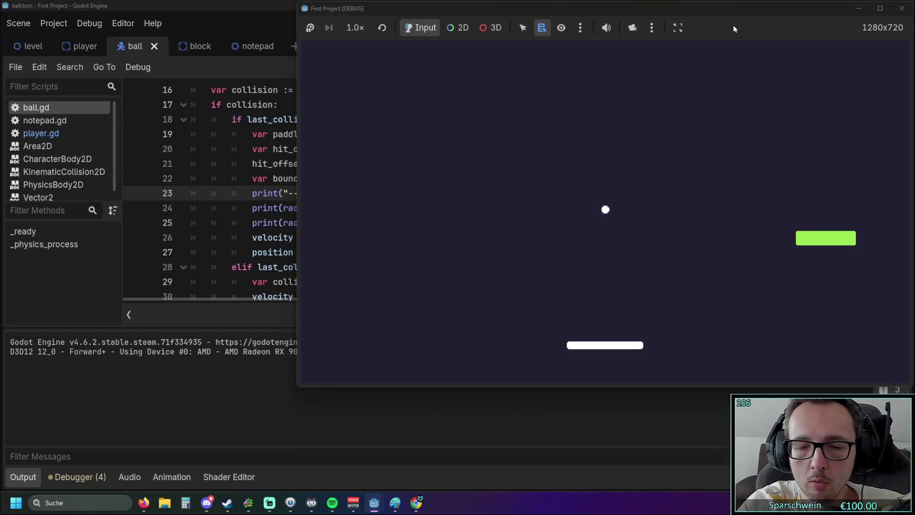
Step: Bounce the ball off the paddle several times, logging angles like -57.84 and 33.91, then stop
{"action": "key", "text": "Right"}
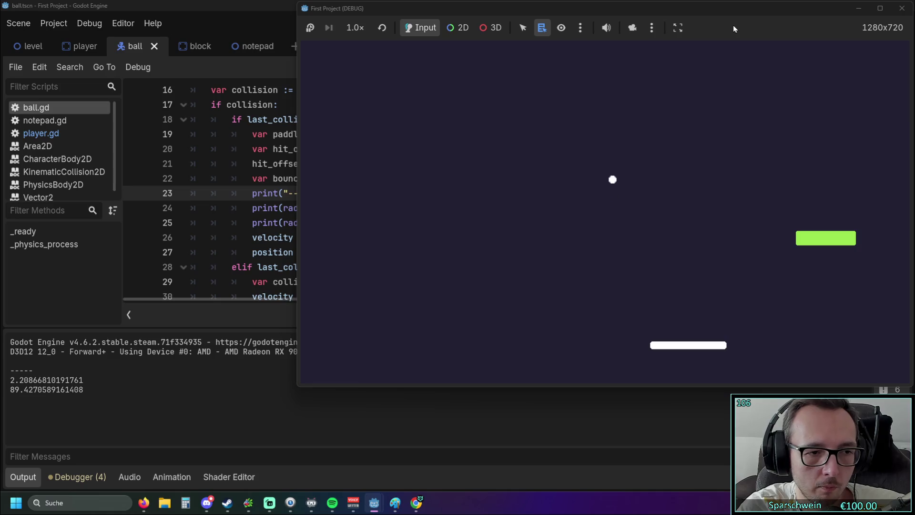
{"action": "key", "text": "Left"}
{"action": "key", "text": "Left"}
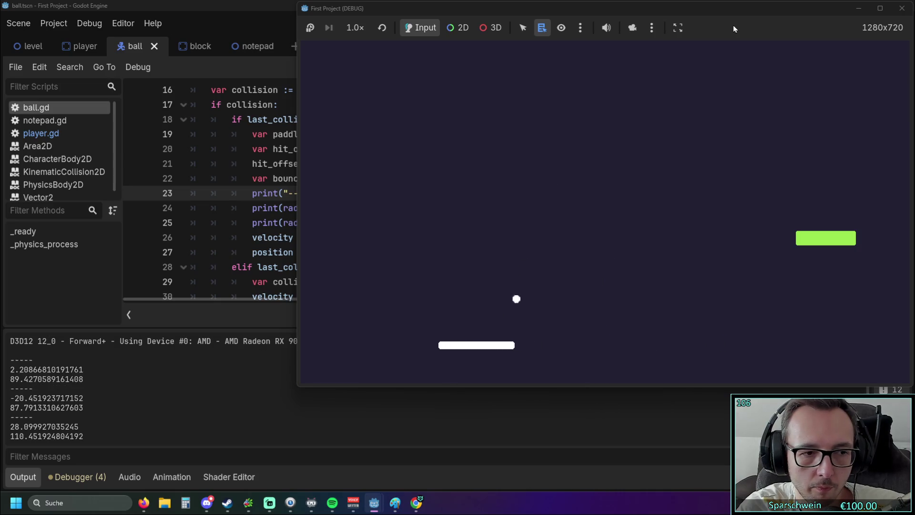
{"action": "key", "text": "Right"}
{"action": "key", "text": "Right"}
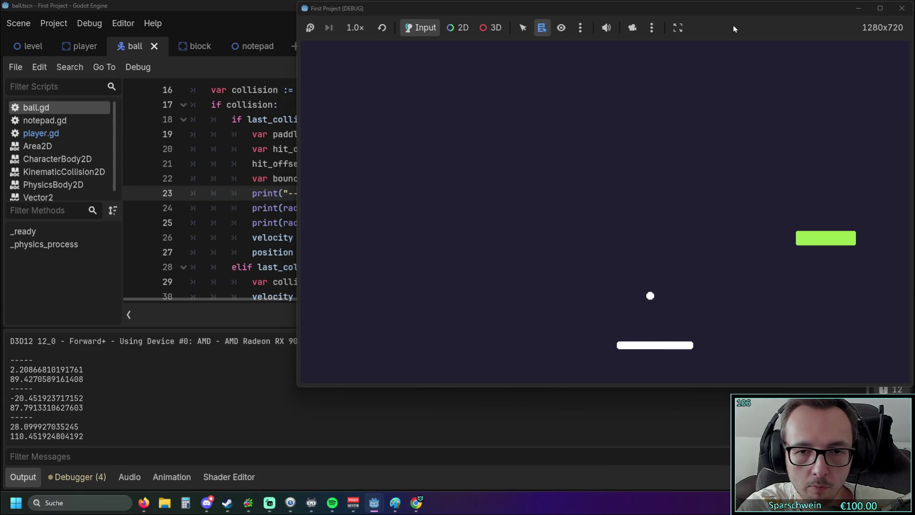
{"action": "key", "text": "Left"}
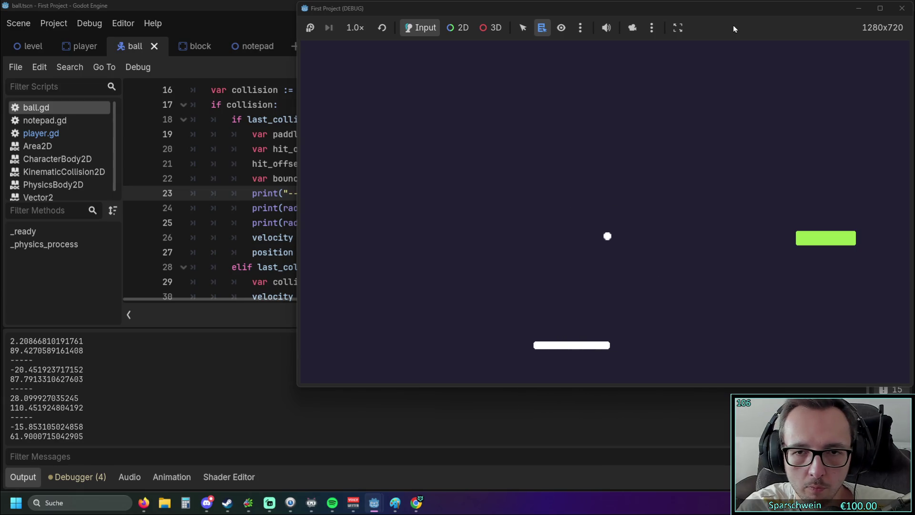
{"action": "key", "text": "Right"}
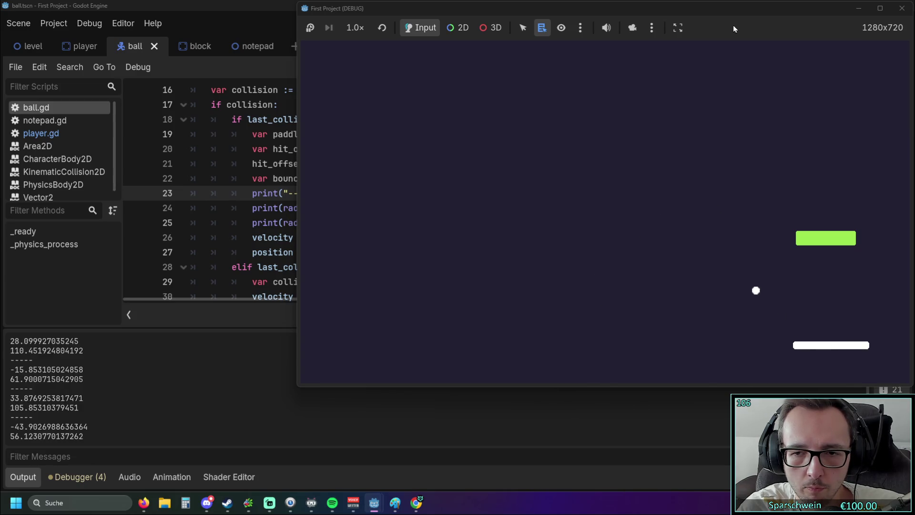
{"action": "key", "text": "Left"}
{"action": "key", "text": "Left"}
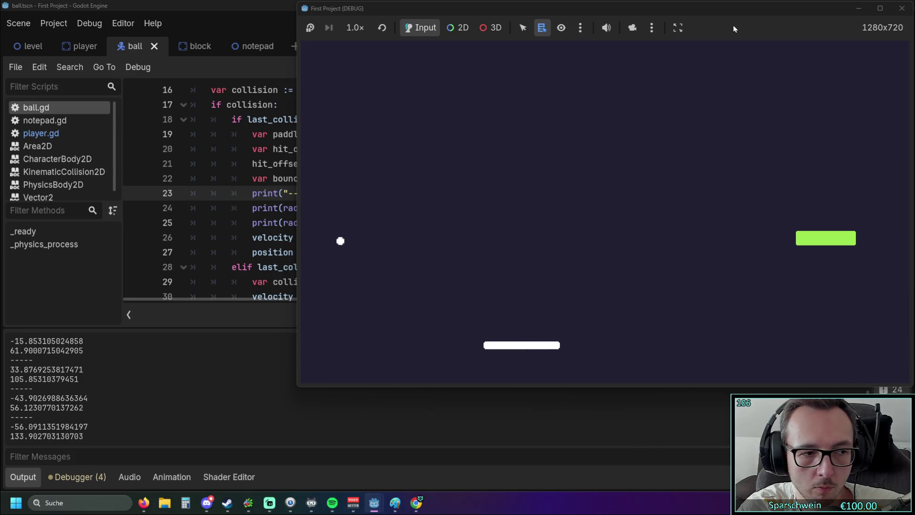
{"action": "key", "text": "Right"}
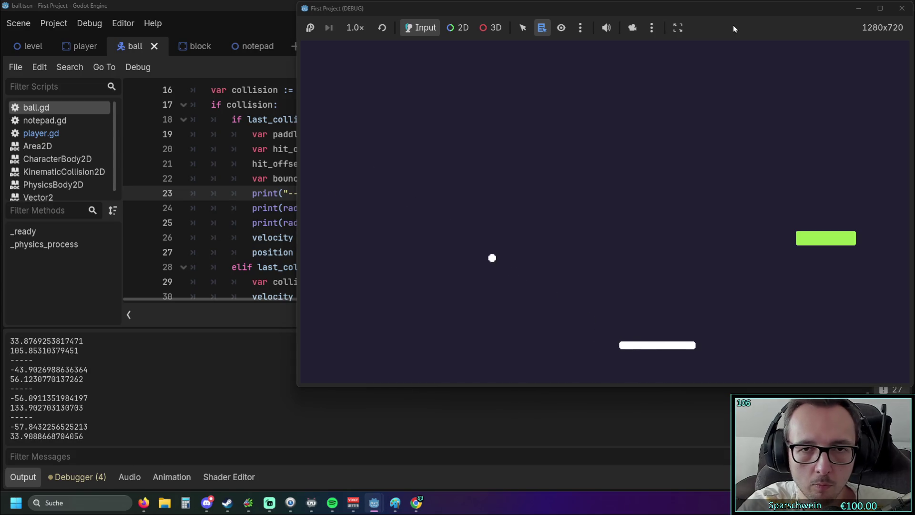
{"action": "left_click", "coordinate": [902, 8]}
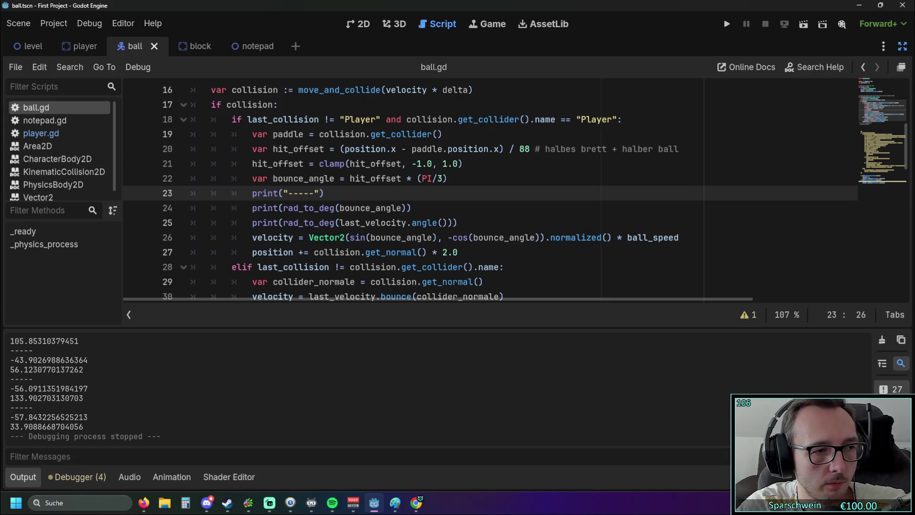
Step: Paste print(rad_to_deg(last_velocity.bounce(collision.get_normal()).normalized().angle())) as line 26
{"action": "key", "text": "alt+Tab"}
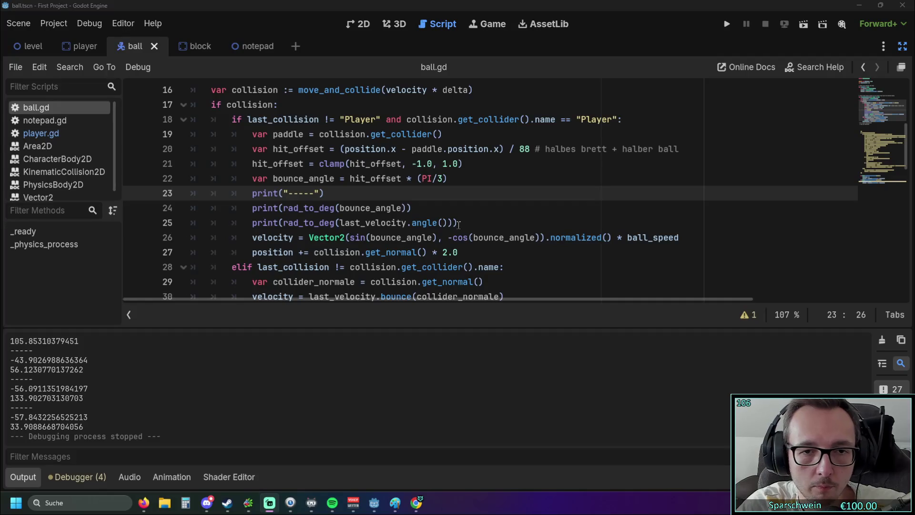
{"action": "left_click", "coordinate": [191, 179]}
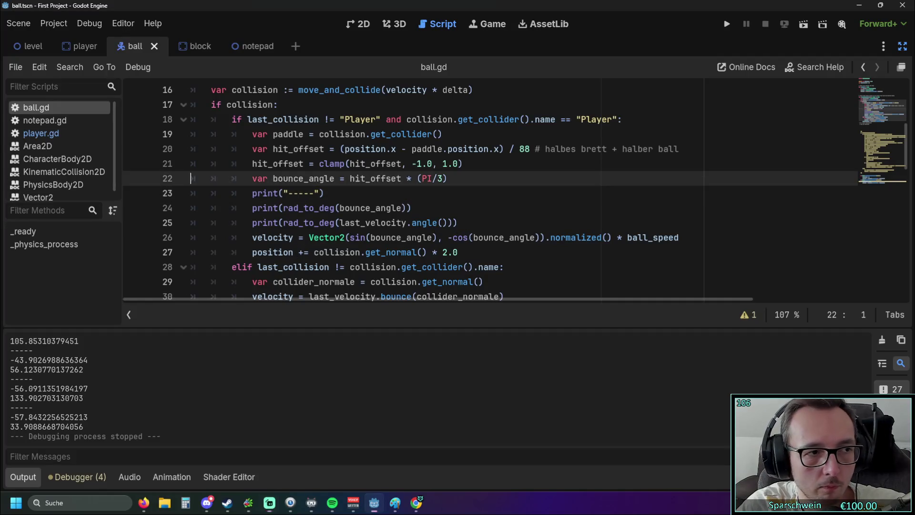
{"action": "key", "text": "alt+Tab"}
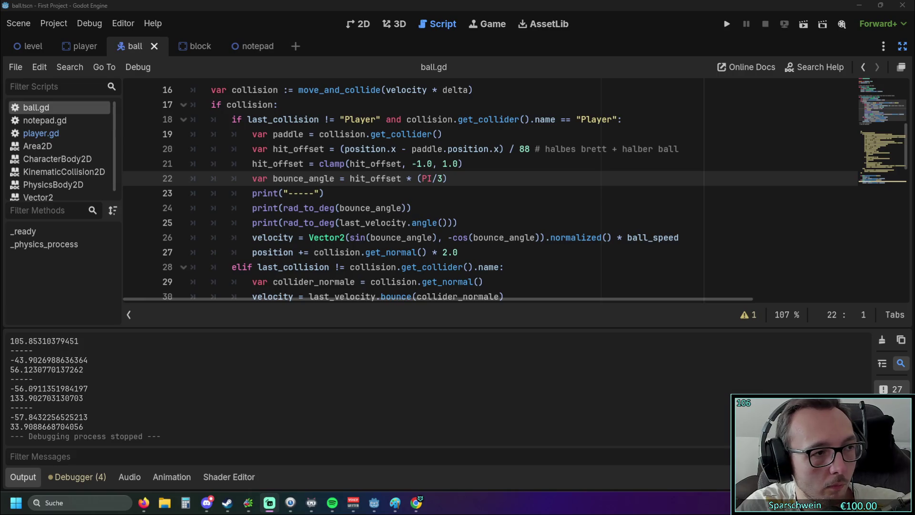
{"action": "left_click", "coordinate": [453, 180]}
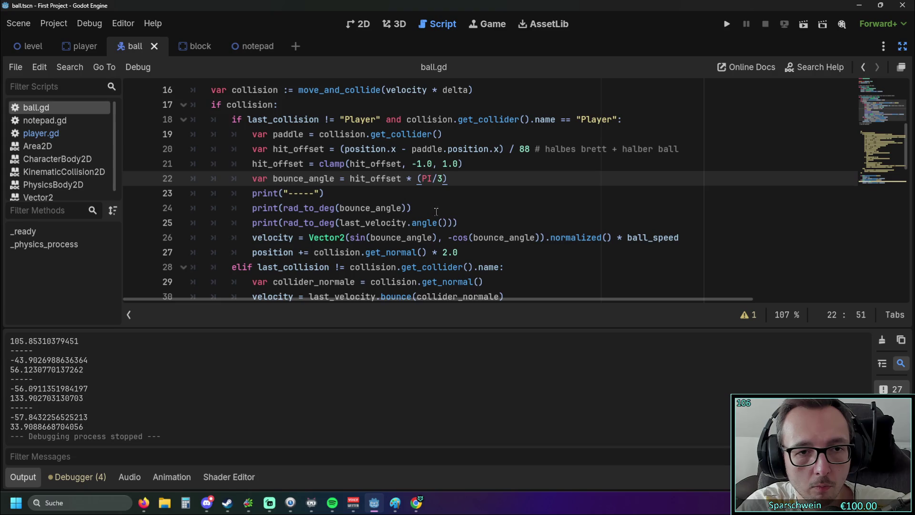
{"action": "left_click", "coordinate": [459, 222]}
{"action": "key", "text": "Return"}
{"action": "type", "text": "print(rad_to_deg(last_velocity.bounce(collision.get_normal()).normalize().angle())"}
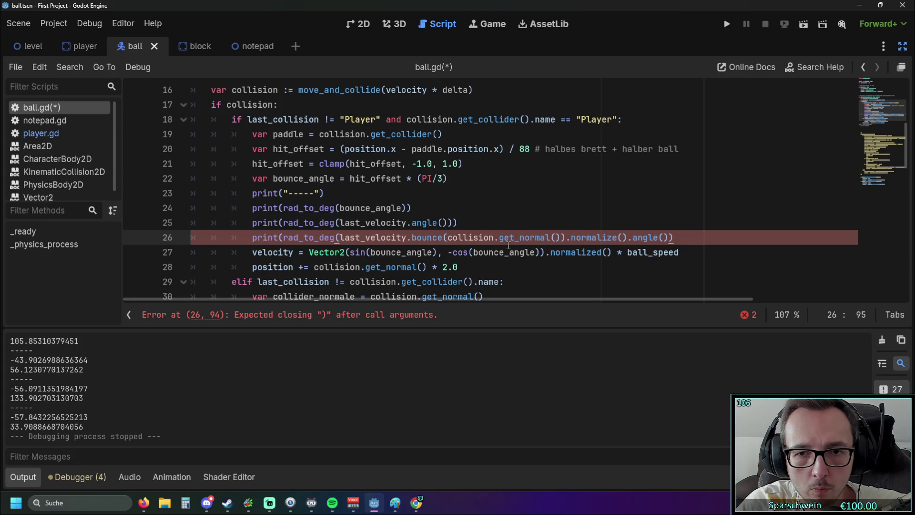
Step: Fix the mismatched brackets on line 26 so the script is error-free, then run the game
{"action": "mouse_move", "coordinate": [509, 246]}
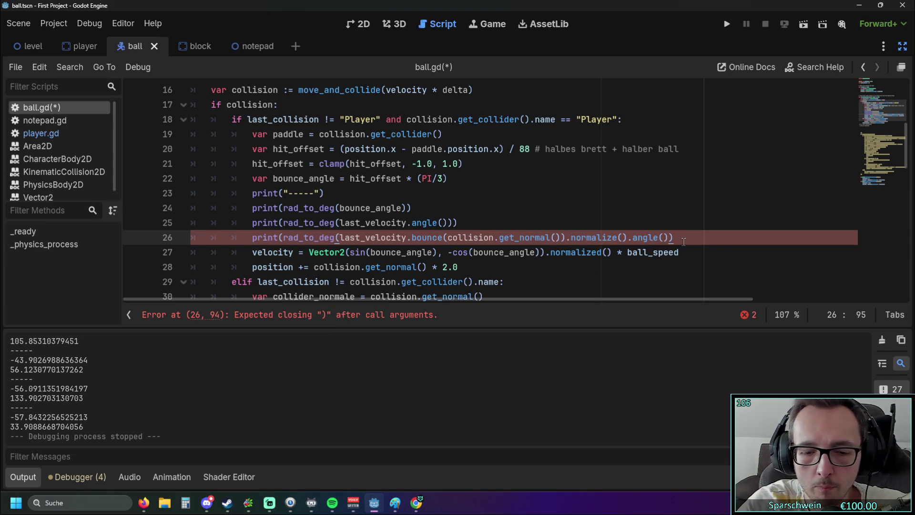
{"action": "key", "text": "BackSpace"}
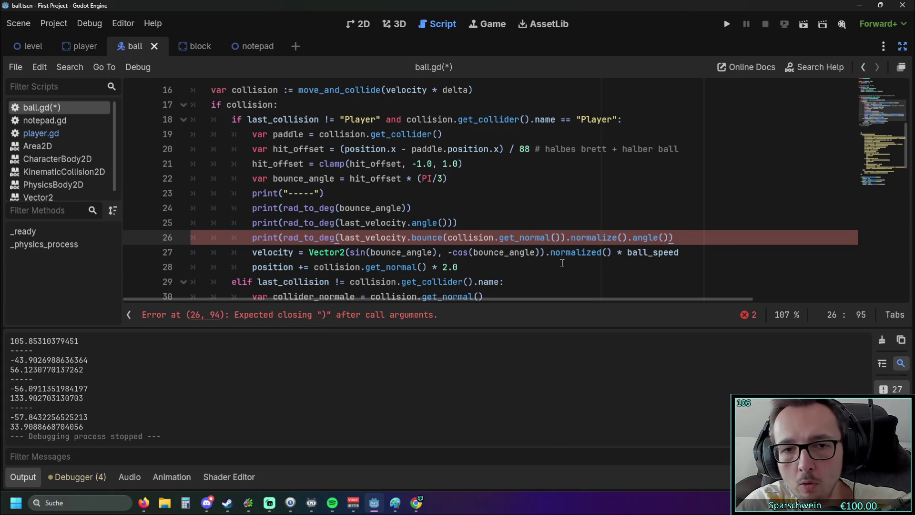
{"action": "key", "text": "Down"}
{"action": "key", "text": "Down"}
{"action": "left_click", "coordinate": [557, 238]}
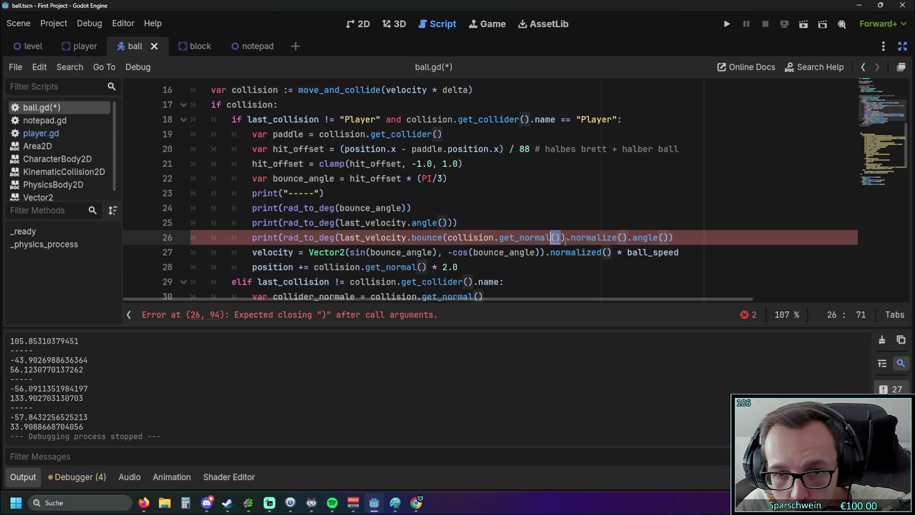
{"action": "left_click_drag", "start_coordinate": [567, 237], "coordinate": [447, 238]}
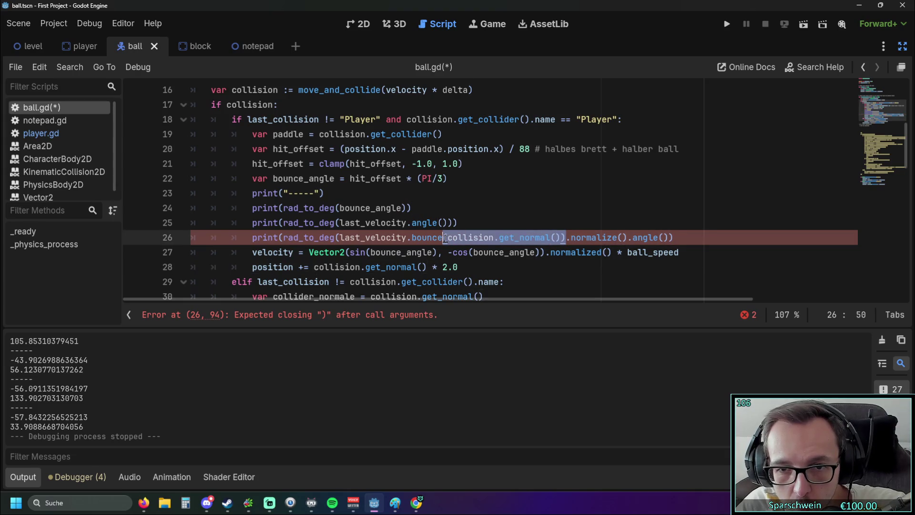
{"action": "left_click", "coordinate": [627, 238]}
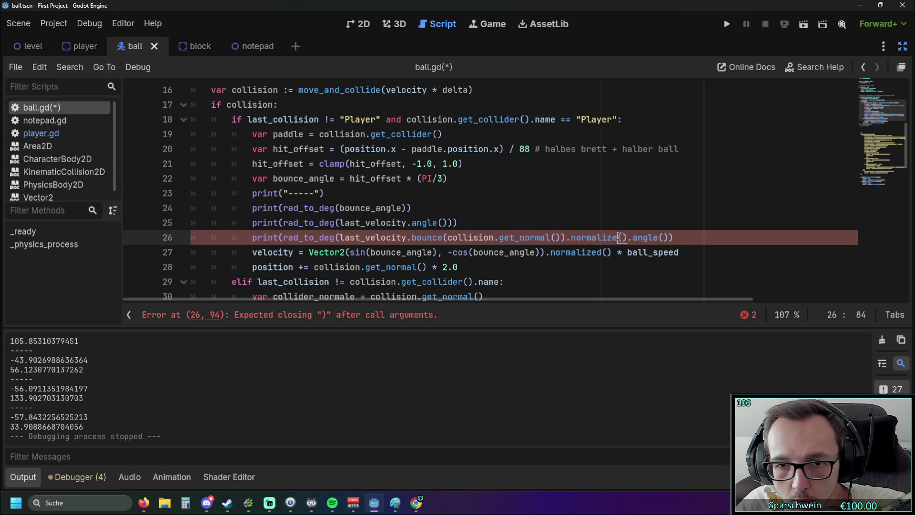
{"action": "left_click", "coordinate": [662, 237]}
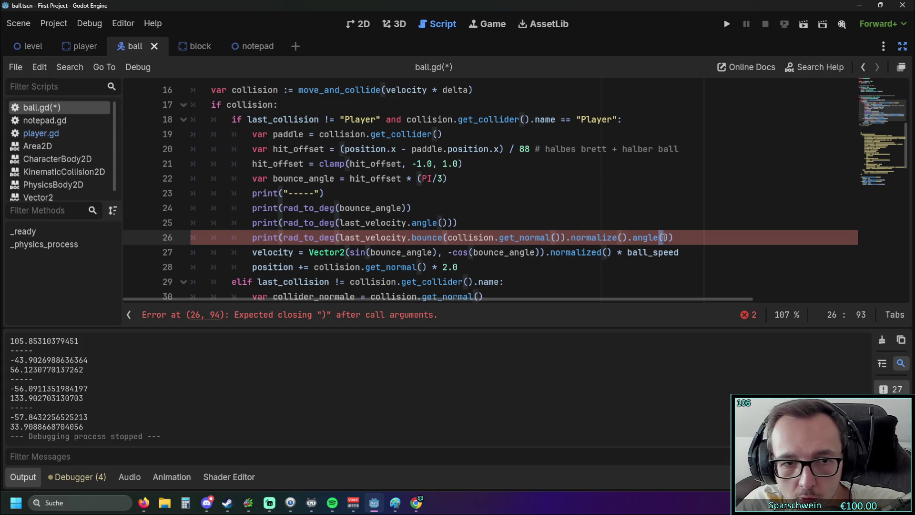
{"action": "left_click", "coordinate": [689, 237]}
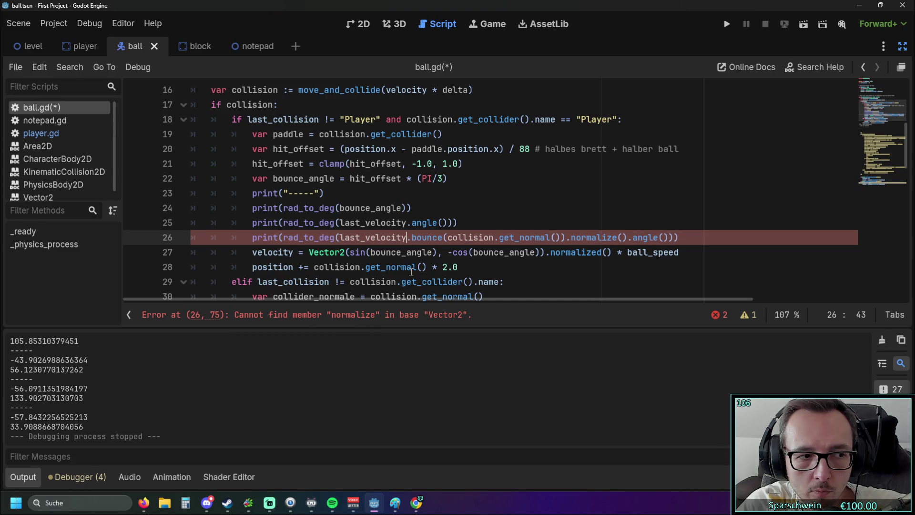
{"action": "mouse_move", "coordinate": [412, 272]}
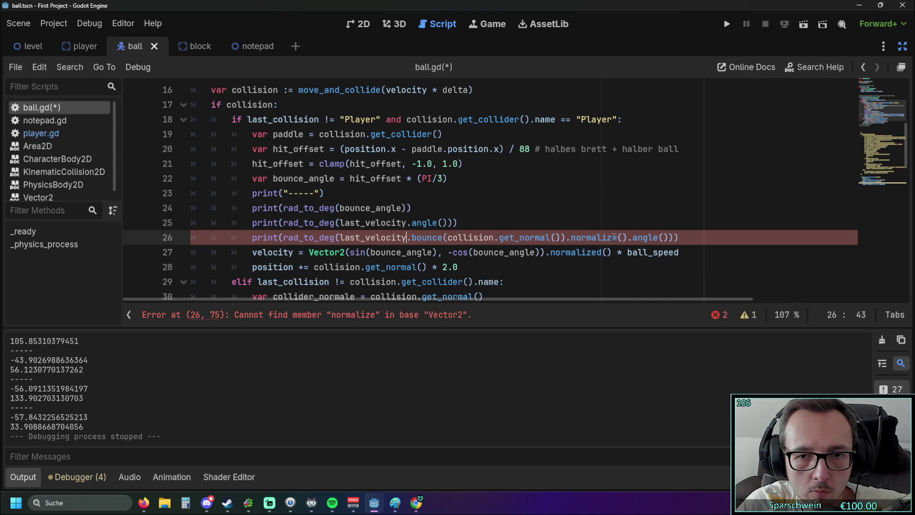
{"action": "type", "text": "d"}
{"action": "left_click", "coordinate": [635, 210]}
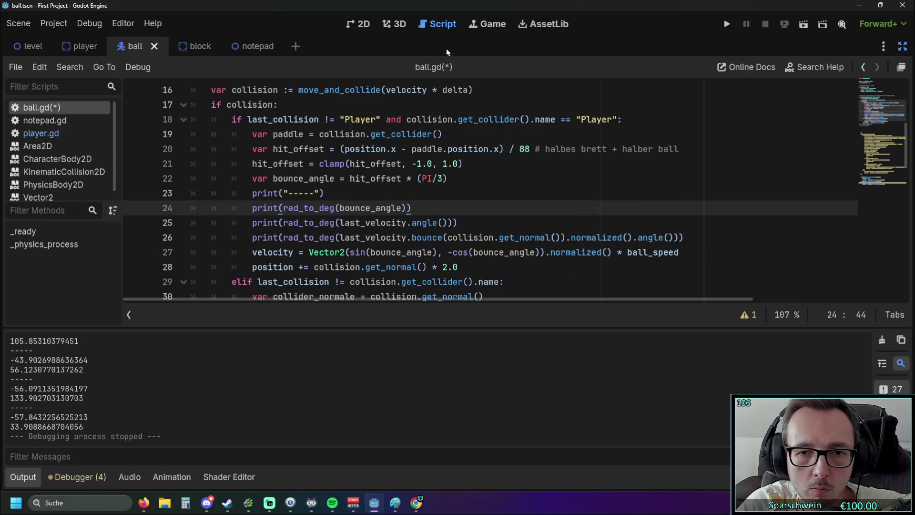
{"action": "left_click", "coordinate": [727, 25]}
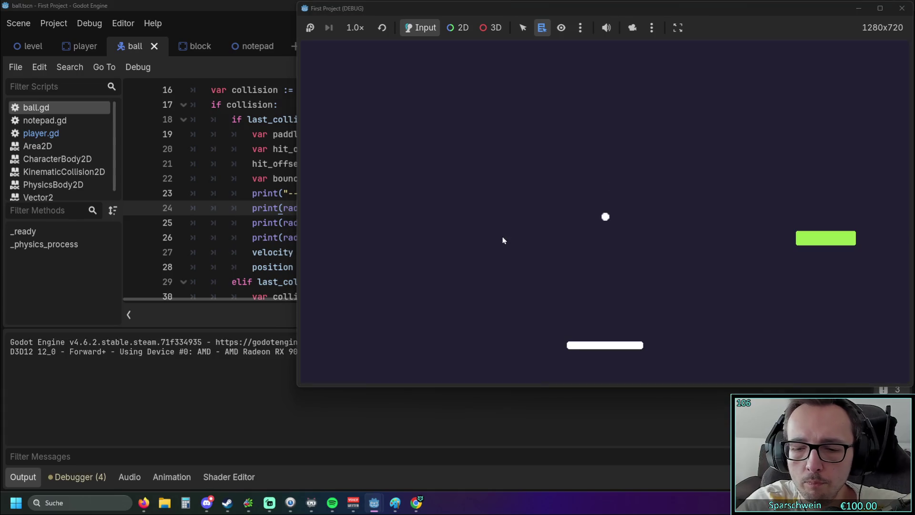
Step: Bounce the ball repeatedly, seeing bounced angles mirror incoming ones (135.99 / -135.99), then stop the game
{"action": "key", "text": "Right"}
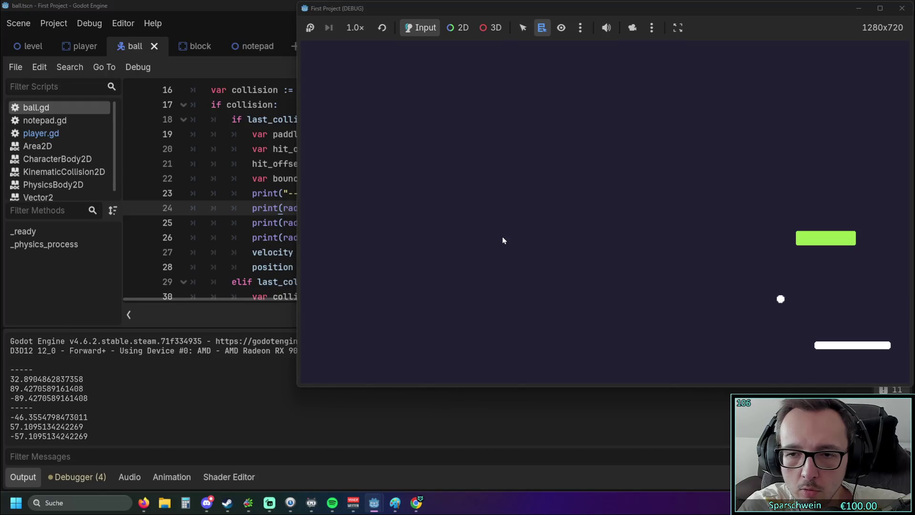
{"action": "key", "text": "Left"}
{"action": "key", "text": "Left"}
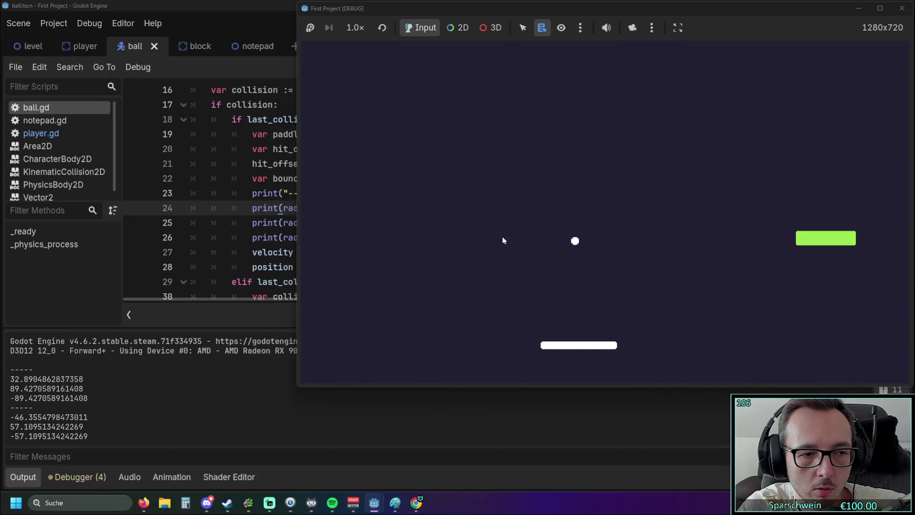
{"action": "key", "text": "Right"}
{"action": "key", "text": "Right"}
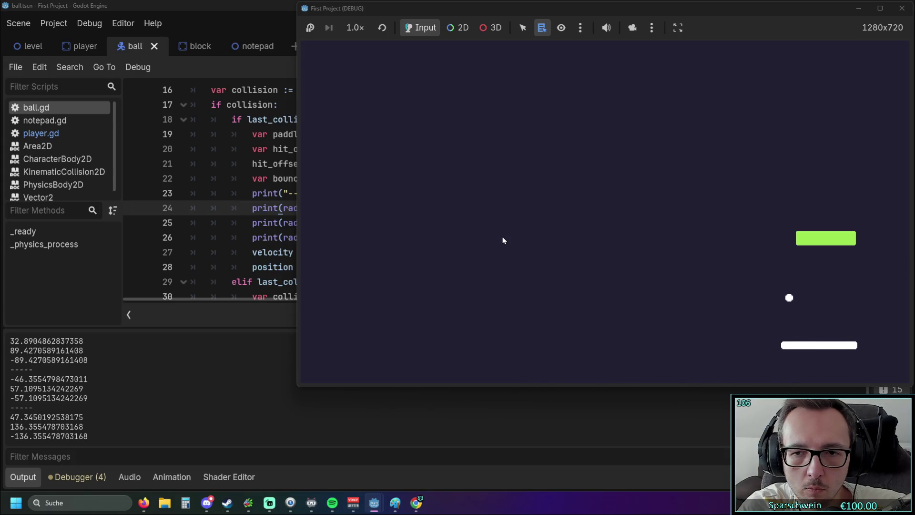
{"action": "key", "text": "Left"}
{"action": "key", "text": "Left"}
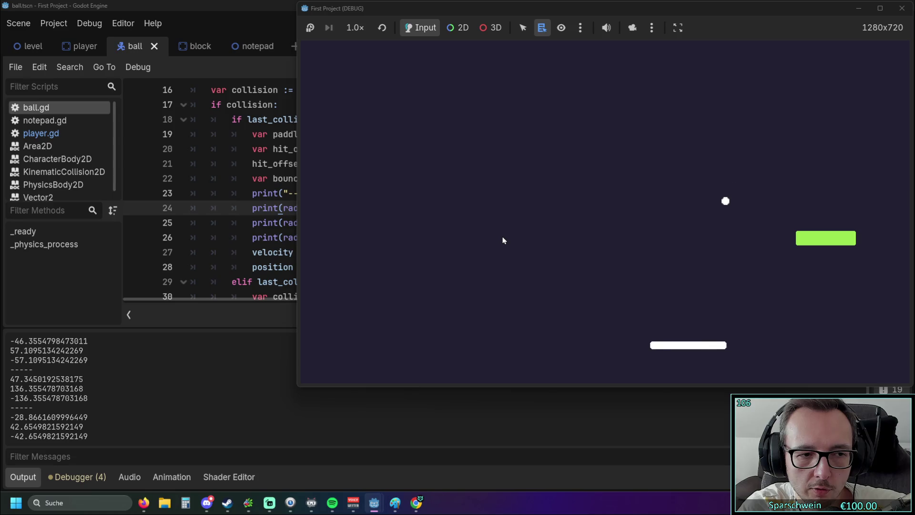
{"action": "key", "text": "Right"}
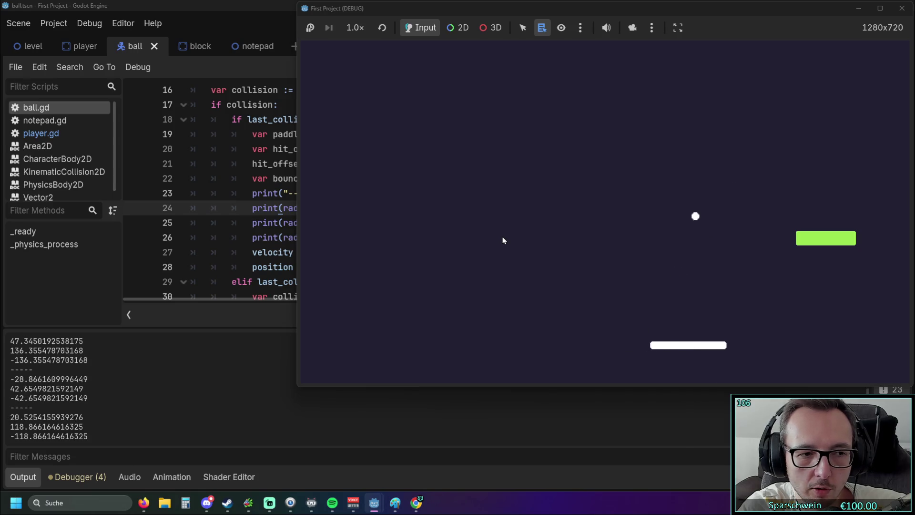
{"action": "key", "text": "Left"}
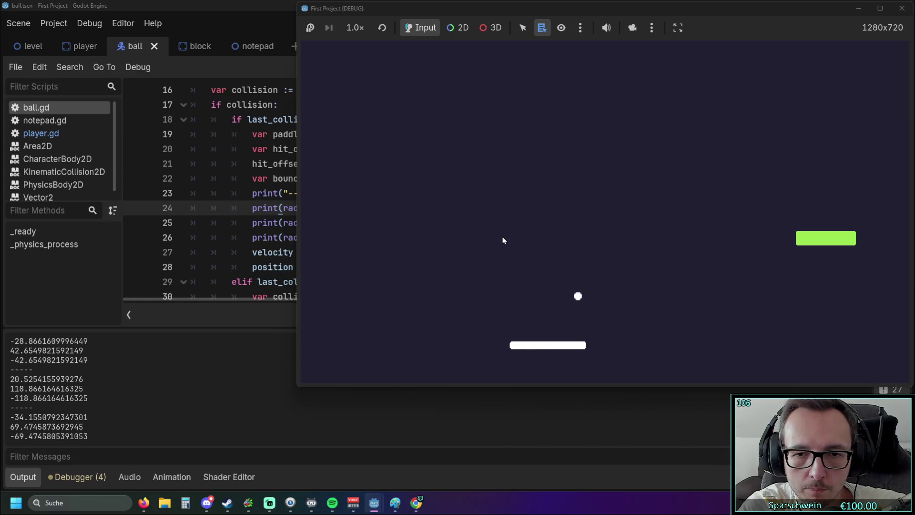
{"action": "key", "text": "Right"}
{"action": "key", "text": "Right"}
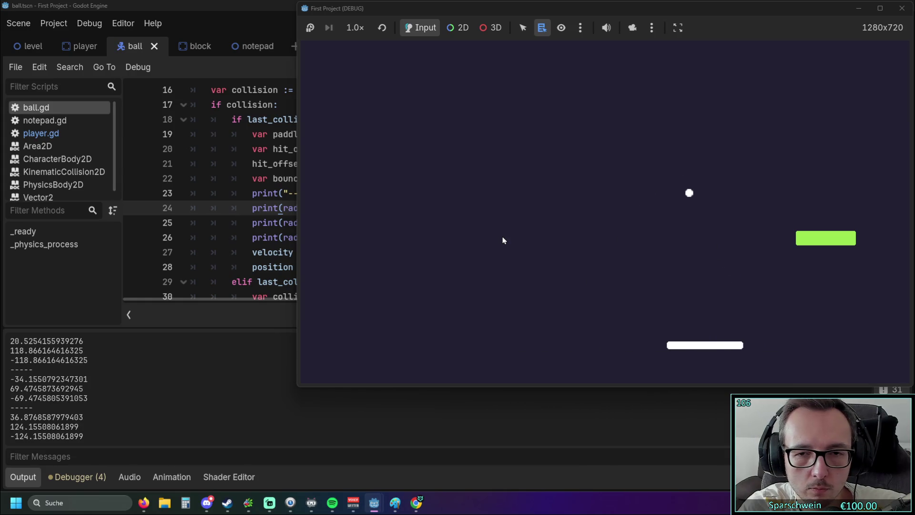
{"action": "key", "text": "Left"}
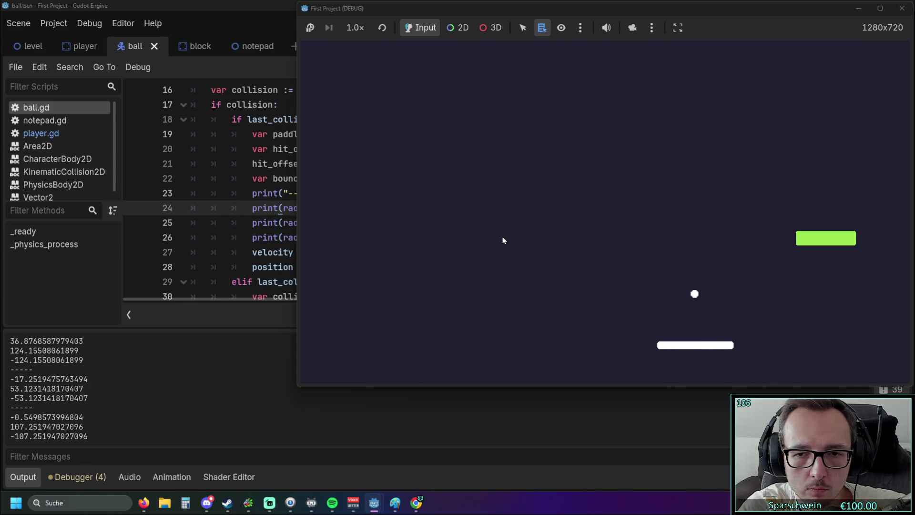
{"action": "key", "text": "Right"}
{"action": "key", "text": "Left"}
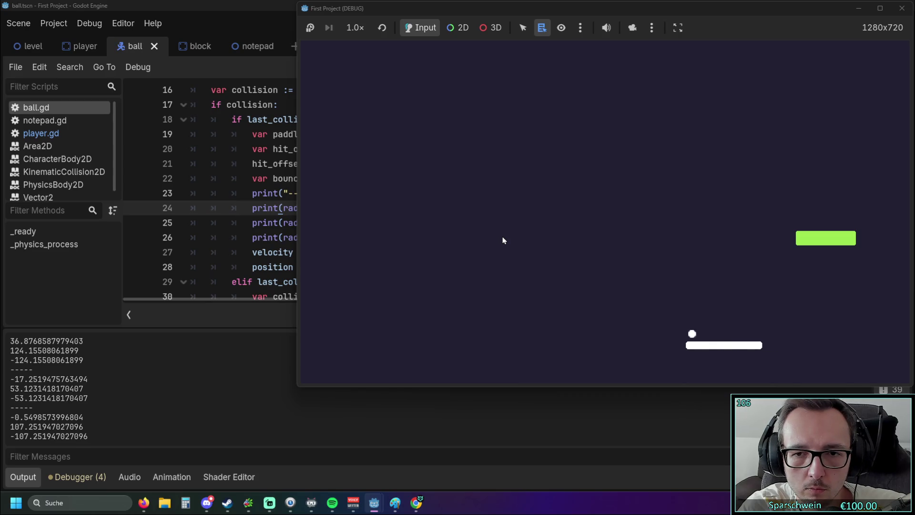
{"action": "key", "text": "Left"}
{"action": "key", "text": "Left"}
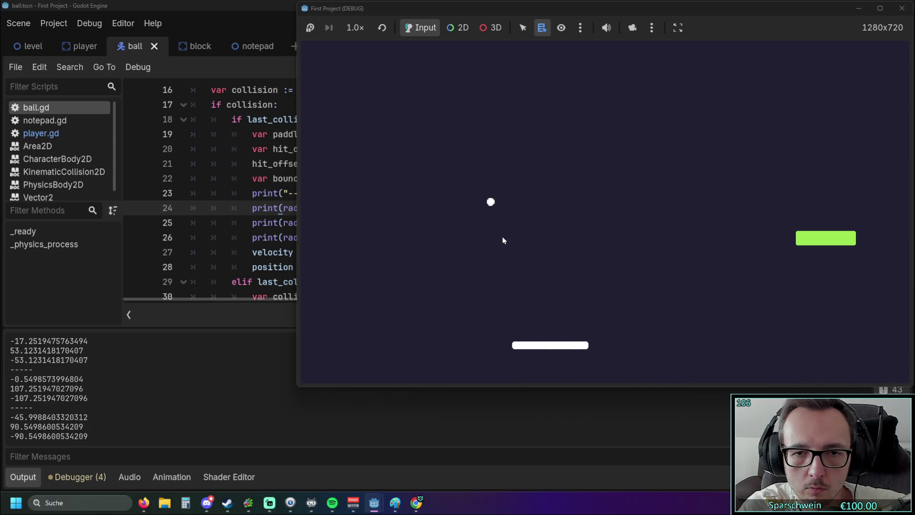
{"action": "key", "text": "Right"}
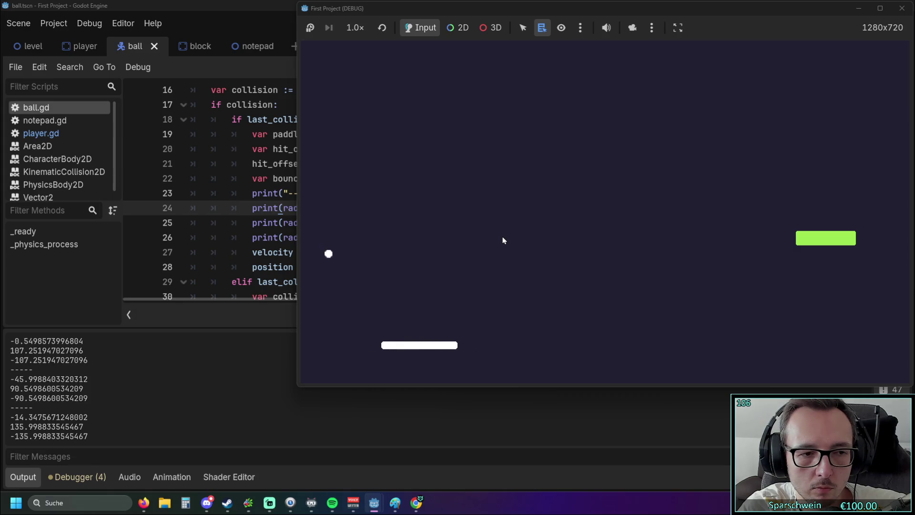
{"action": "left_click", "coordinate": [902, 8]}
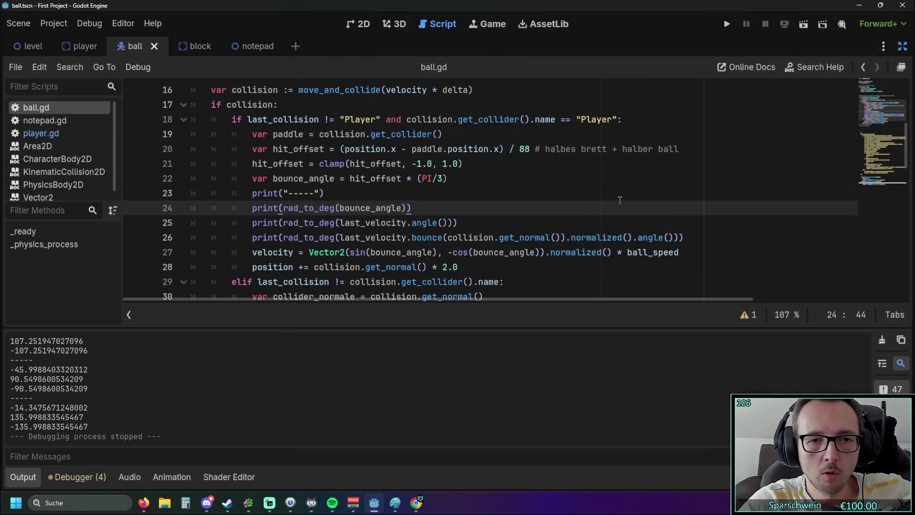
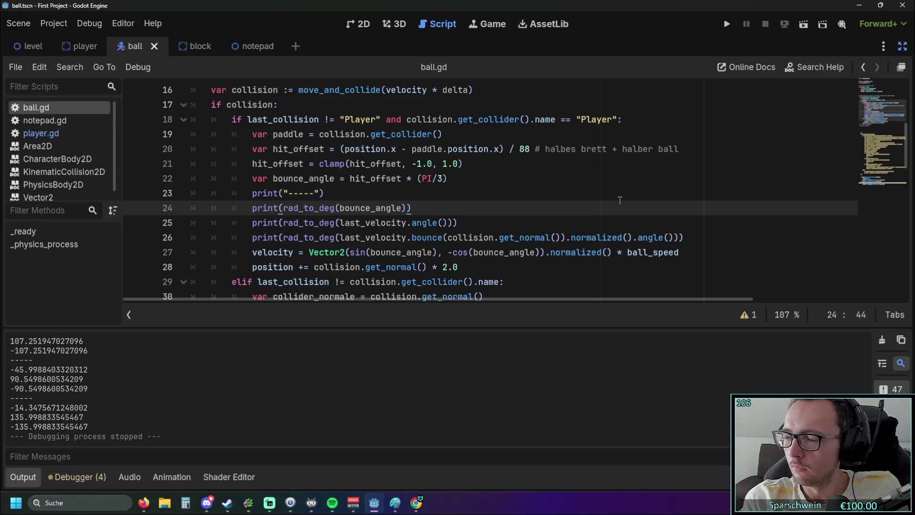
Step: Come back from the browser to the end of line 28 in ball.gd and launch the game
{"action": "key", "text": "alt+Tab"}
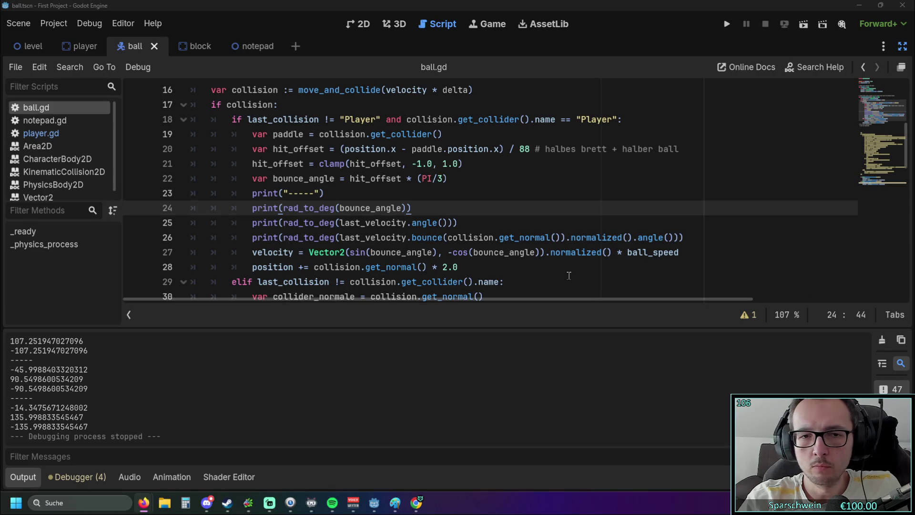
{"action": "left_click", "coordinate": [527, 266]}
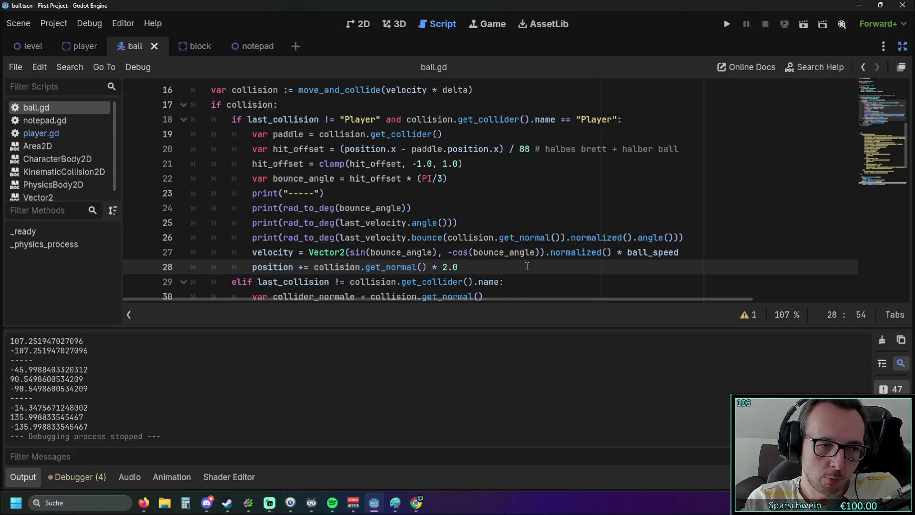
{"action": "left_click", "coordinate": [726, 25]}
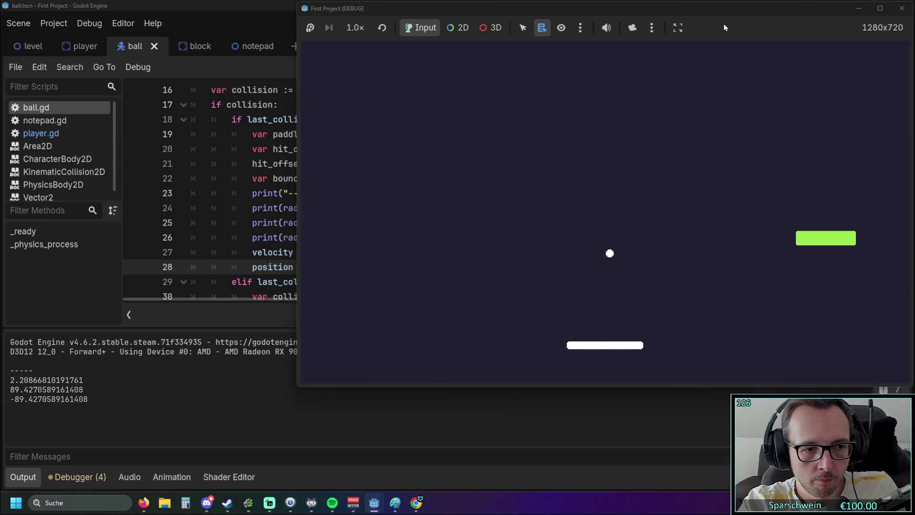
Step: Bounce the ball off different parts of the paddle to log angles, then close the game
{"action": "key", "text": "Right"}
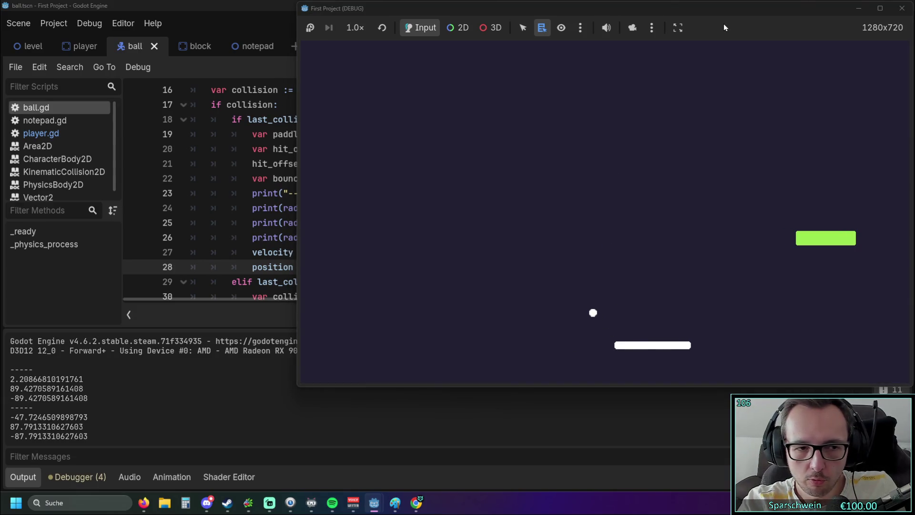
{"action": "key", "text": "Left"}
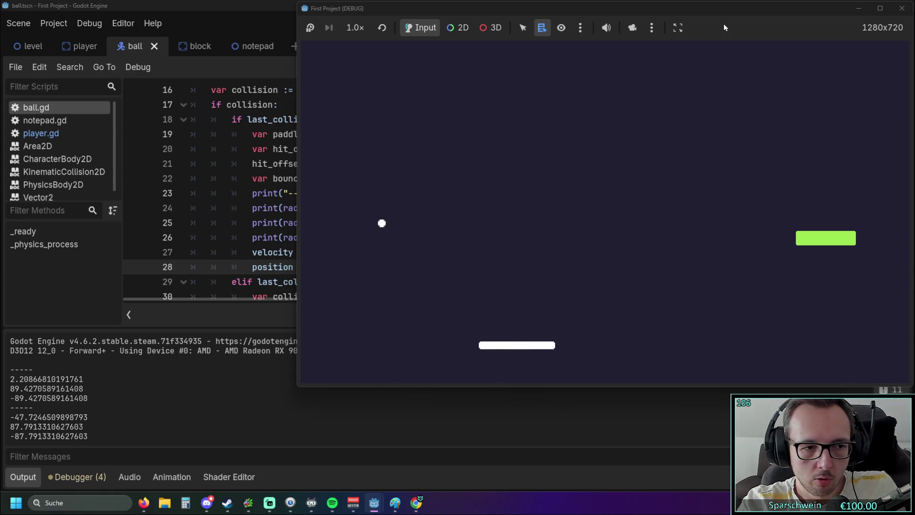
{"action": "key", "text": "Right"}
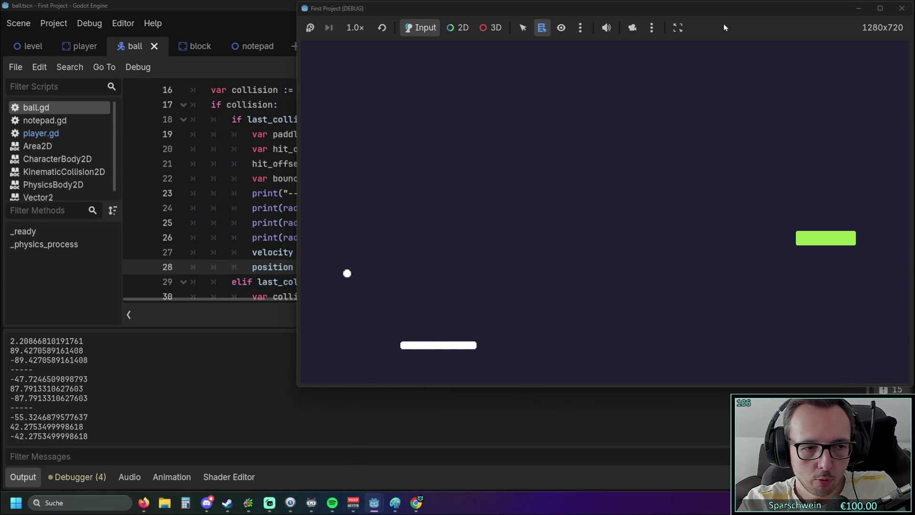
{"action": "key", "text": "Right"}
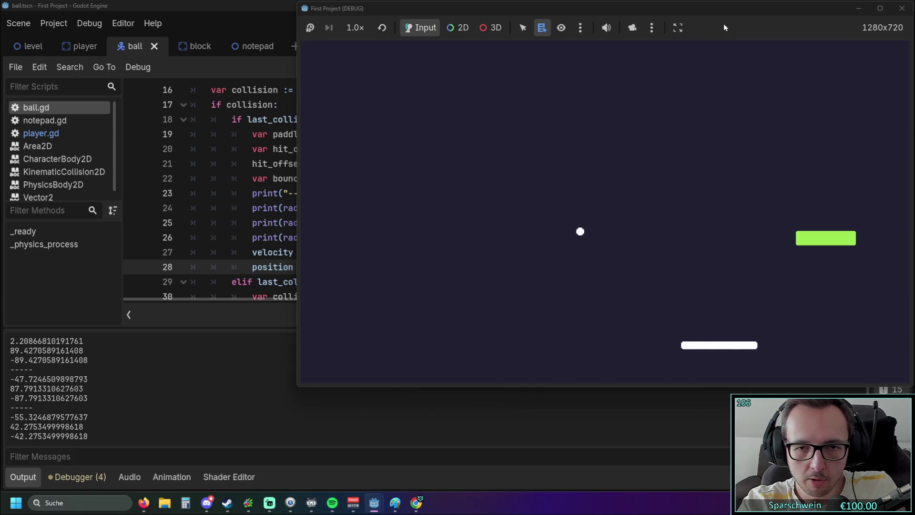
{"action": "key", "text": "Left"}
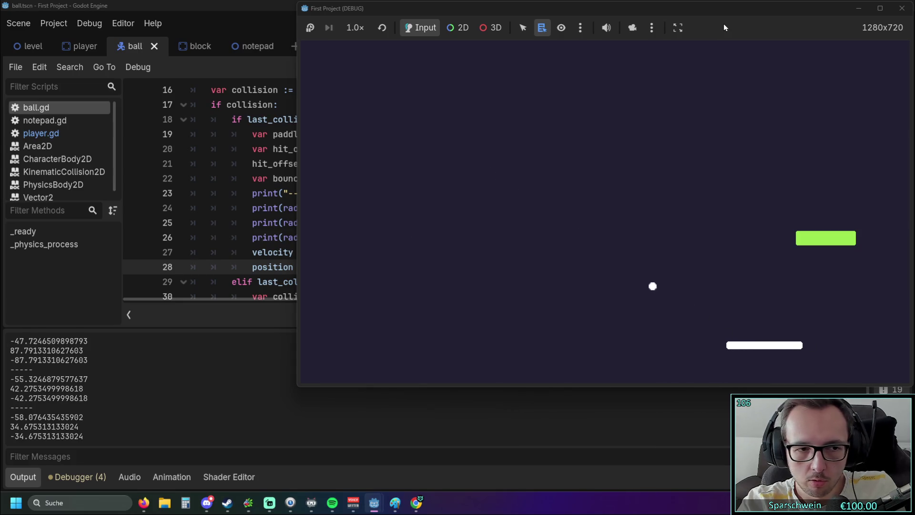
{"action": "key", "text": "Left"}
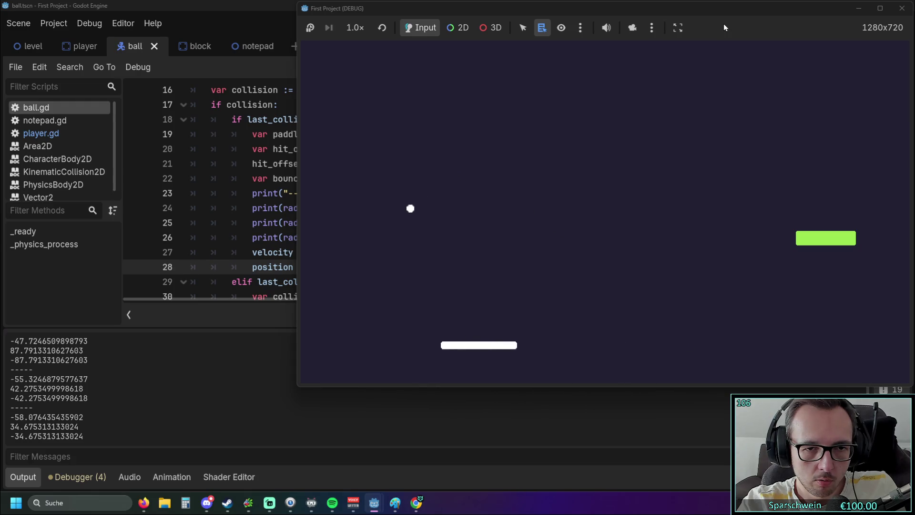
{"action": "key", "text": "Right"}
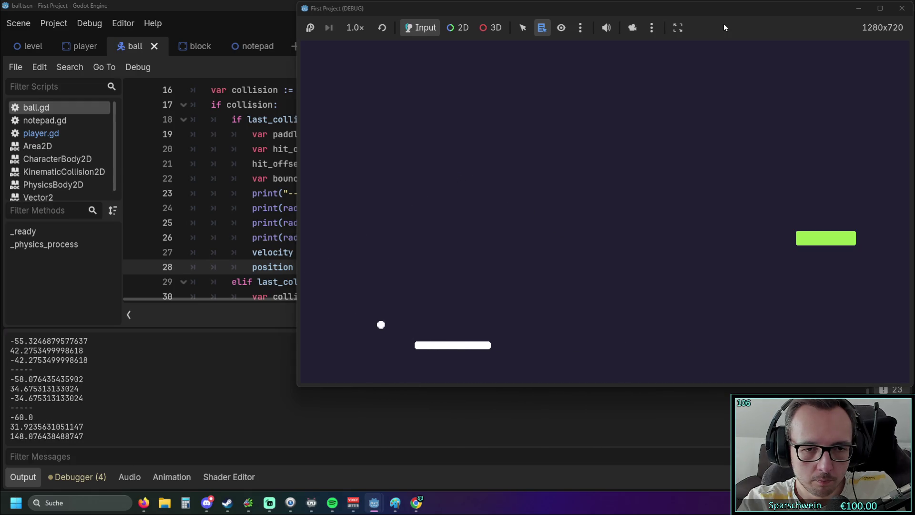
{"action": "key", "text": "Right"}
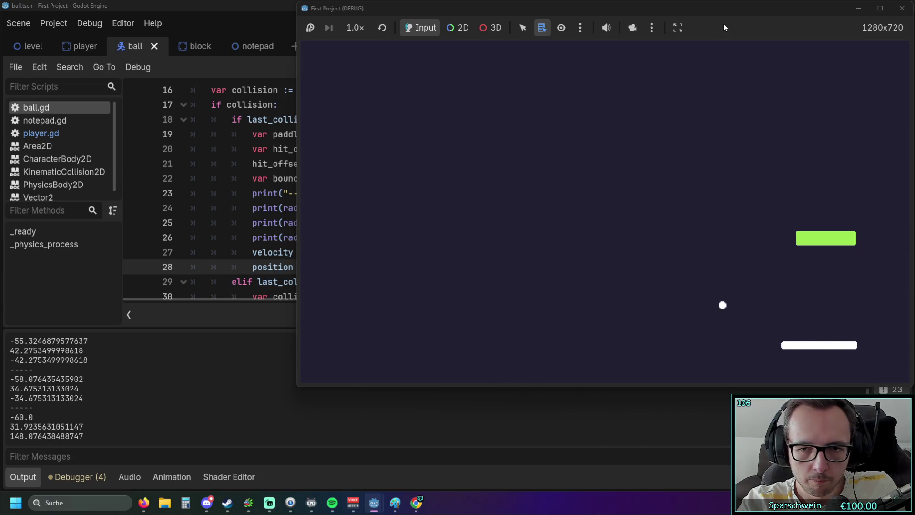
{"action": "key", "text": "Left"}
{"action": "key", "text": "Left"}
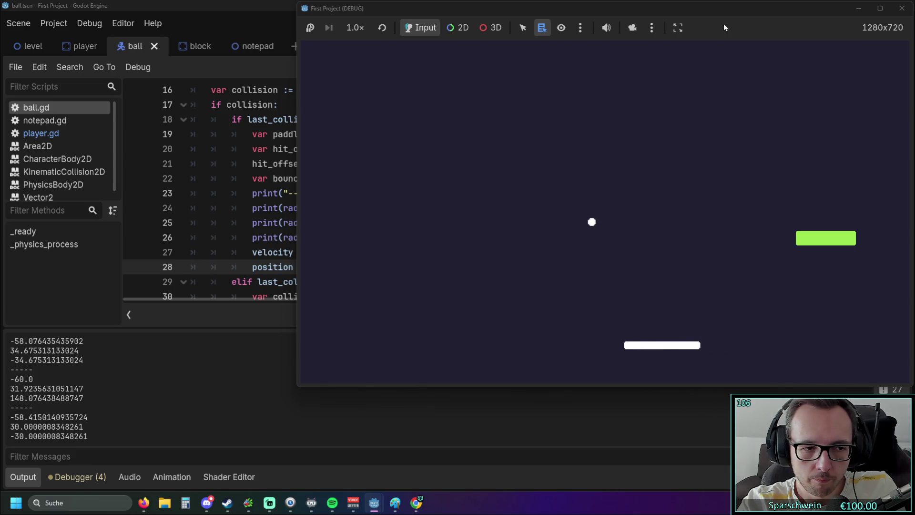
{"action": "key", "text": "Left"}
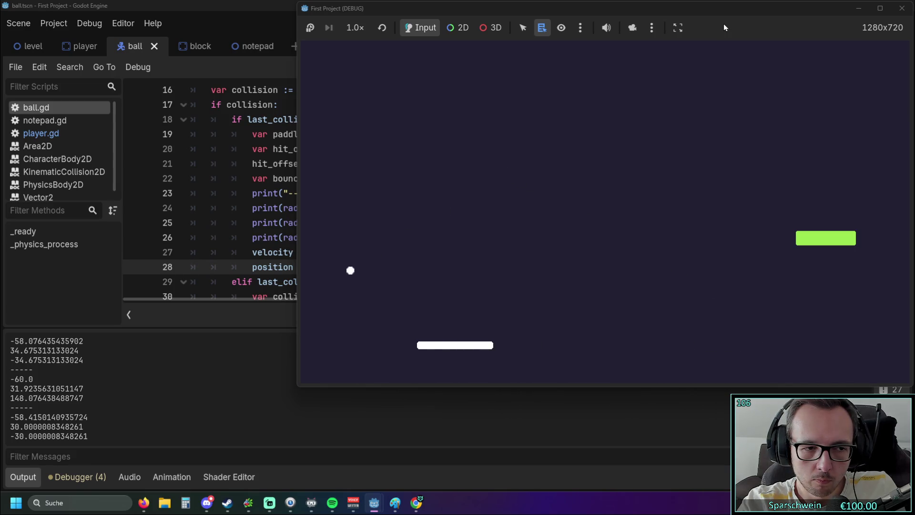
{"action": "key", "text": "Left"}
{"action": "key", "text": "Right"}
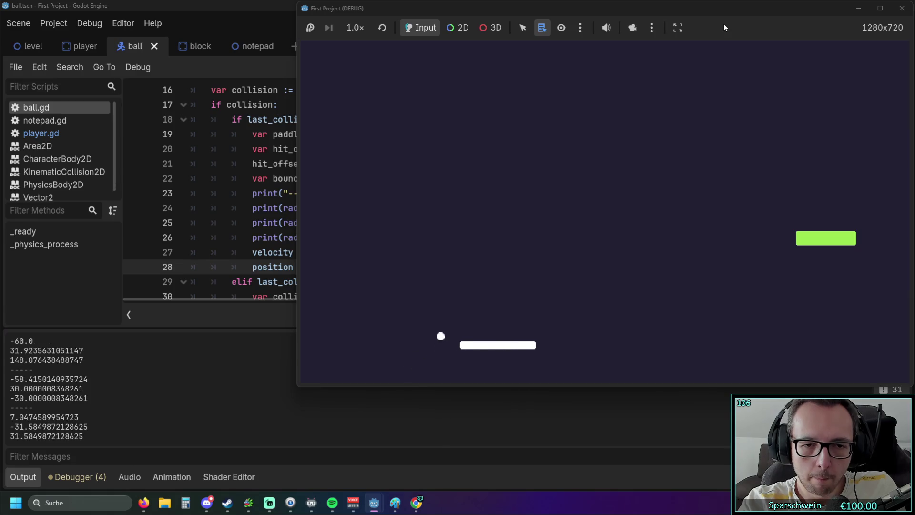
{"action": "left_click", "coordinate": [897, 13]}
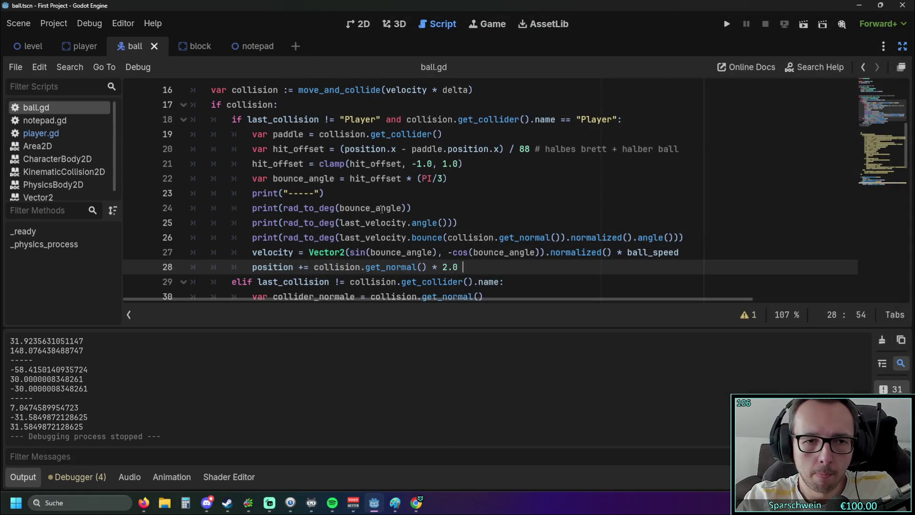
Step: Remove the * (PI/3) scaling from the bounce angle on line 22 and run the game
{"action": "left_click", "coordinate": [386, 237]}
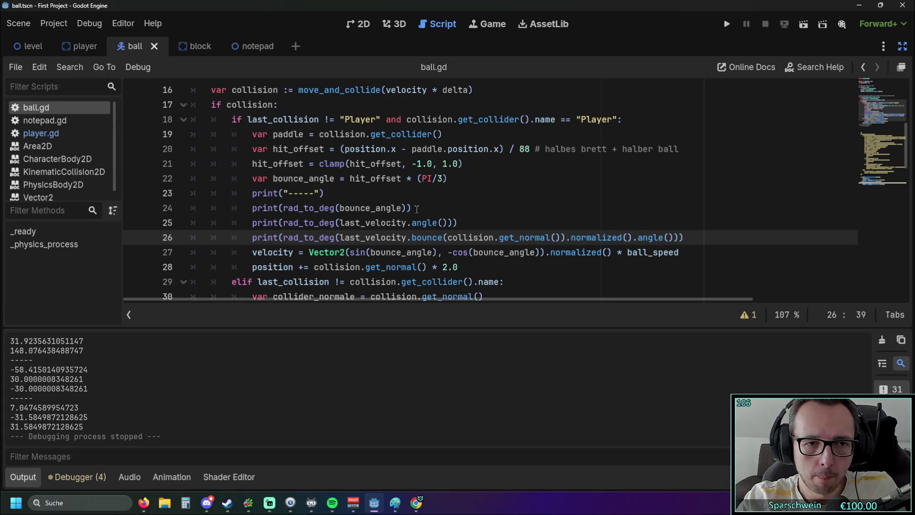
{"action": "left_click_drag", "start_coordinate": [447, 179], "coordinate": [402, 179]}
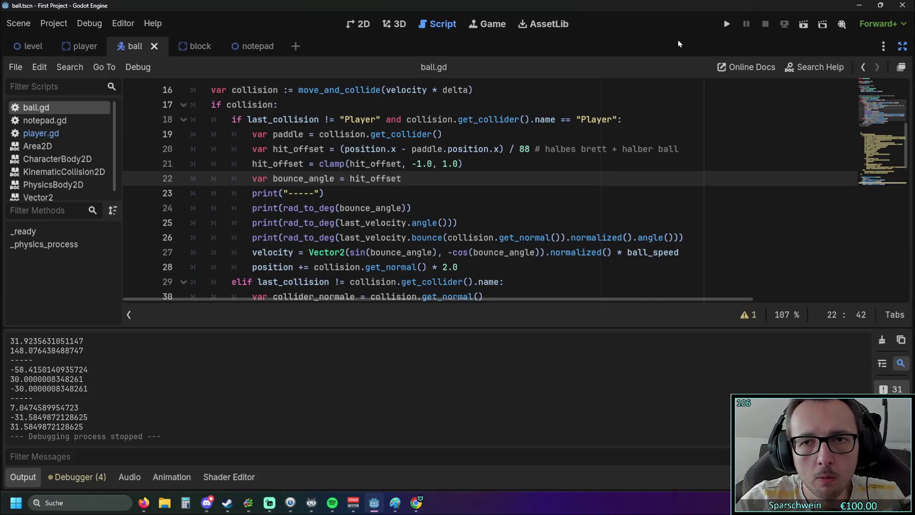
{"action": "left_click", "coordinate": [726, 24]}
Step: Bounce the ball at several paddle spots, logging angles such as -57.2957795130823, then stop
{"action": "key", "text": "Left"}
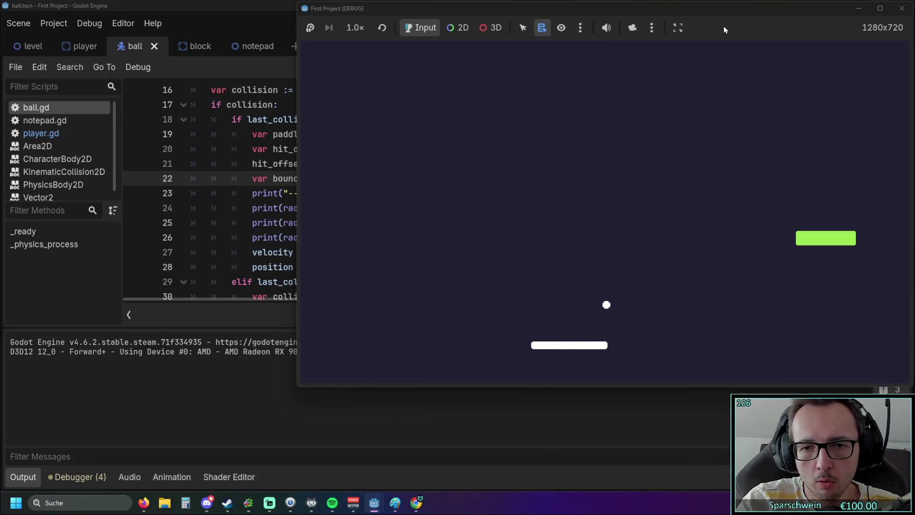
{"action": "key", "text": "Right"}
{"action": "key", "text": "Right"}
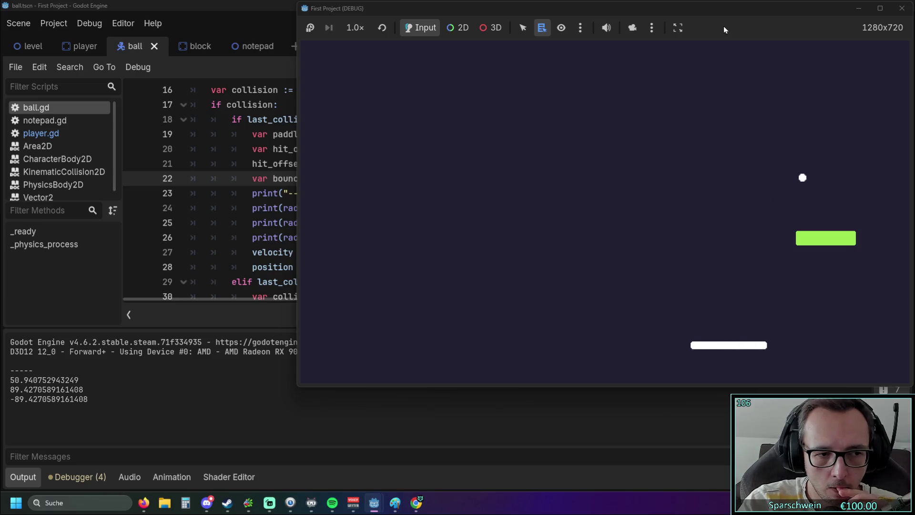
{"action": "key", "text": "Left"}
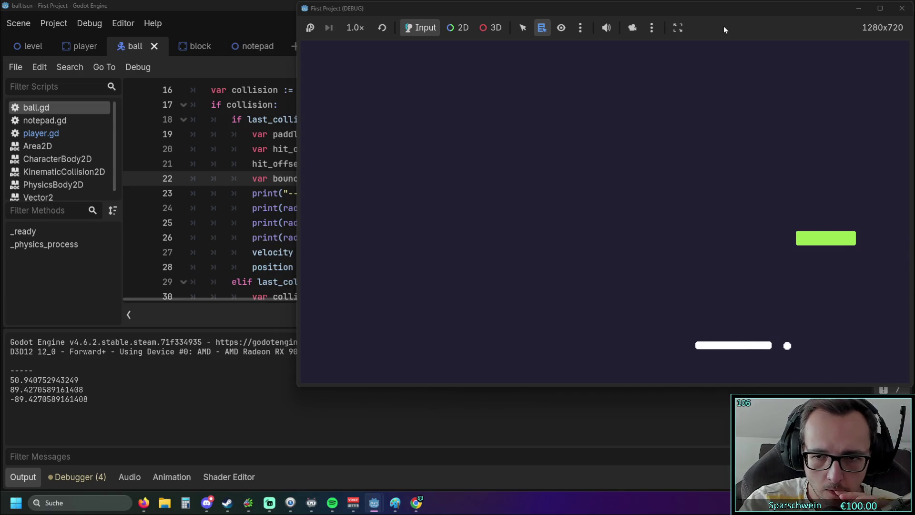
{"action": "key", "text": "Right"}
{"action": "key", "text": "Left"}
{"action": "key", "text": "Right"}
{"action": "key", "text": "Right"}
{"action": "key", "text": "Left"}
{"action": "key", "text": "Left"}
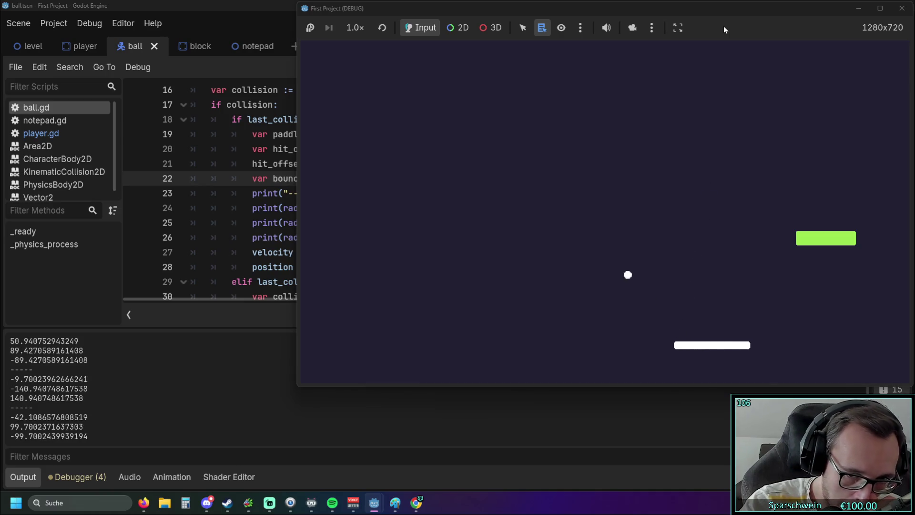
{"action": "key", "text": "Left"}
{"action": "key", "text": "Left"}
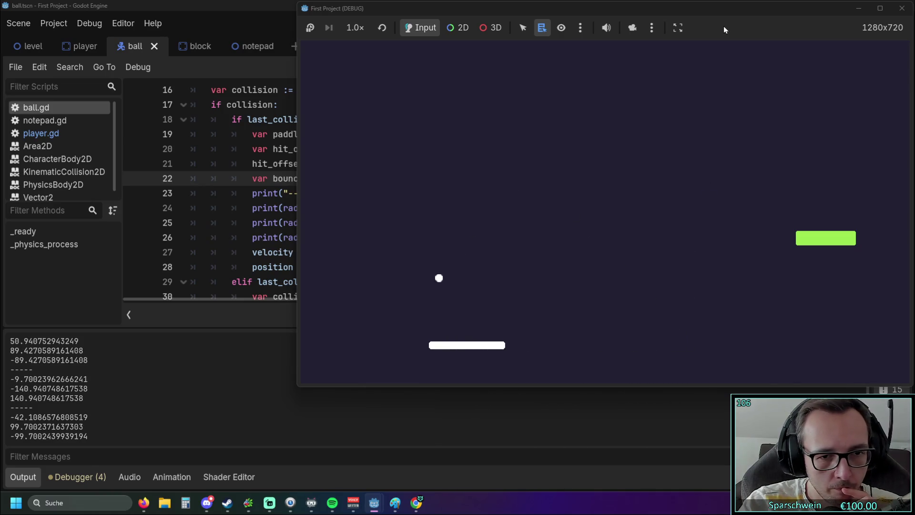
{"action": "key", "text": "Right"}
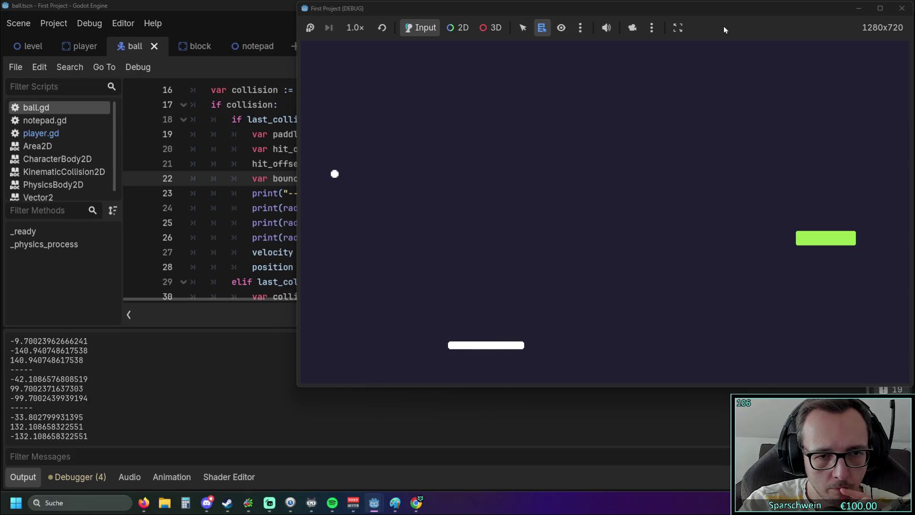
{"action": "key", "text": "Left"}
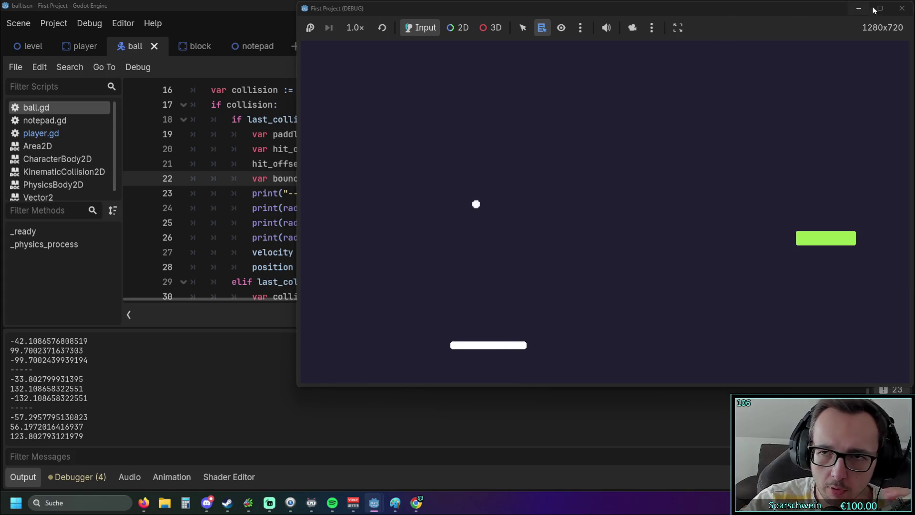
{"action": "left_click", "coordinate": [902, 8]}
Step: Undo, then delete the PI/3 multiplier on line 22 again and rerun the game
{"action": "left_click", "coordinate": [470, 195]}
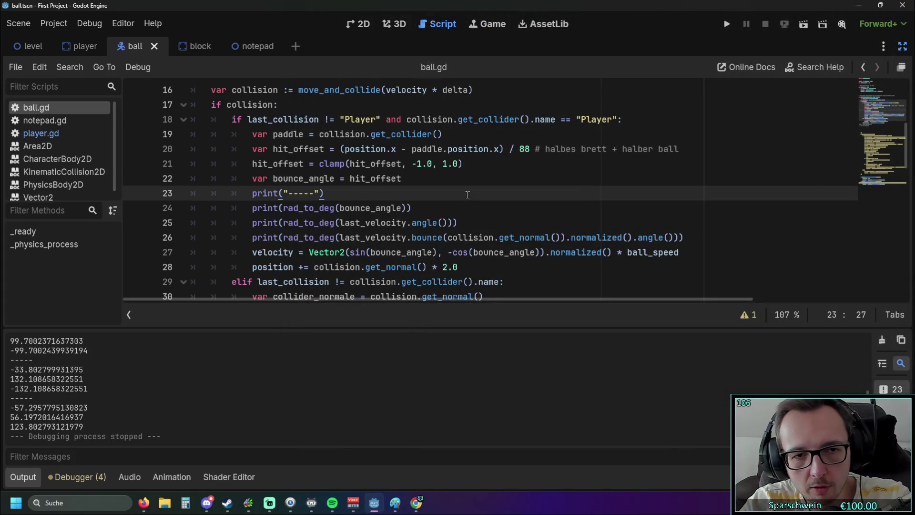
{"action": "key", "text": "ctrl+z"}
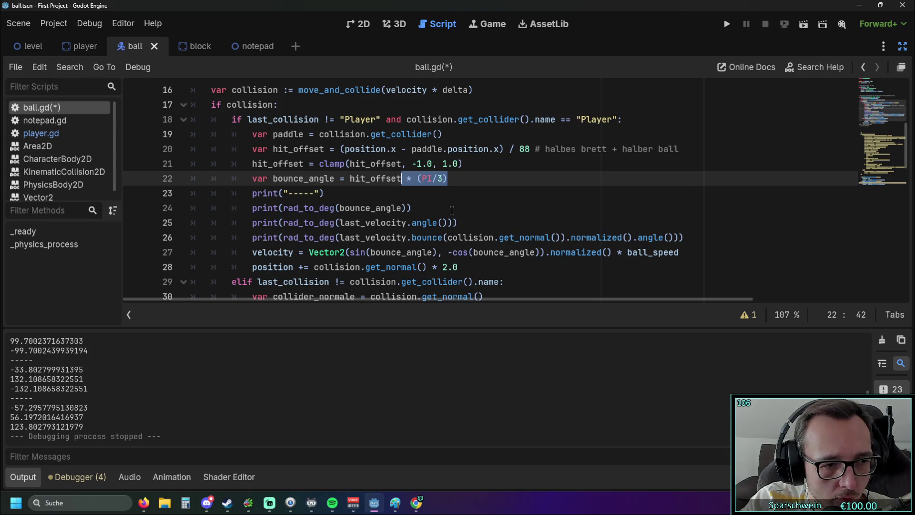
{"action": "key", "text": "BackSpace"}
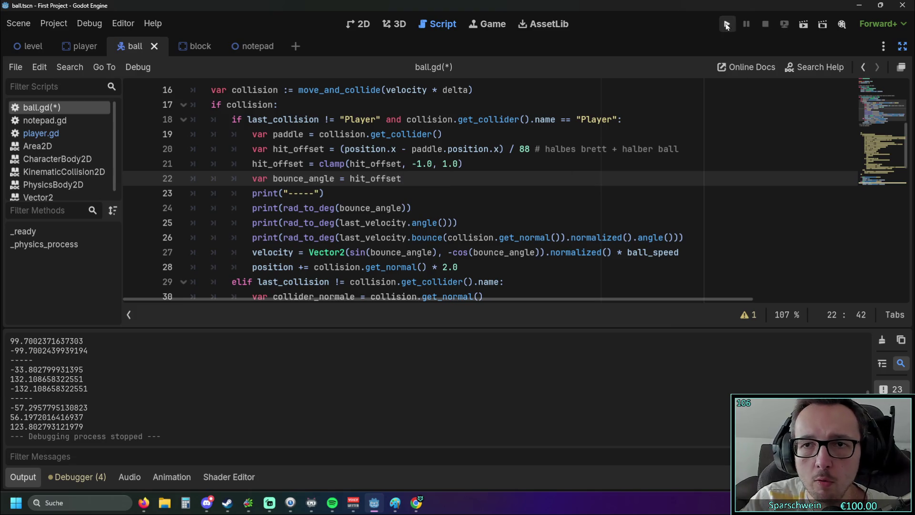
{"action": "left_click", "coordinate": [727, 24]}
Step: Hit the ball with different paddle spots, logging angles ending 47.44, 131.04, -131.04, then stop
{"action": "key", "text": "Right"}
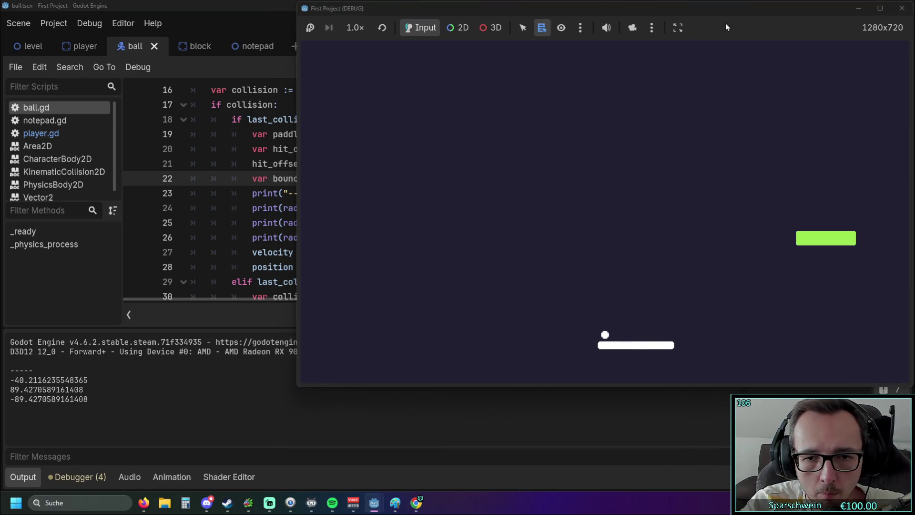
{"action": "key", "text": "Left"}
{"action": "key", "text": "Left"}
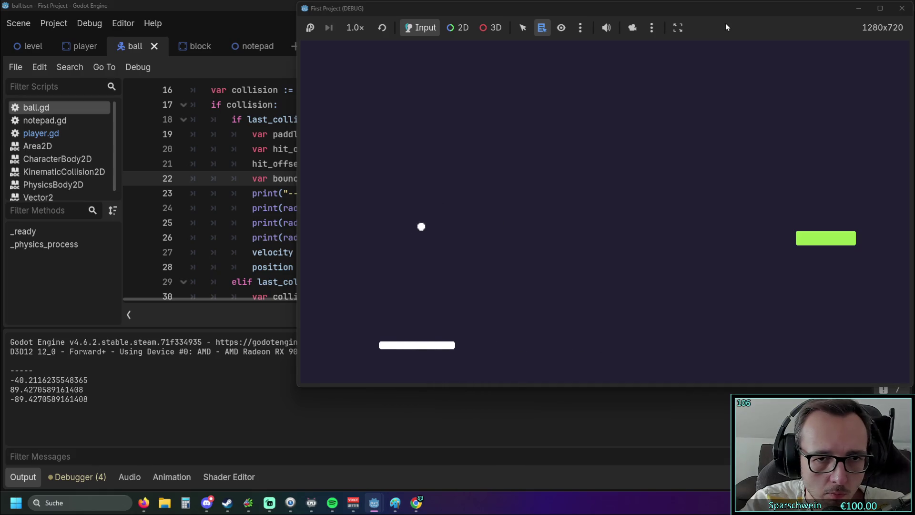
{"action": "key", "text": "Right"}
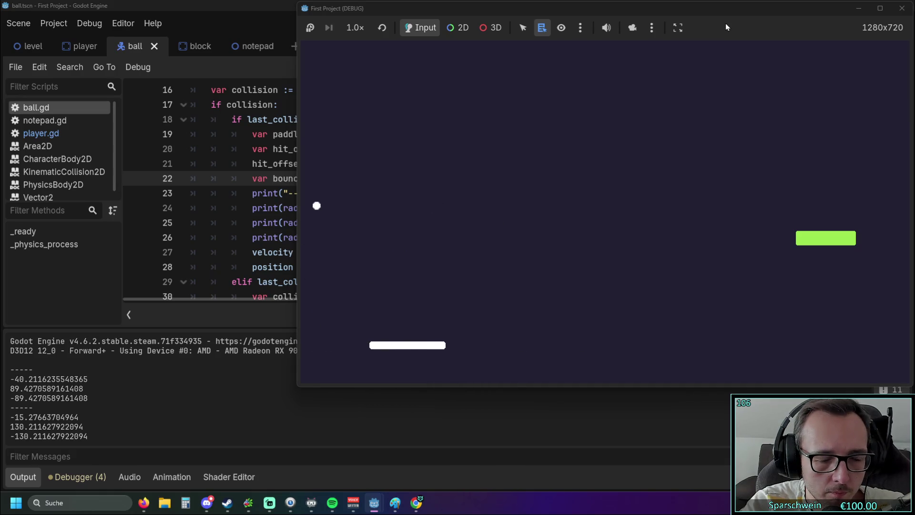
{"action": "key", "text": "Left"}
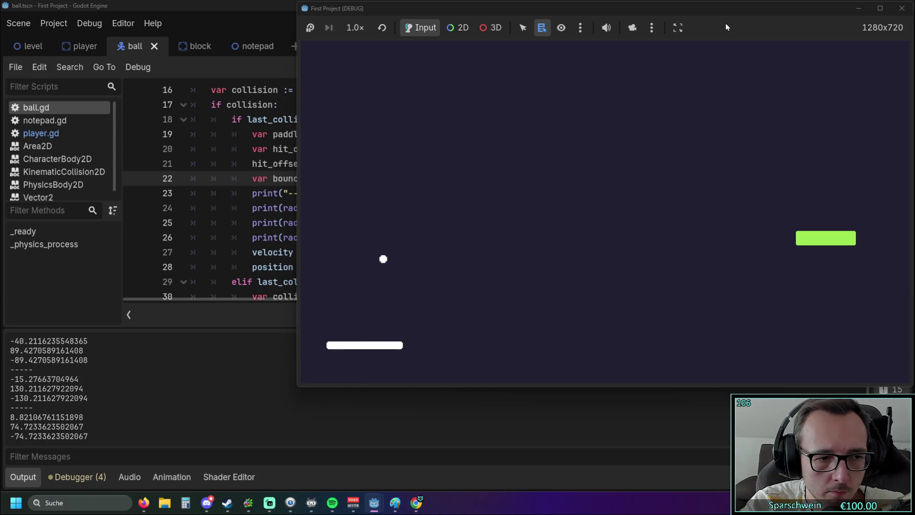
{"action": "key", "text": "Right"}
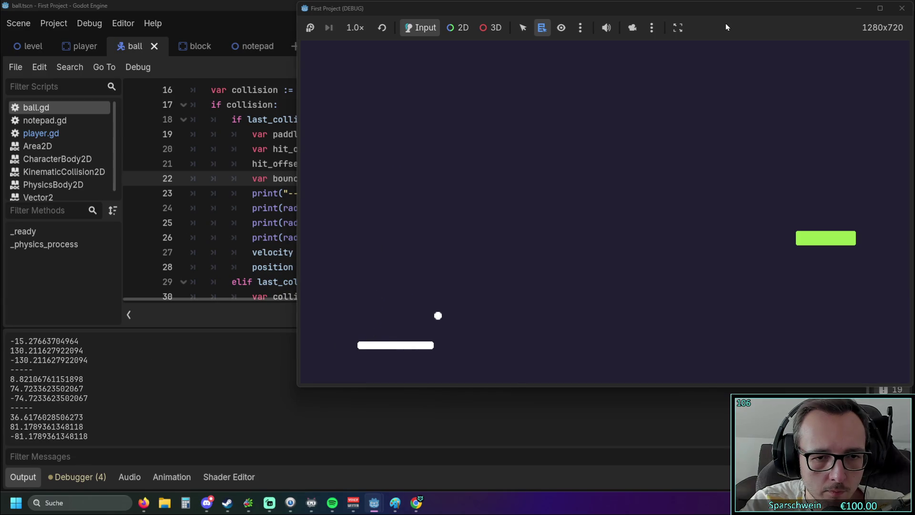
{"action": "key", "text": "Right"}
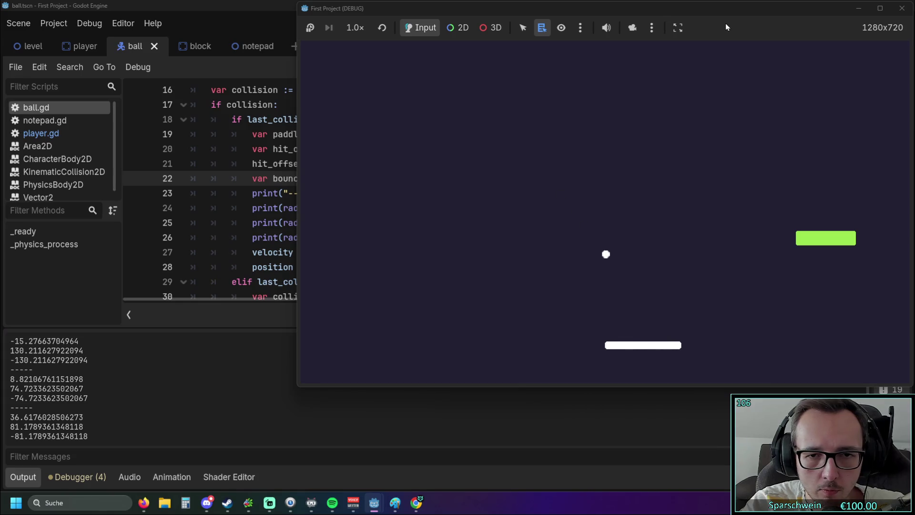
{"action": "key", "text": "Left"}
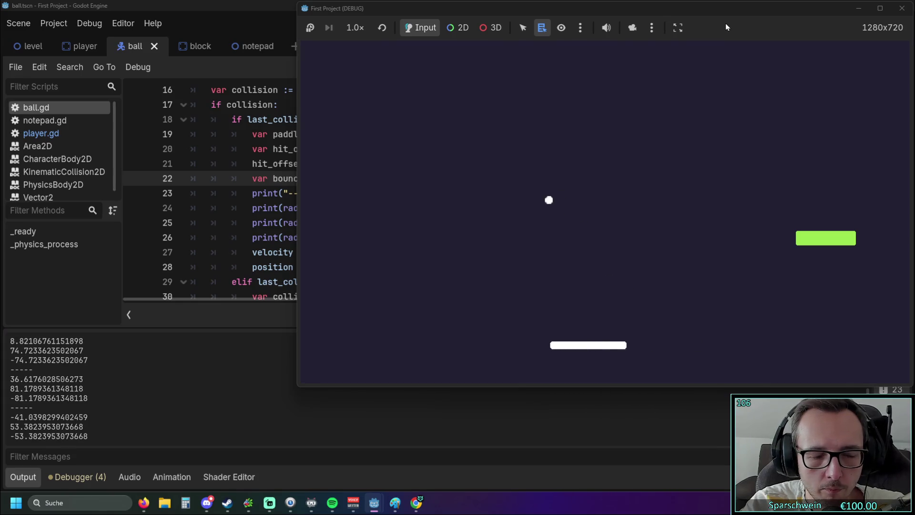
{"action": "key", "text": "Left"}
{"action": "key", "text": "Right"}
{"action": "left_click", "coordinate": [902, 8]}
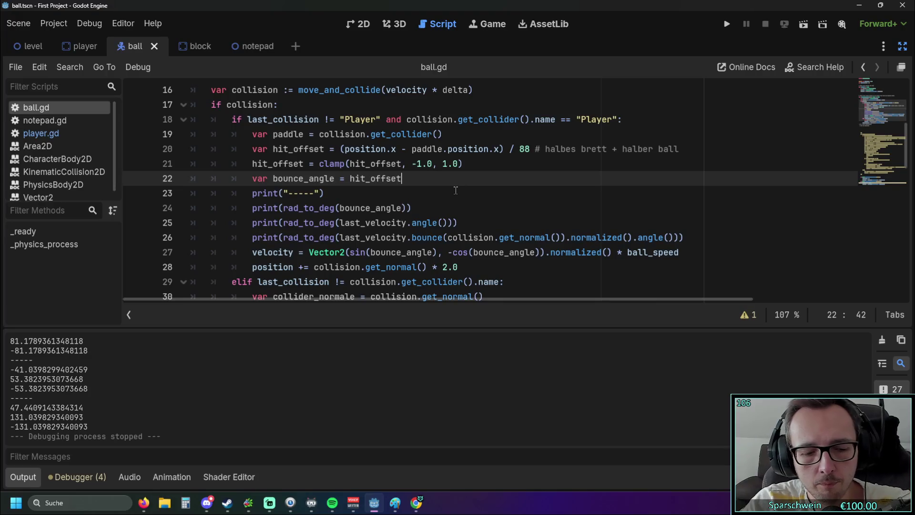
Step: Restore hit_offset * (PI/3) on line 22 and bring up the Paint sketch of bounce angles
{"action": "key", "text": "ctrl+z"}
{"action": "left_click", "coordinate": [462, 208]}
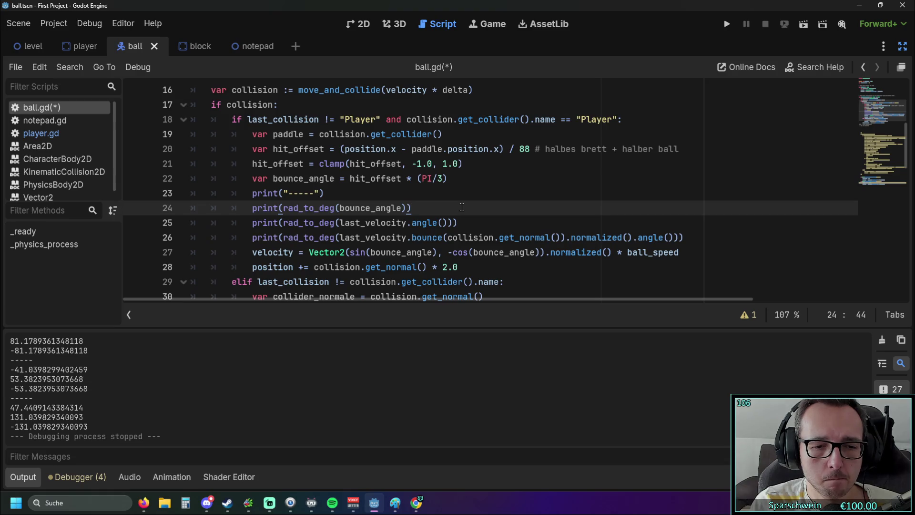
{"action": "left_click", "coordinate": [395, 503]}
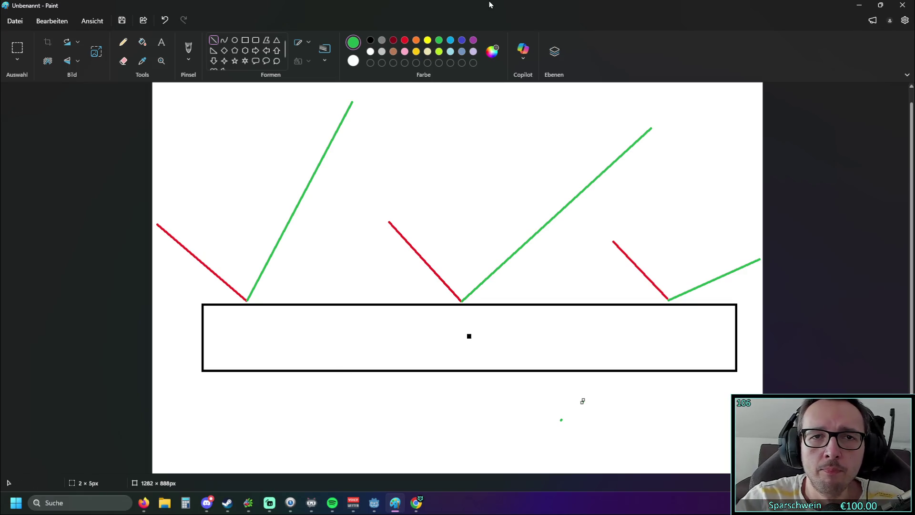
Step: Review the Paint sketch, hide it, and start the game from the editor
{"action": "left_click_drag", "start_coordinate": [532, 7], "coordinate": [576, 59]}
{"action": "left_click", "coordinate": [728, 52]}
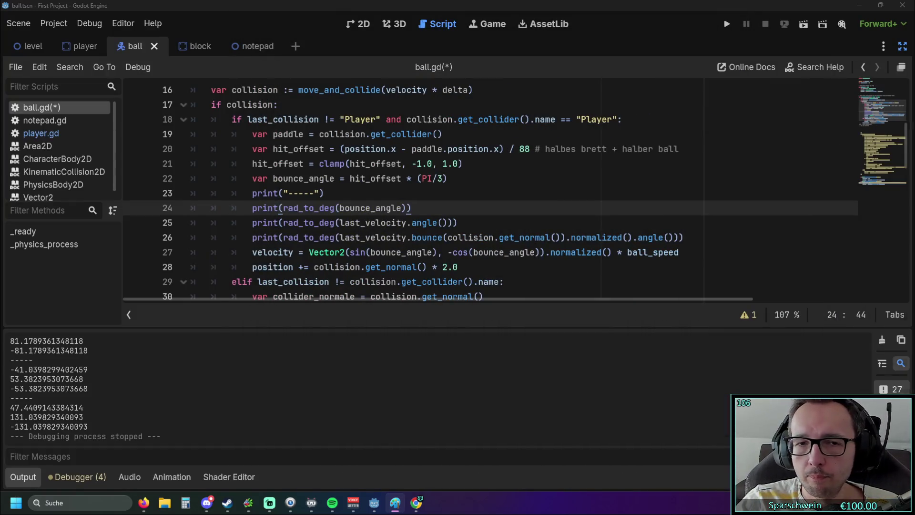
{"action": "key", "text": "alt+Tab"}
{"action": "mouse_move", "coordinate": [491, 73]}
{"action": "left_mouse_down"}
{"action": "mouse_move", "coordinate": [468, 47]}
{"action": "mouse_move", "coordinate": [782, 24]}
{"action": "left_mouse_up"}
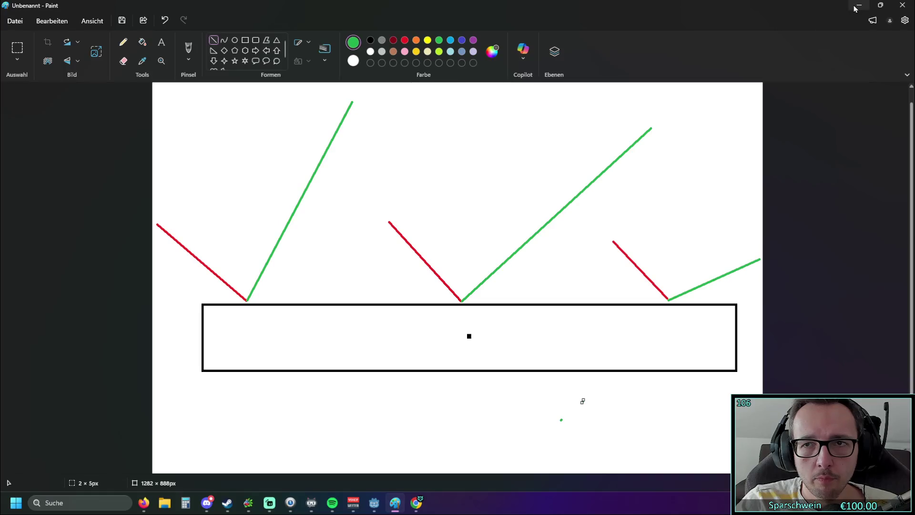
{"action": "left_click", "coordinate": [856, 8]}
{"action": "left_click", "coordinate": [748, 21]}
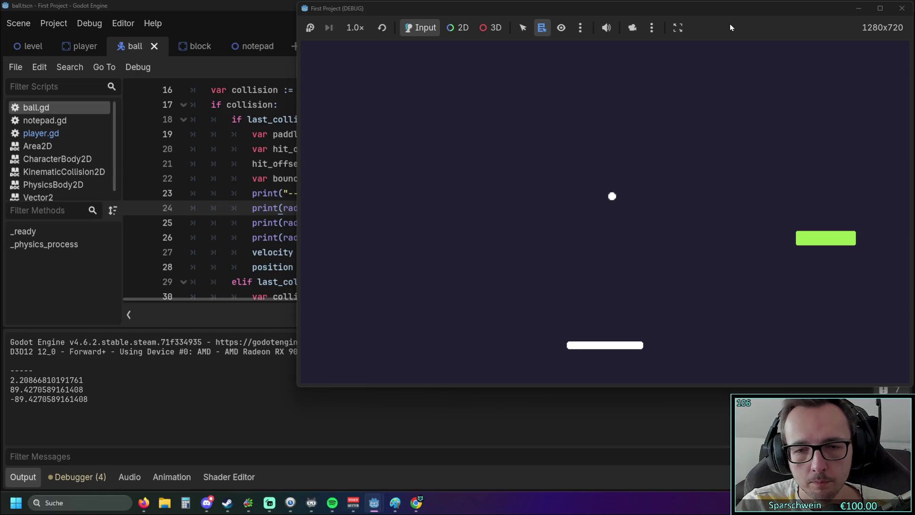
Step: Bounce the ball off various paddle spots, logging angles like 60.0 and 56.917856389826
{"action": "key", "text": "Left"}
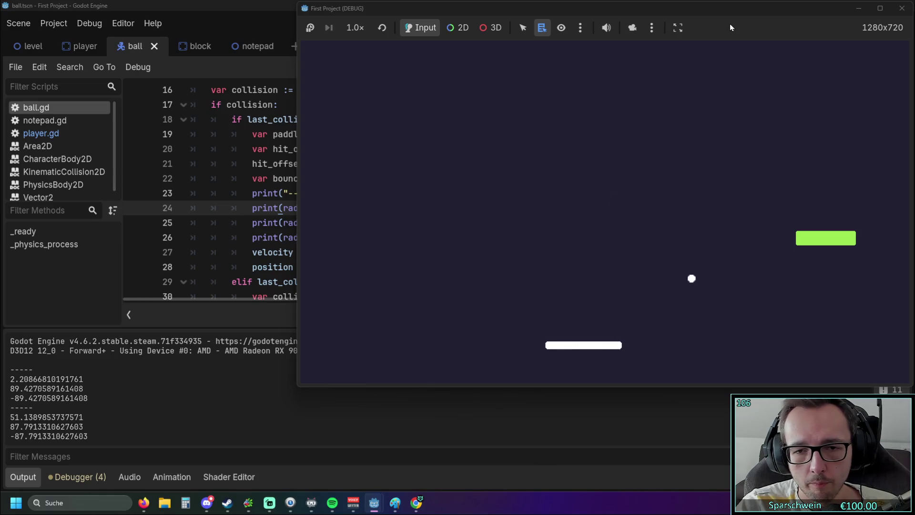
{"action": "key", "text": "Right"}
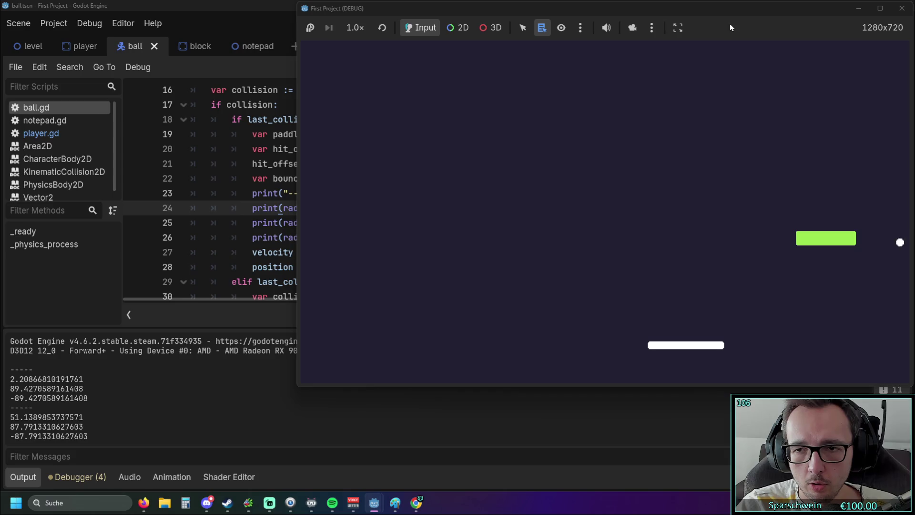
{"action": "key", "text": "Right"}
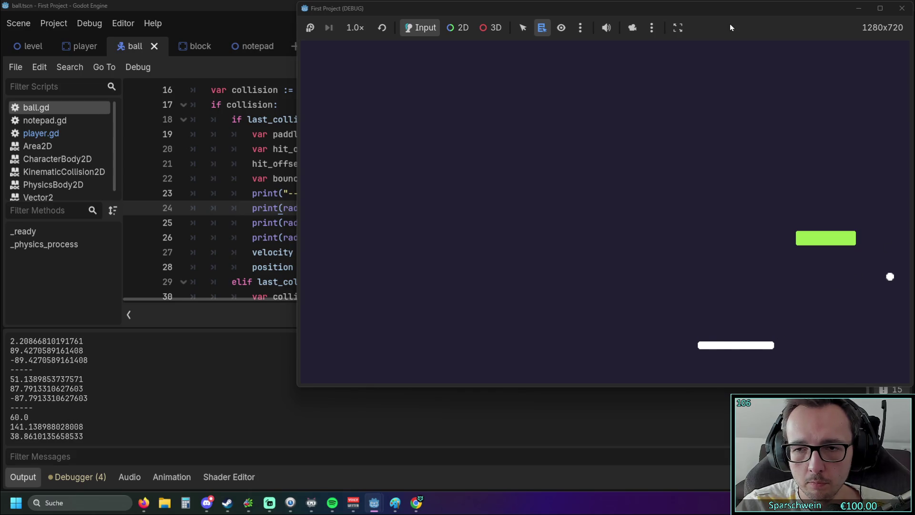
{"action": "key", "text": "Left"}
{"action": "key", "text": "Left"}
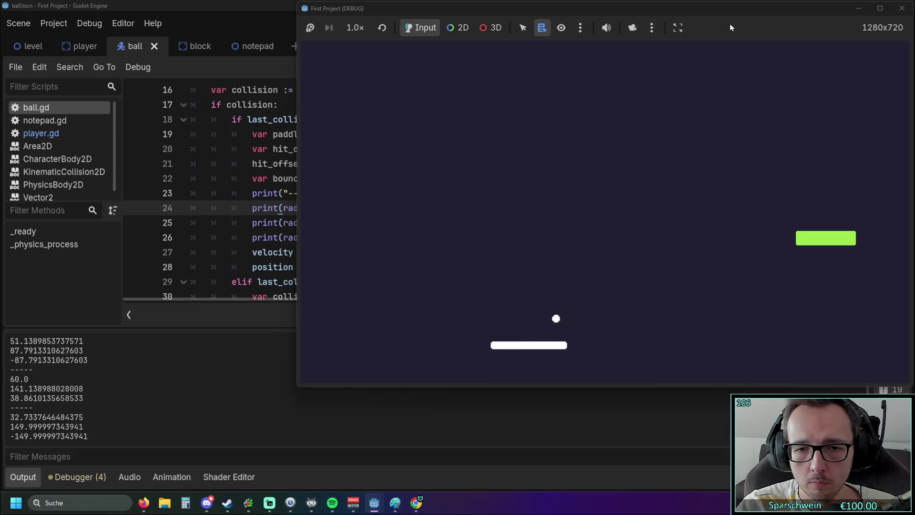
{"action": "key", "text": "Right"}
{"action": "key", "text": "Left"}
{"action": "key", "text": "Right"}
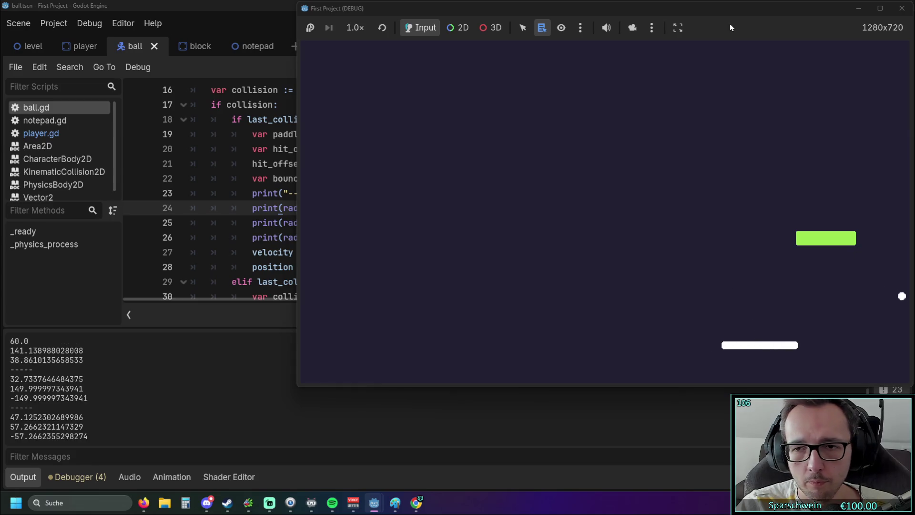
{"action": "key", "text": "Left"}
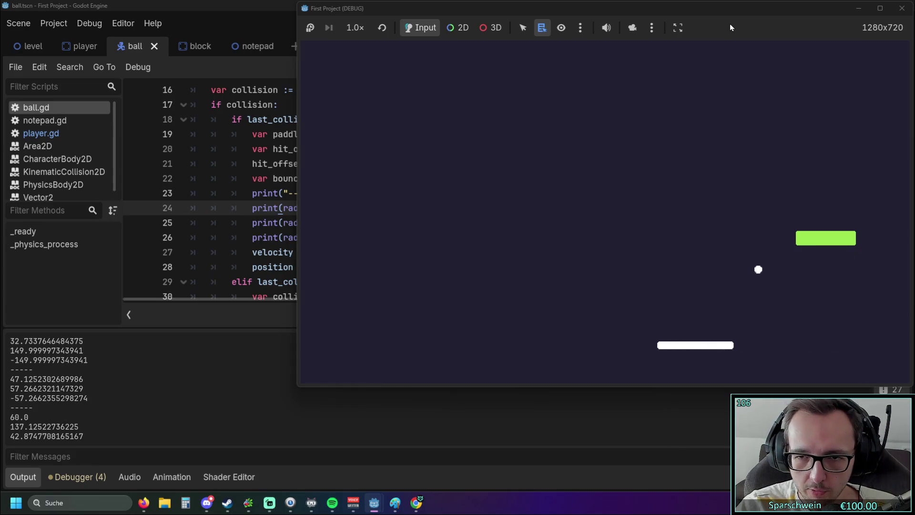
{"action": "key", "text": "Right"}
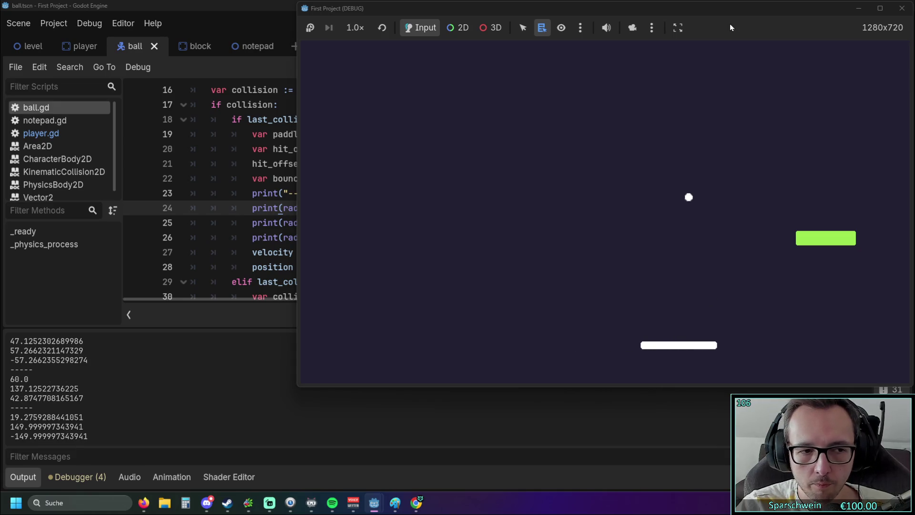
{"action": "key", "text": "Right"}
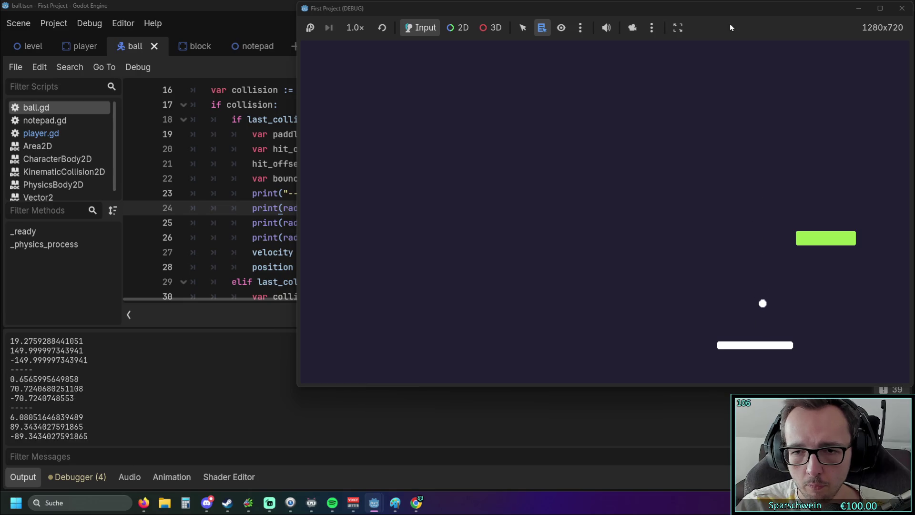
{"action": "key", "text": "Right"}
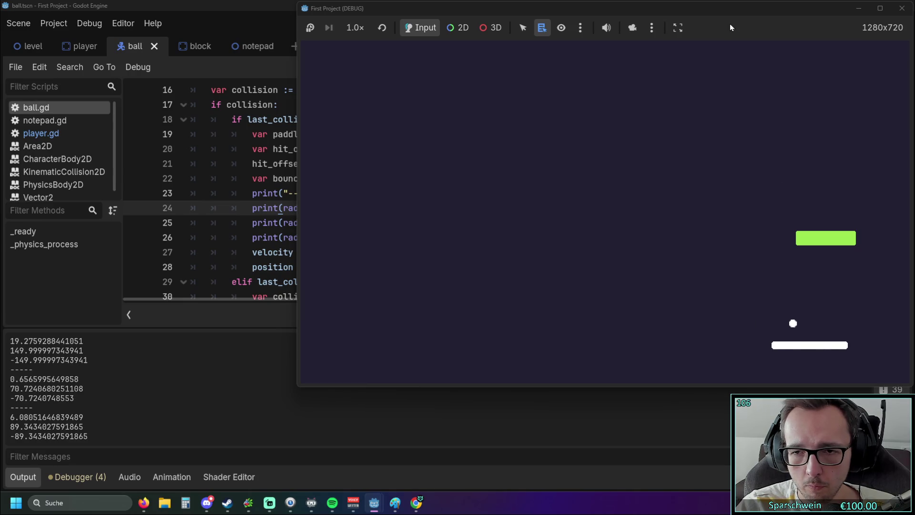
{"action": "key", "text": "Left"}
{"action": "key", "text": "Right"}
{"action": "key", "text": "Left"}
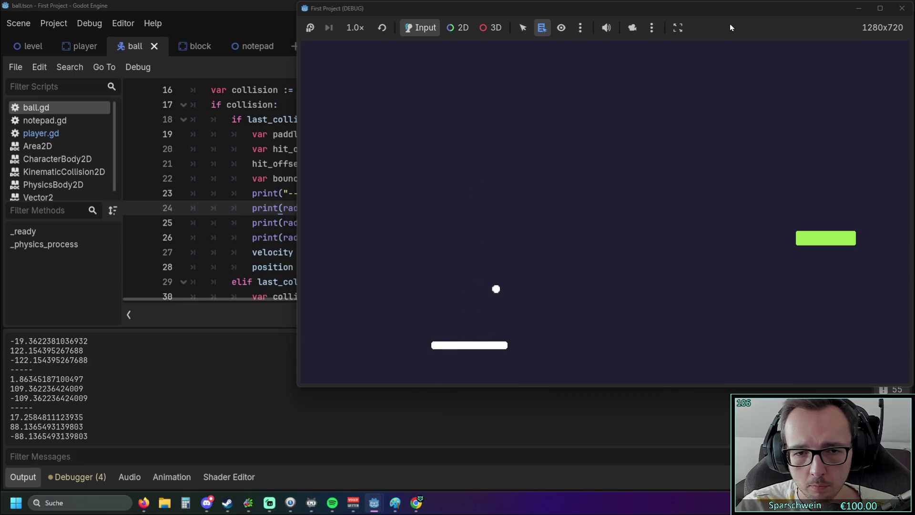
{"action": "key", "text": "Right"}
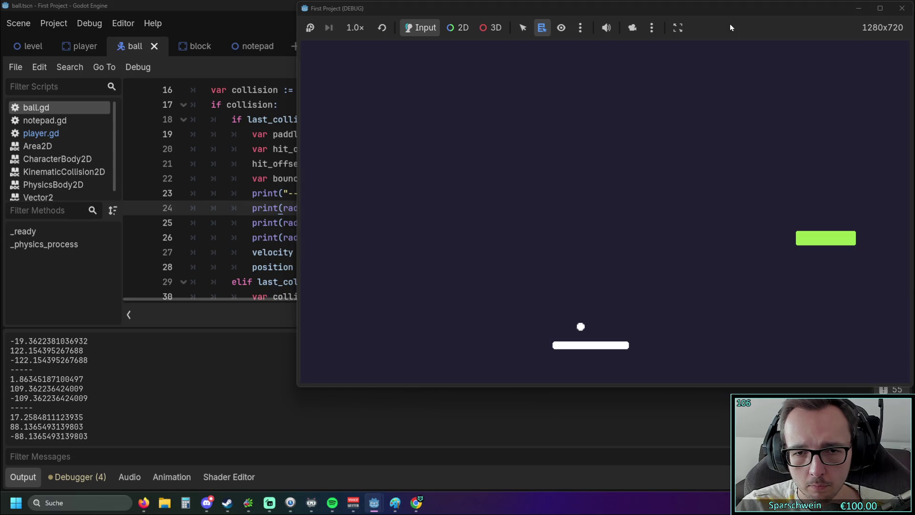
{"action": "key", "text": "Left"}
{"action": "key", "text": "Left"}
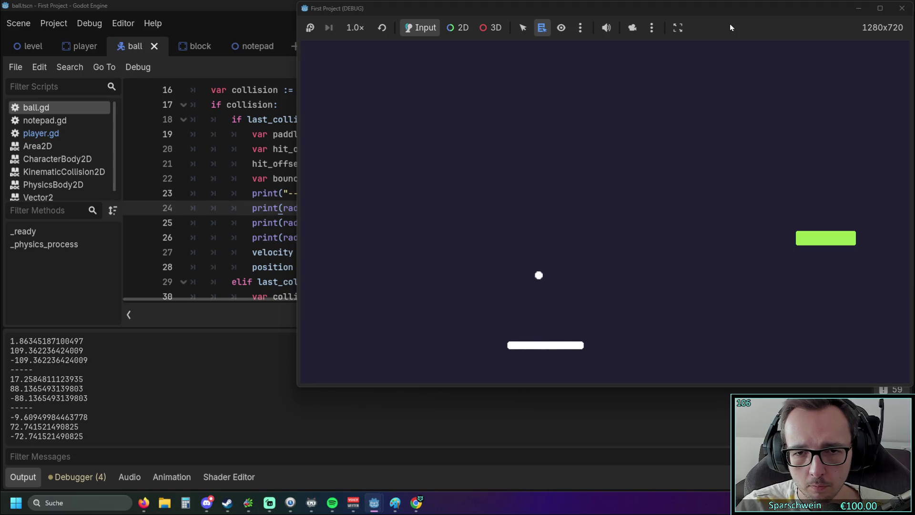
{"action": "key", "text": "Left"}
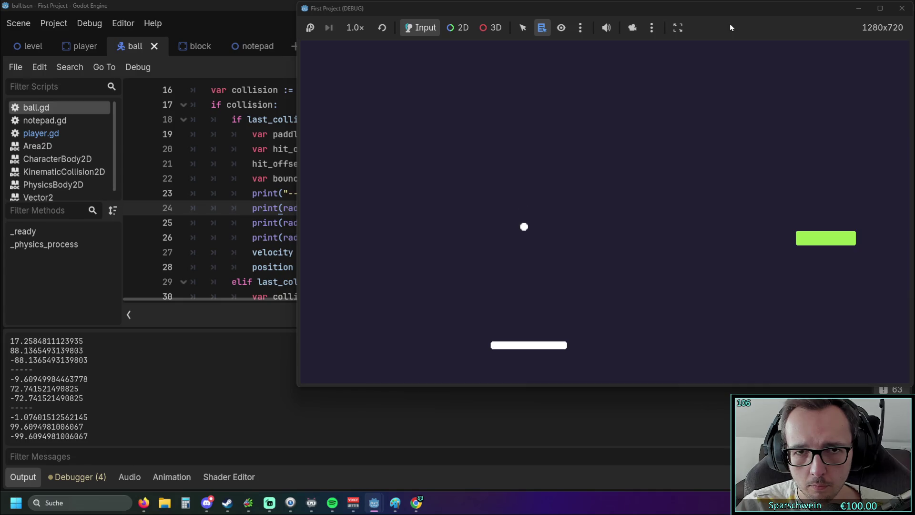
{"action": "key", "text": "Left"}
{"action": "key", "text": "Left"}
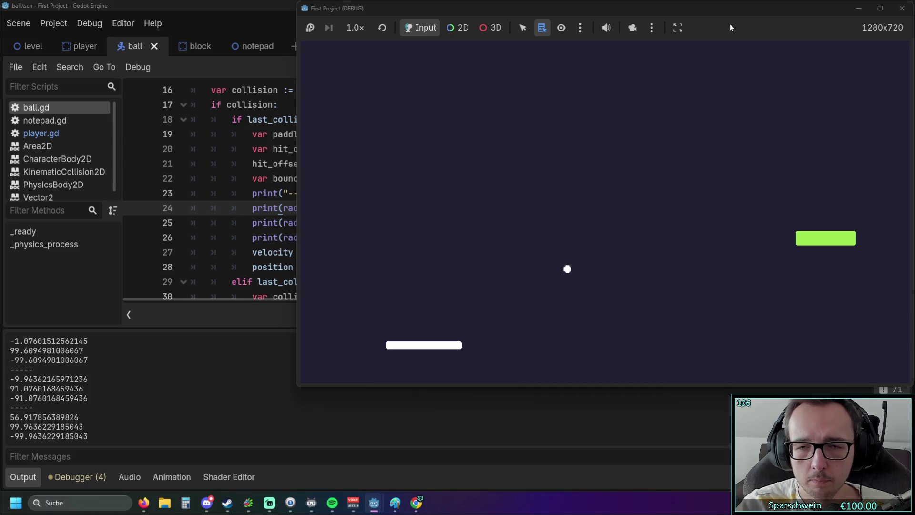
Step: Stop the game and append *-1 to bounce_angle in the sin call on line 27
{"action": "left_click", "coordinate": [902, 8]}
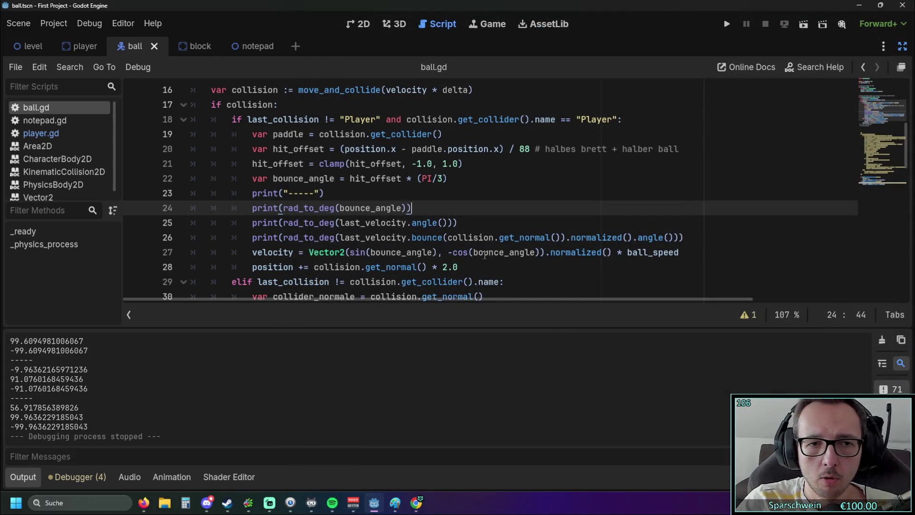
{"action": "left_click", "coordinate": [435, 252]}
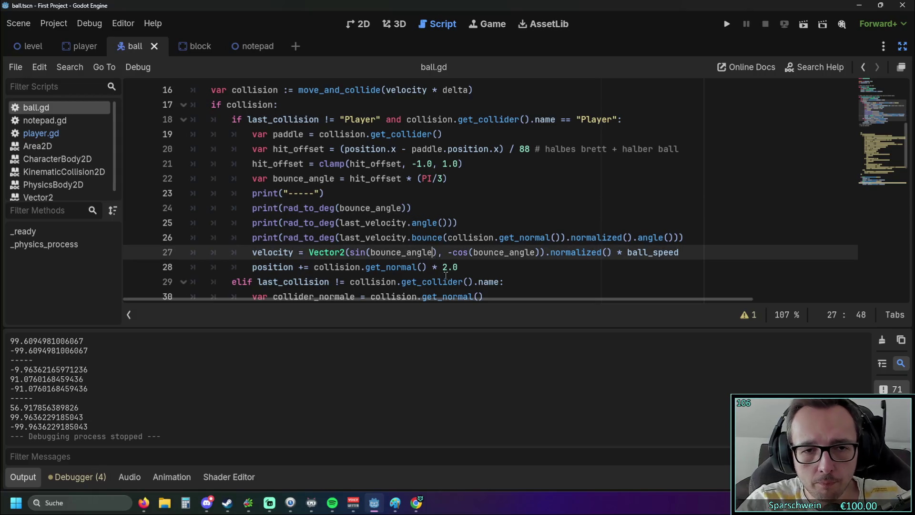
{"action": "type", "text": "*-1"}
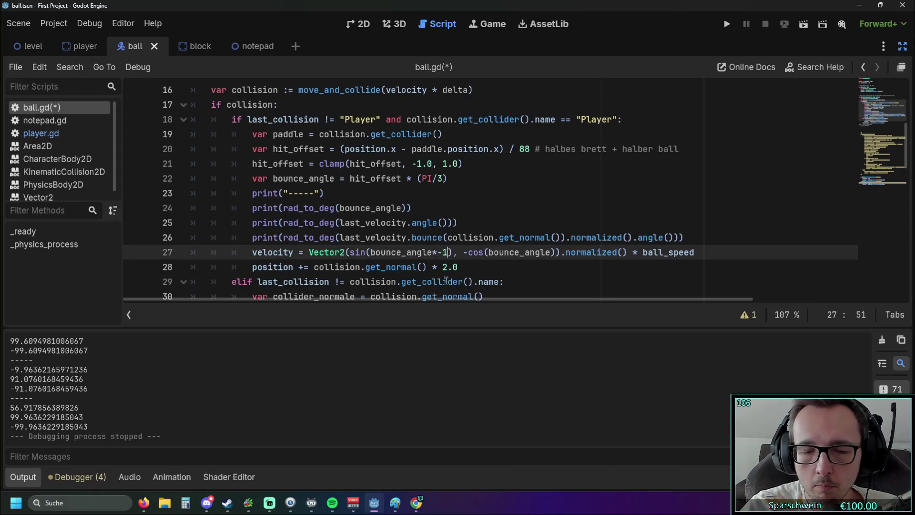
Step: Use bounce_angle*-1 in the cos call too, then save and run the game
{"action": "left_click_drag", "start_coordinate": [448, 253], "coordinate": [374, 258]}
{"action": "key", "text": "ctrl+c"}
{"action": "left_click", "coordinate": [552, 252]}
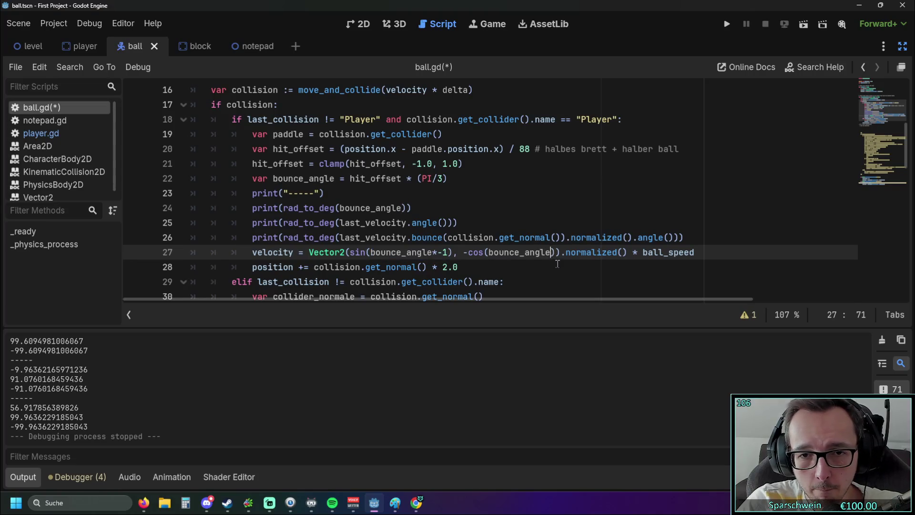
{"action": "key", "text": "ctrl+v"}
{"action": "left_click_drag", "start_coordinate": [551, 256], "coordinate": [491, 259]}
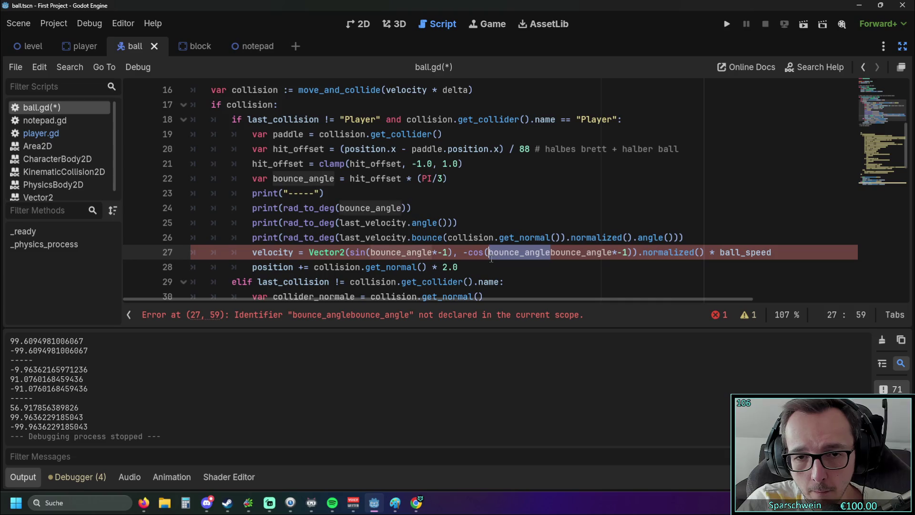
{"action": "key", "text": "BackSpace"}
{"action": "left_click", "coordinate": [558, 280]}
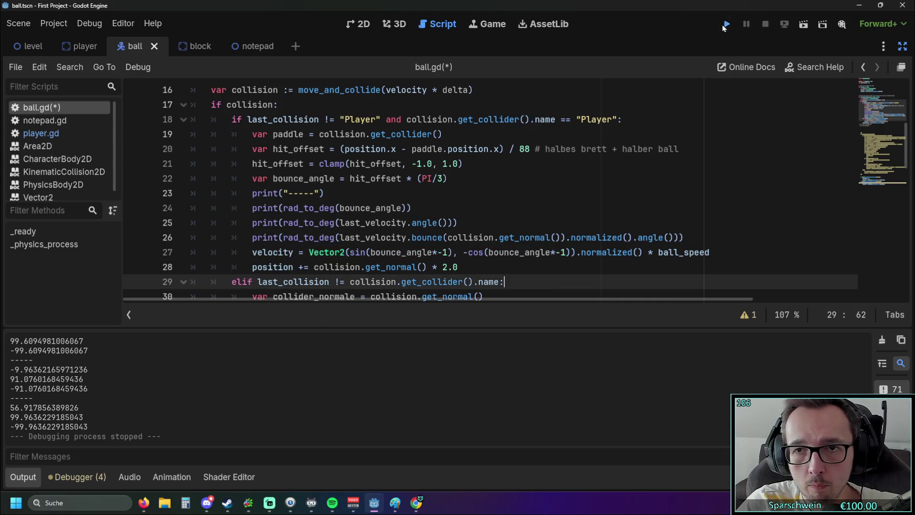
{"action": "left_click", "coordinate": [724, 27]}
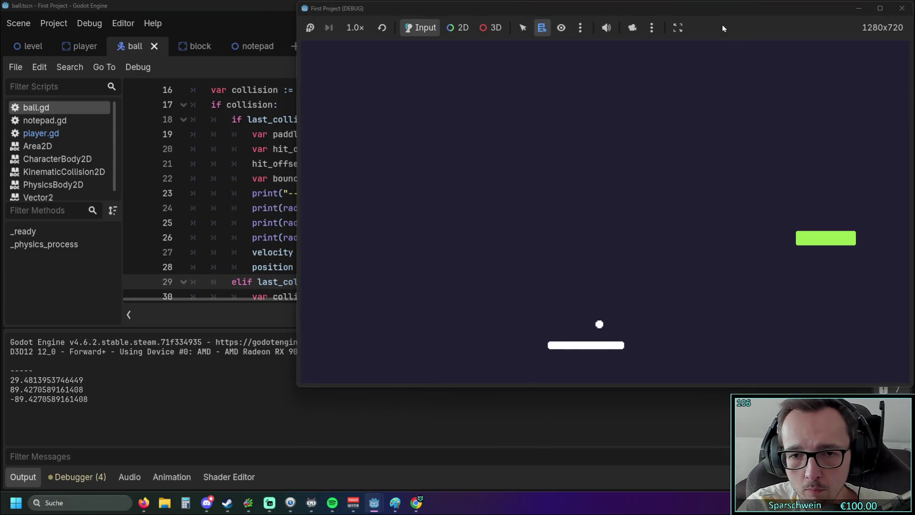
Step: Test the negated-angle bounce at many paddle spots, logging angles ending -48.37, 126.56, -126.56, then stop
{"action": "key", "text": "Left"}
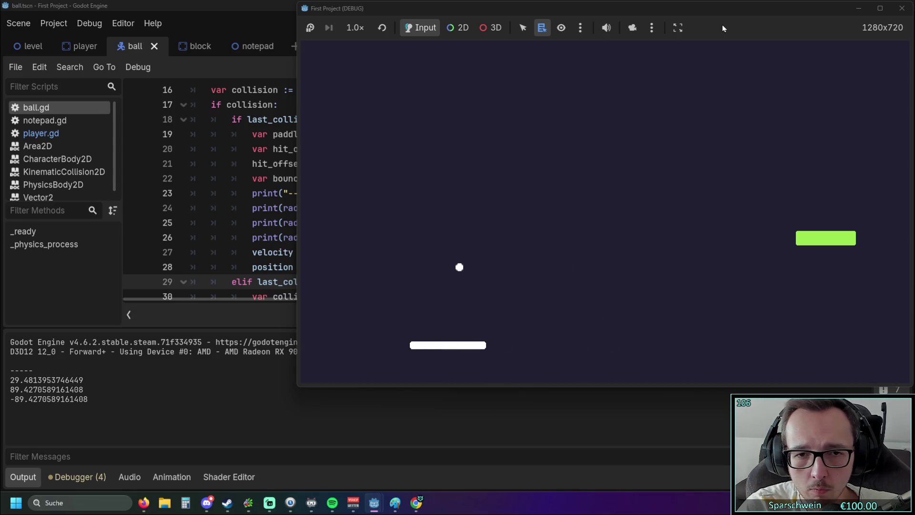
{"action": "key", "text": "Right"}
{"action": "key", "text": "Right"}
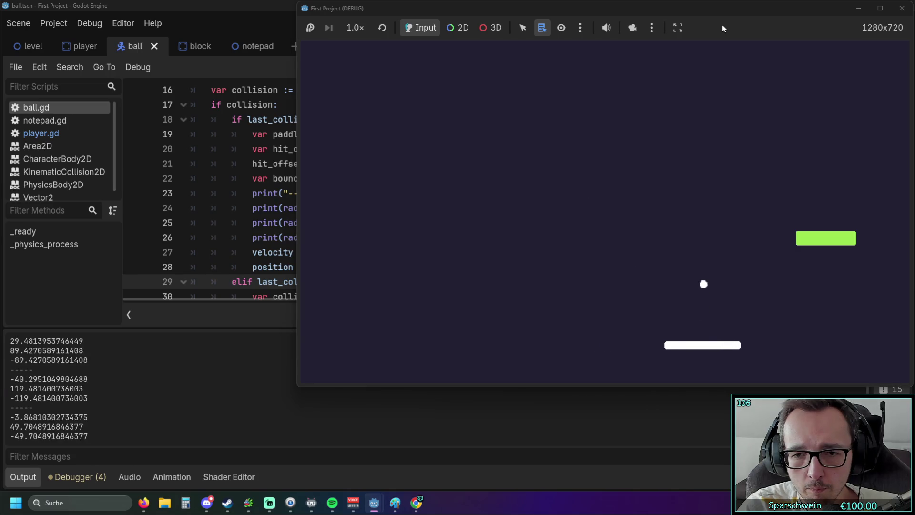
{"action": "key", "text": "Right"}
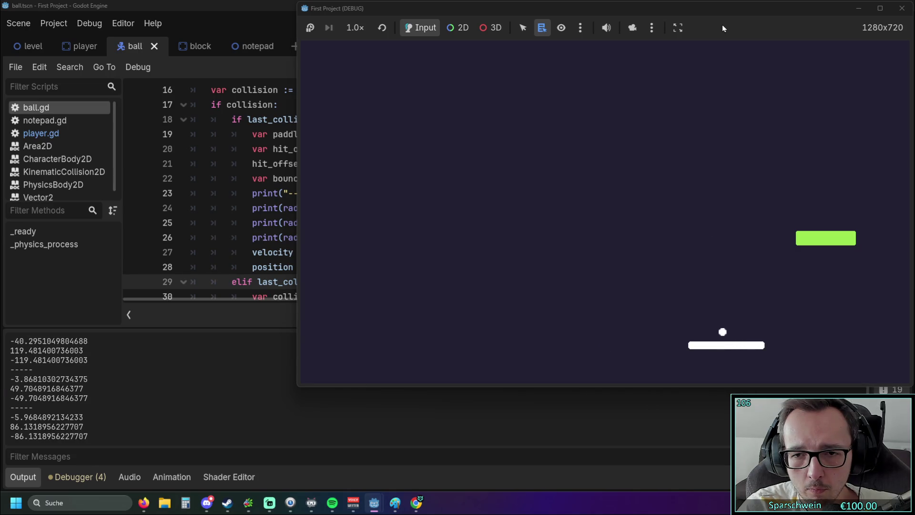
{"action": "key", "text": "Right"}
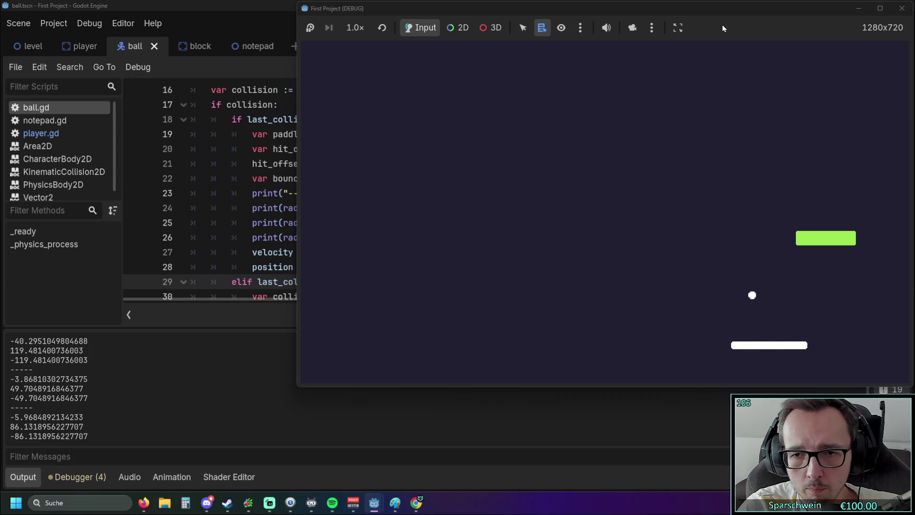
{"action": "key", "text": "Right"}
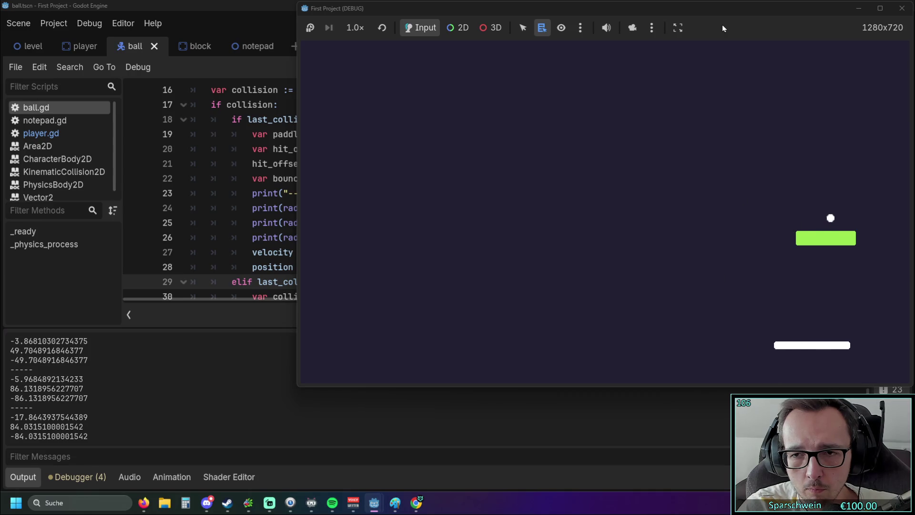
{"action": "key", "text": "Right"}
{"action": "key", "text": "Right"}
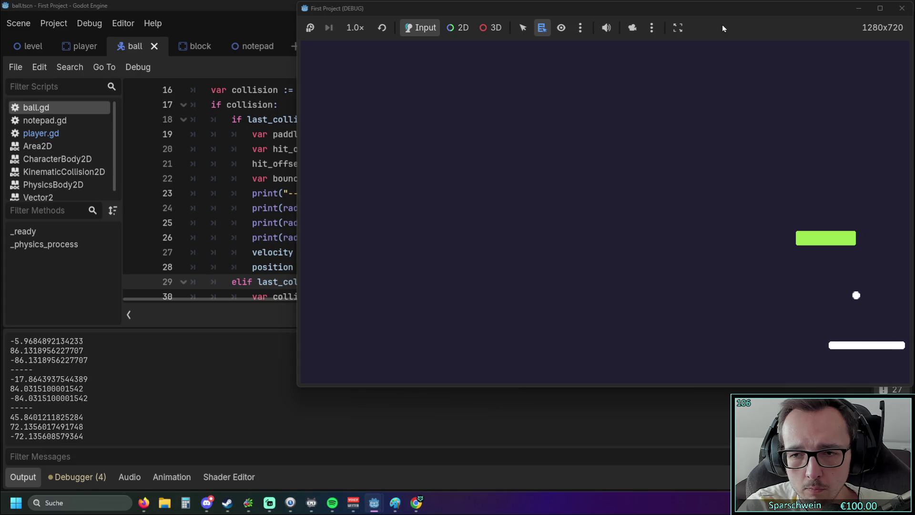
{"action": "key", "text": "Left"}
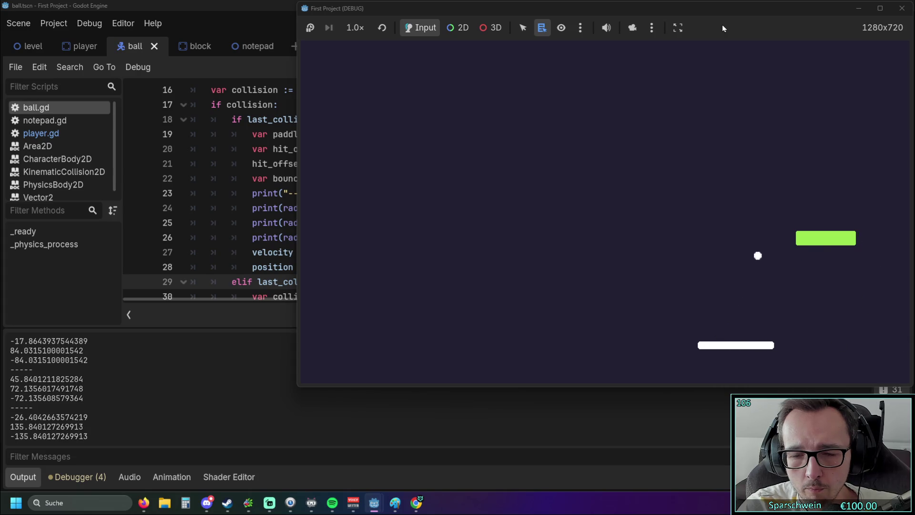
{"action": "key", "text": "Right"}
{"action": "key", "text": "Right"}
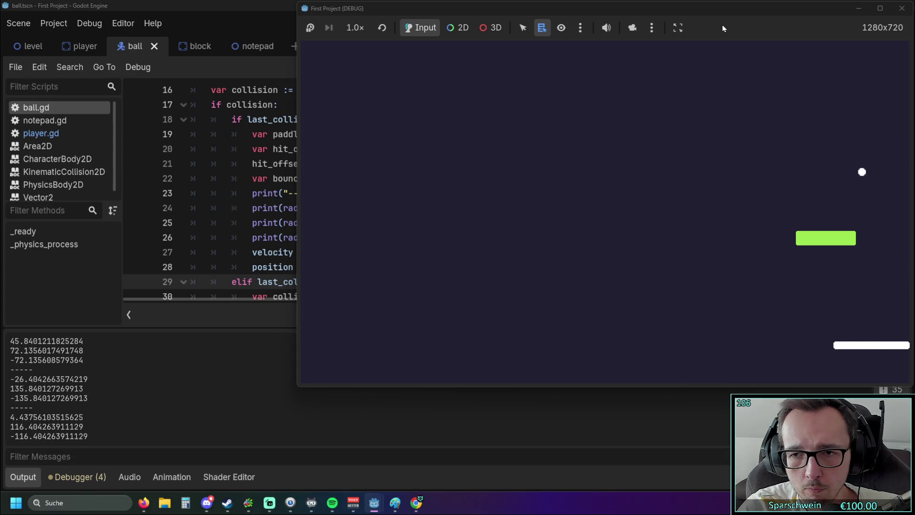
{"action": "key", "text": "Left"}
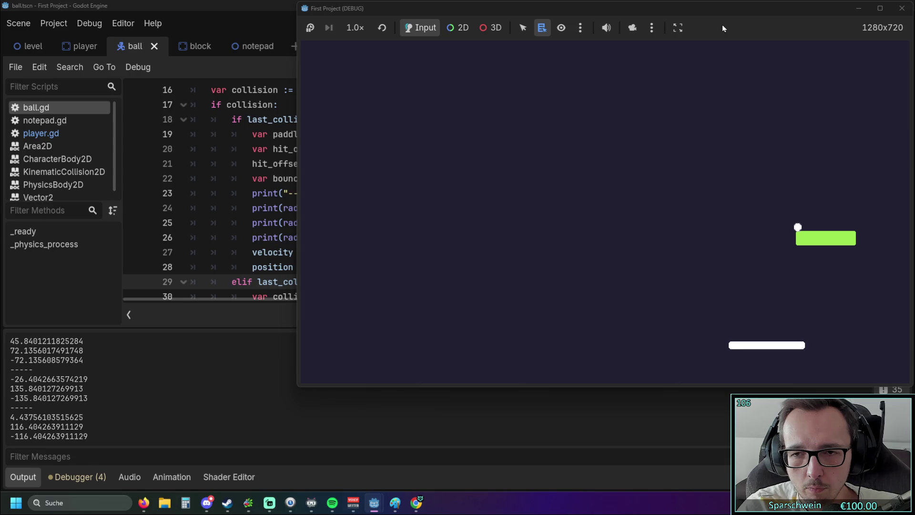
{"action": "key", "text": "Right"}
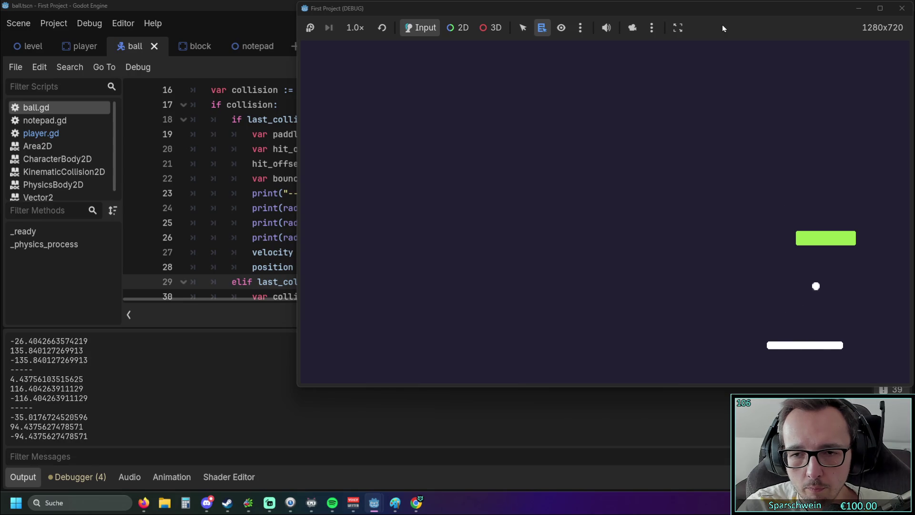
{"action": "key", "text": "Right"}
{"action": "key", "text": "Left"}
{"action": "key", "text": "Left"}
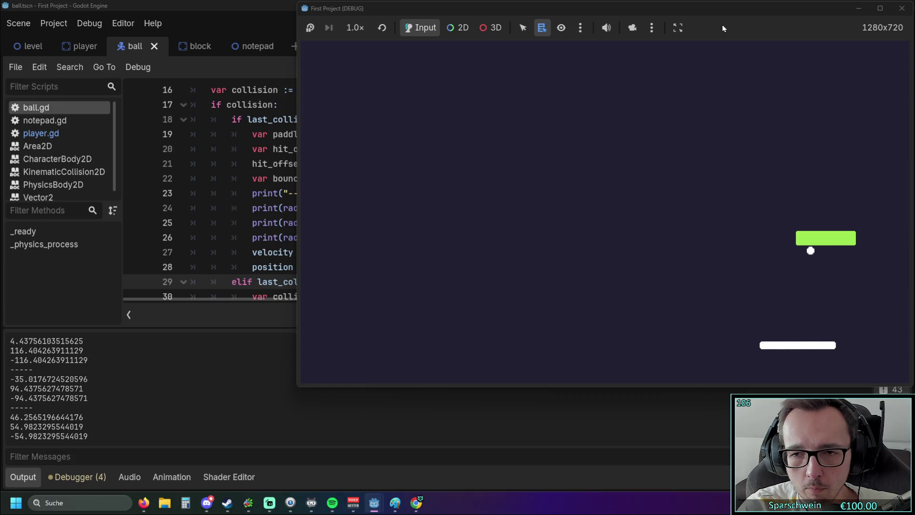
{"action": "key", "text": "Right"}
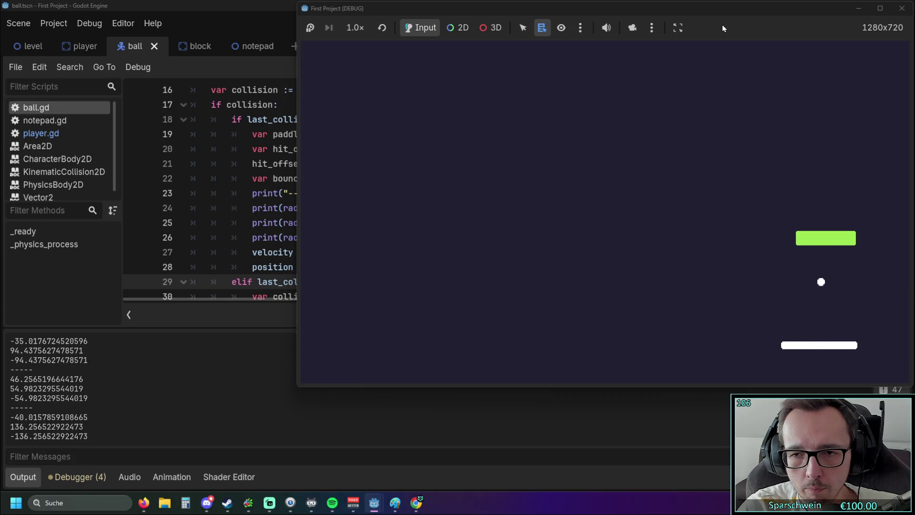
{"action": "key", "text": "Left"}
{"action": "key", "text": "Left"}
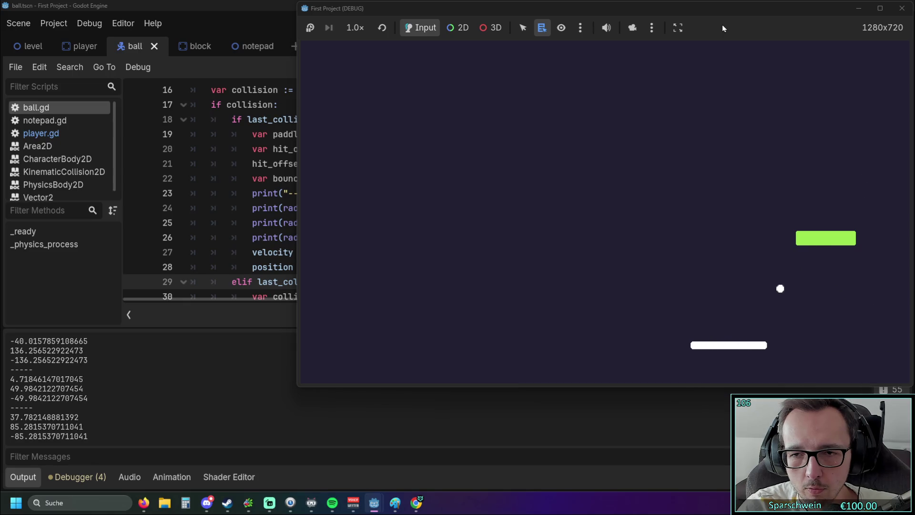
{"action": "key", "text": "Left"}
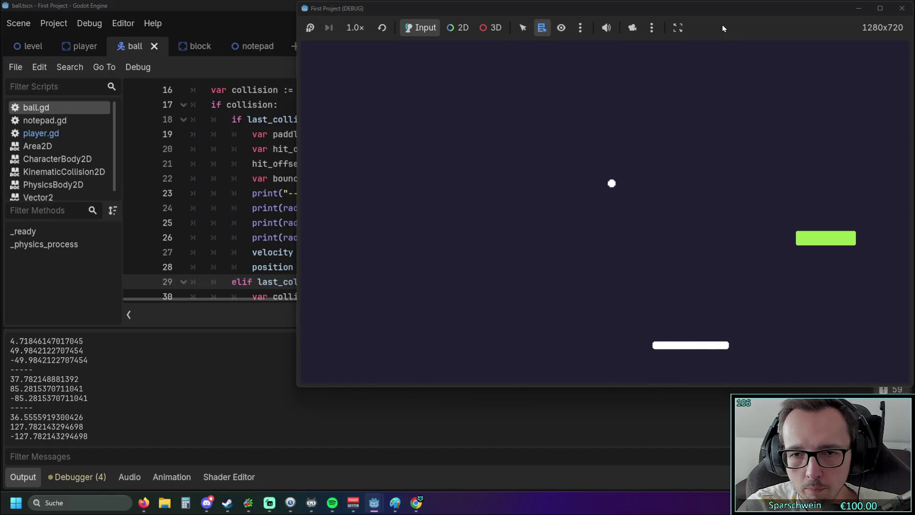
{"action": "key", "text": "Left"}
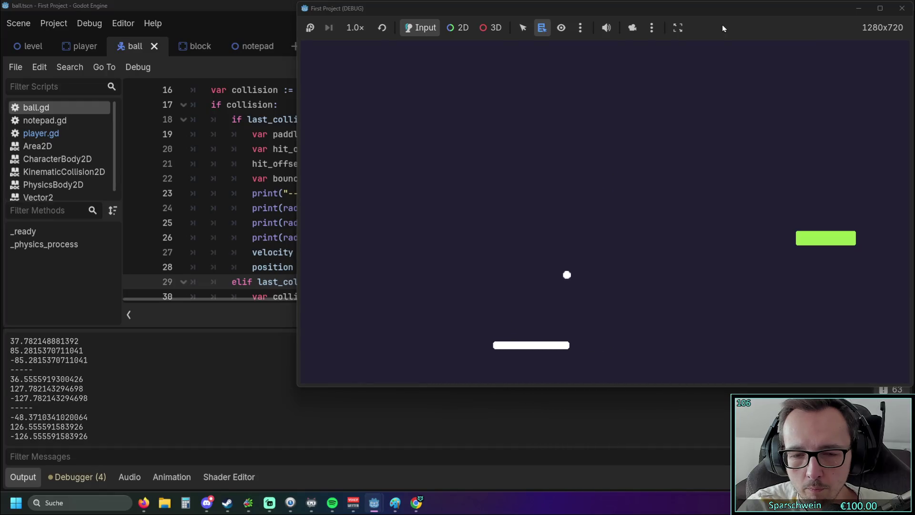
{"action": "left_click", "coordinate": [901, 8]}
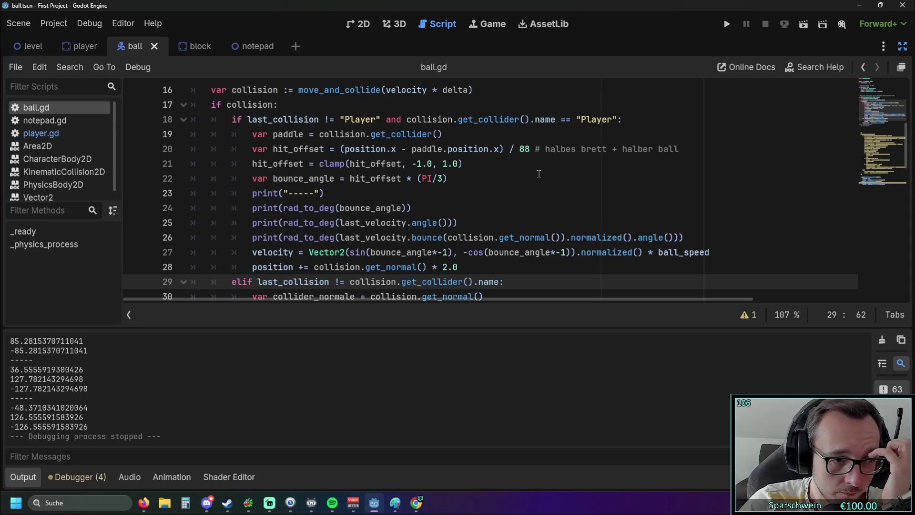
{"action": "scroll", "coordinate": [480, 199], "scroll_direction": "down", "scroll_amount": 1}
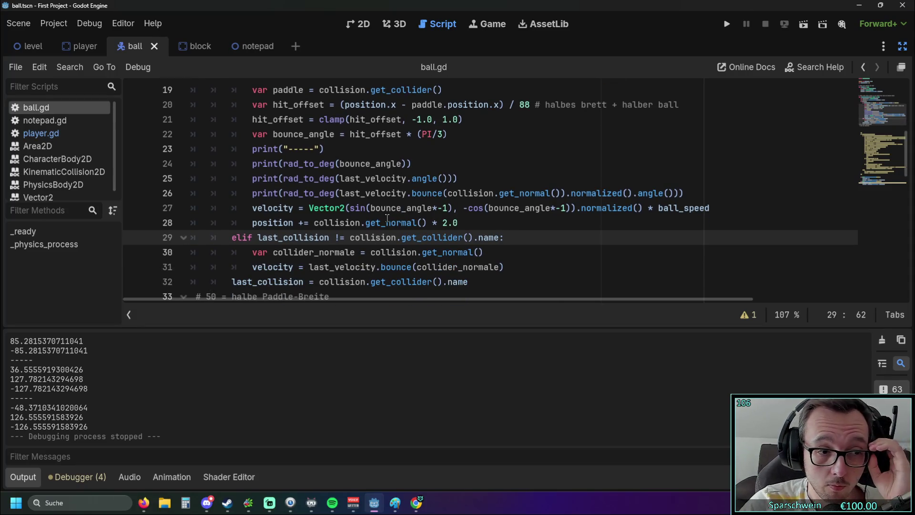
{"action": "scroll", "coordinate": [347, 223], "scroll_direction": "up", "scroll_amount": 1}
{"action": "scroll", "coordinate": [357, 204], "scroll_direction": "down", "scroll_amount": 1}
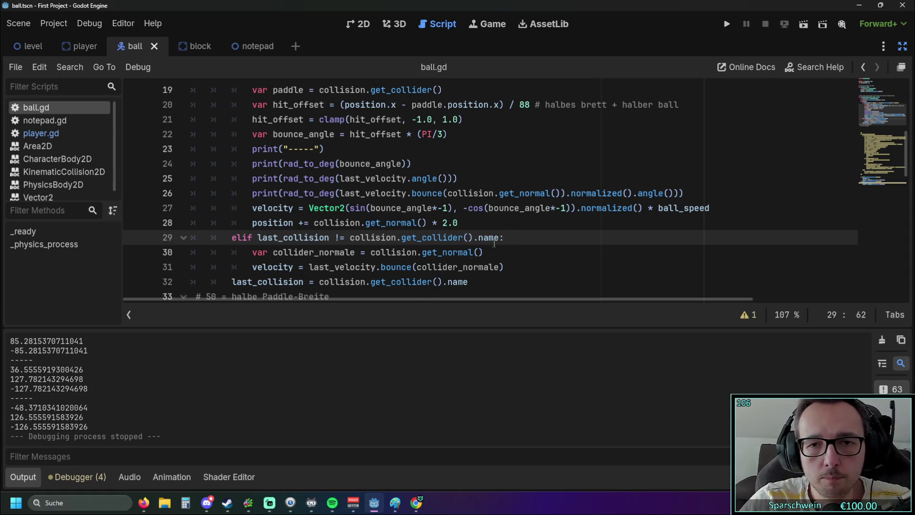
{"action": "left_click", "coordinate": [685, 195]}
Step: Add an if on line 27 checking the degree-converted bounce_angle with >, indenting the velocity line under it
{"action": "key", "text": "Return"}
{"action": "type", "text": "if"}
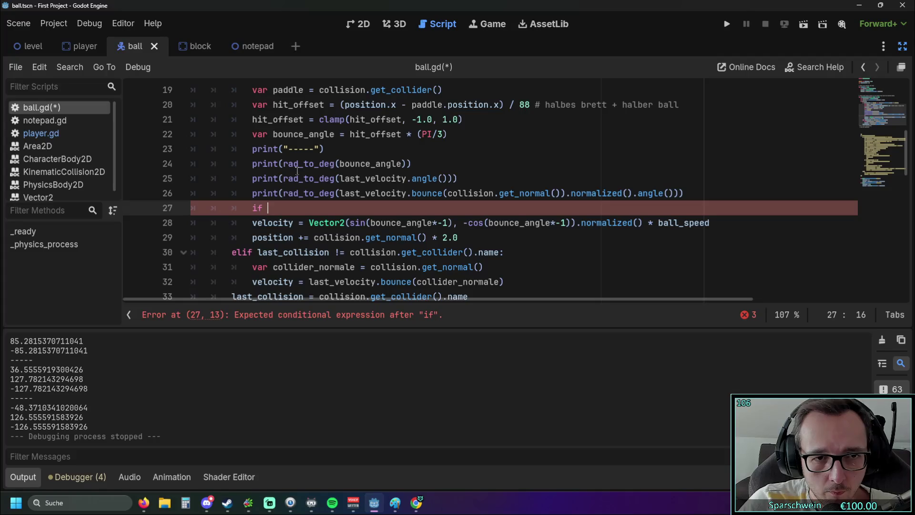
{"action": "left_click_drag", "start_coordinate": [284, 163], "coordinate": [405, 163]}
{"action": "key", "text": "ctrl+c"}
{"action": "left_click", "coordinate": [295, 208]}
{"action": "key", "text": "ctrl+v"}
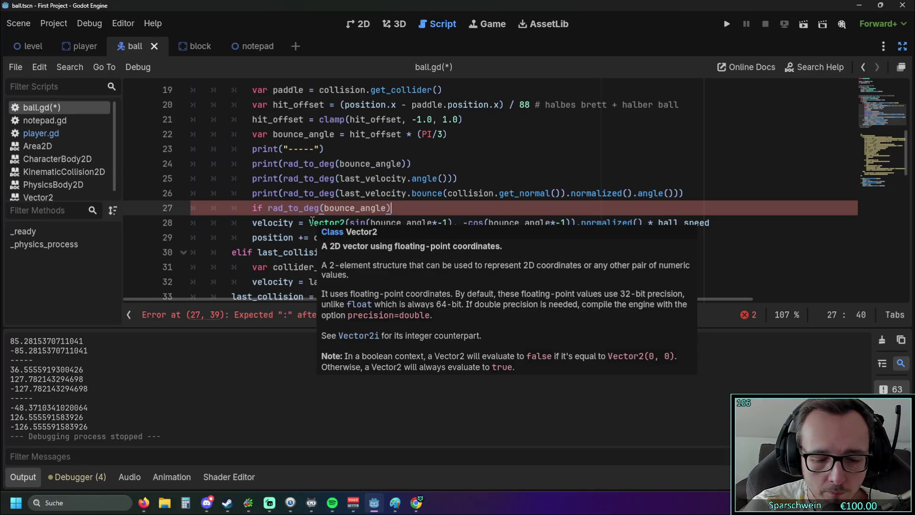
{"action": "type", "text": "> 0:"}
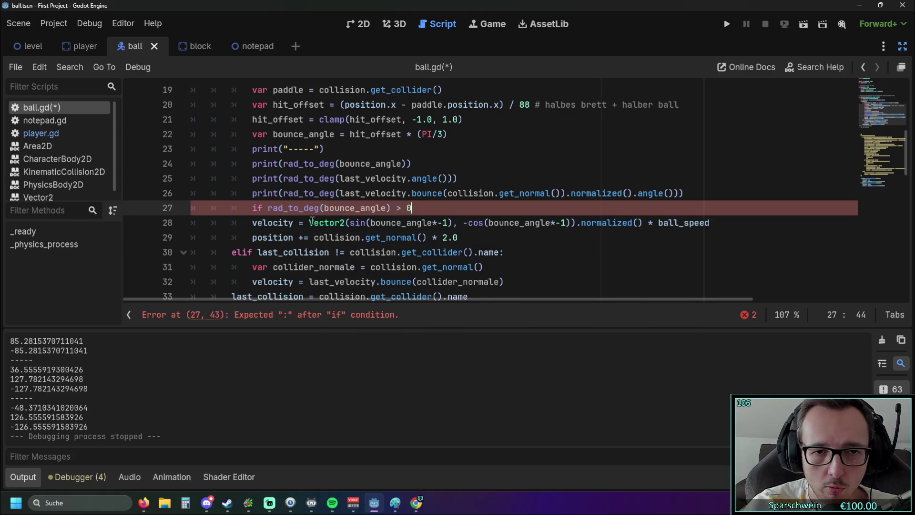
{"action": "left_click", "coordinate": [255, 223]}
{"action": "key", "text": "Tab"}
{"action": "left_click", "coordinate": [402, 253]}
Step: Duplicate the if block below it and flip the copy's comparison to < on line 29
{"action": "mouse_move", "coordinate": [729, 223]}
{"action": "left_mouse_down"}
{"action": "mouse_move", "coordinate": [188, 223]}
{"action": "mouse_move", "coordinate": [176, 210]}
{"action": "left_mouse_up"}
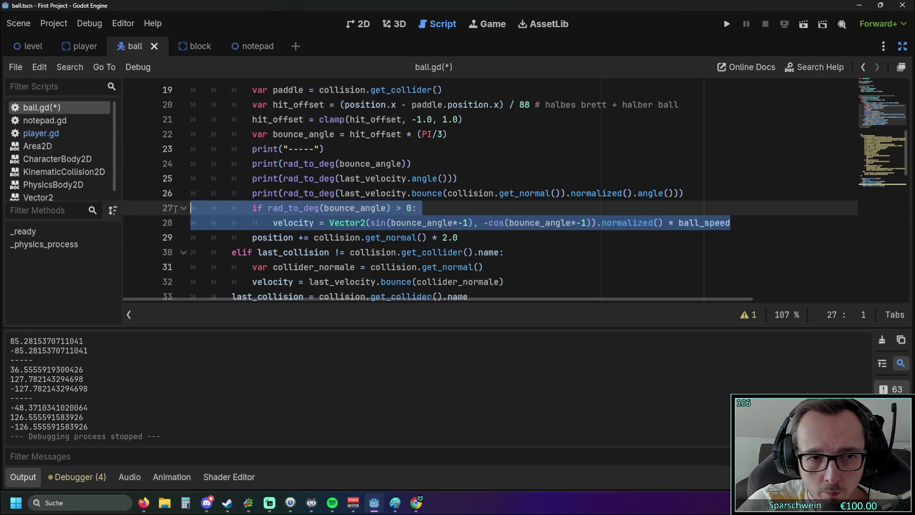
{"action": "key", "text": "ctrl+c"}
{"action": "left_click", "coordinate": [730, 223]}
{"action": "key", "text": "Return"}
{"action": "key", "text": "ctrl+v"}
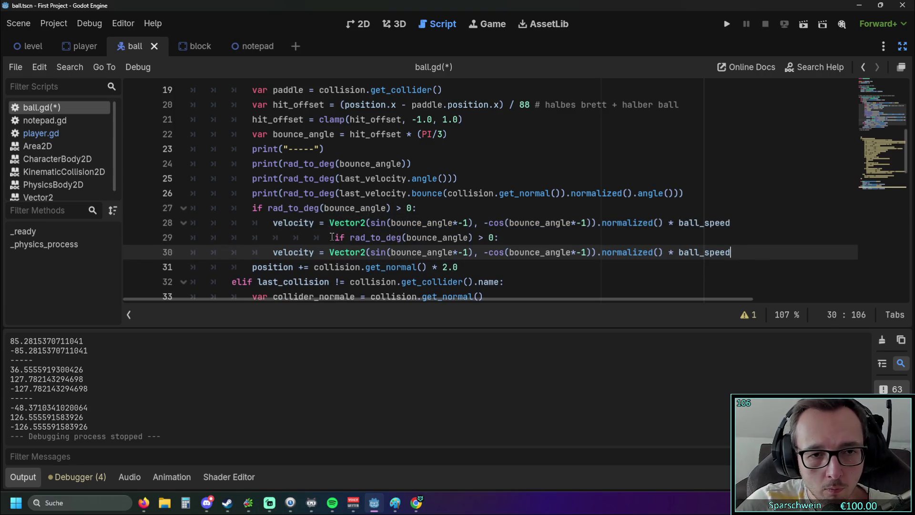
{"action": "left_click", "coordinate": [332, 237]}
{"action": "key", "text": "BackSpace"}
{"action": "key", "text": "BackSpace"}
{"action": "key", "text": "BackSpace"}
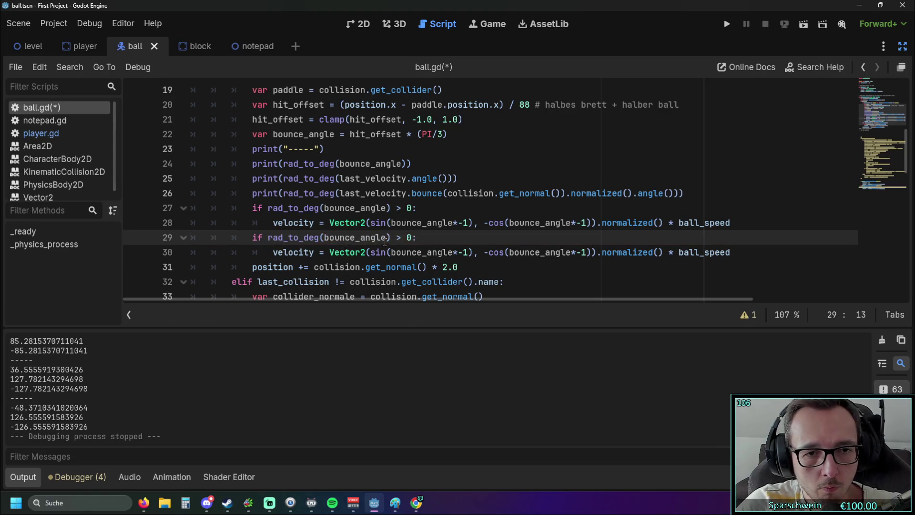
{"action": "left_click", "coordinate": [401, 237]}
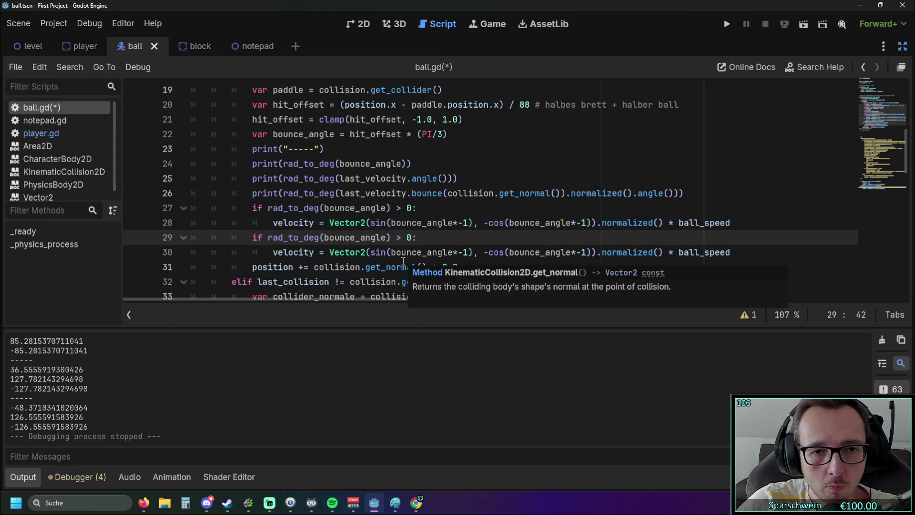
{"action": "key", "text": "BackSpace"}
{"action": "type", "text": "<"}
{"action": "key", "text": "End"}
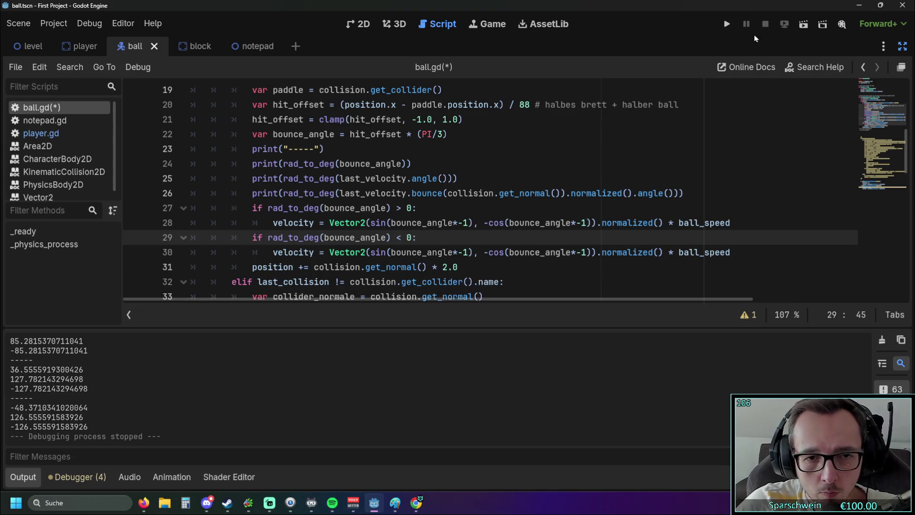
Step: Test-run the game, drop the sign flip from the sin call on line 30, and rerun
{"action": "left_click", "coordinate": [727, 25]}
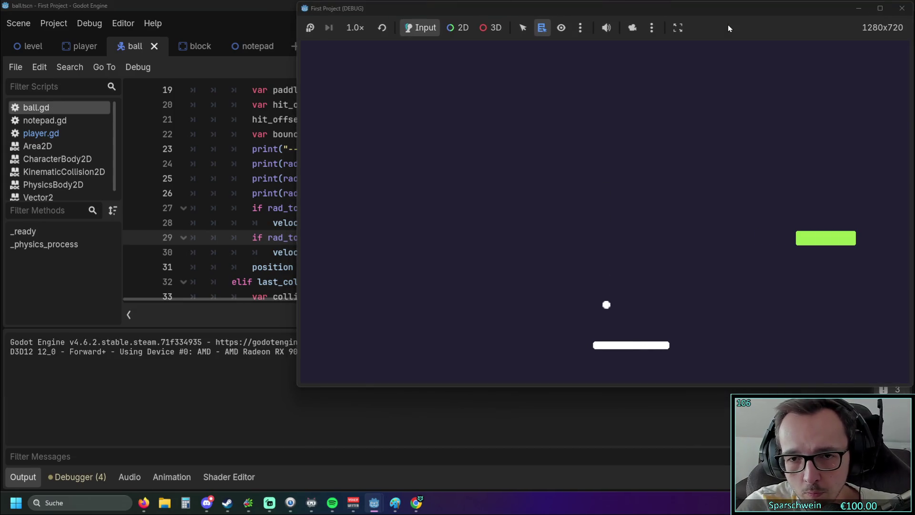
{"action": "left_click", "coordinate": [903, 8]}
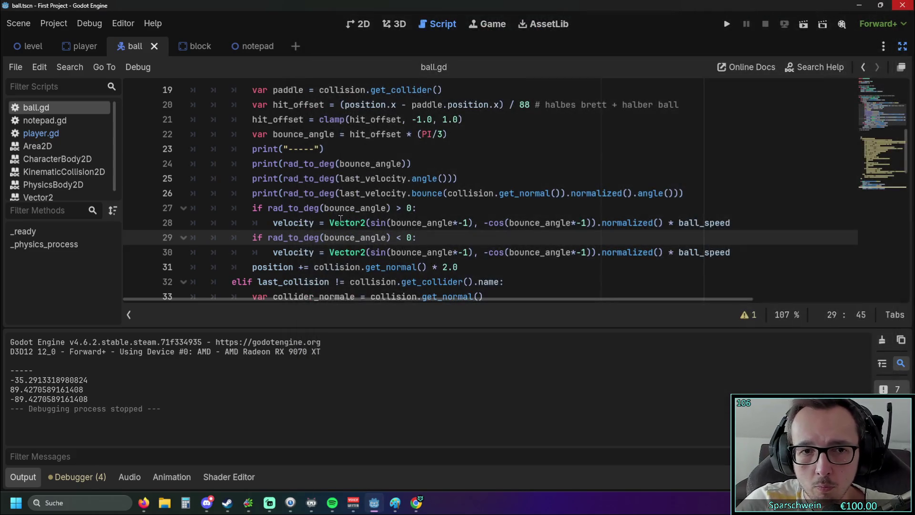
{"action": "left_click", "coordinate": [467, 253]}
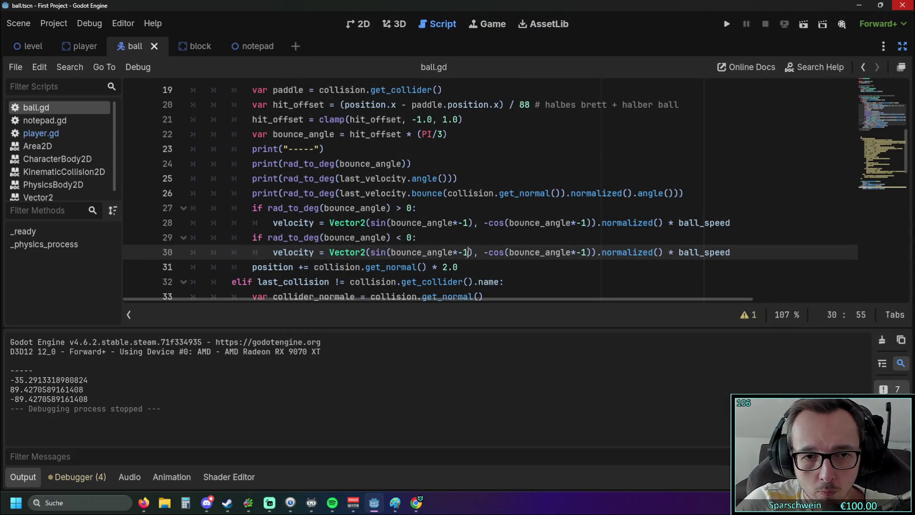
{"action": "key", "text": "BackSpace"}
{"action": "key", "text": "BackSpace"}
{"action": "key", "text": "BackSpace"}
{"action": "key", "text": "BackSpace"}
{"action": "key", "text": "BackSpace"}
{"action": "key", "text": "BackSpace"}
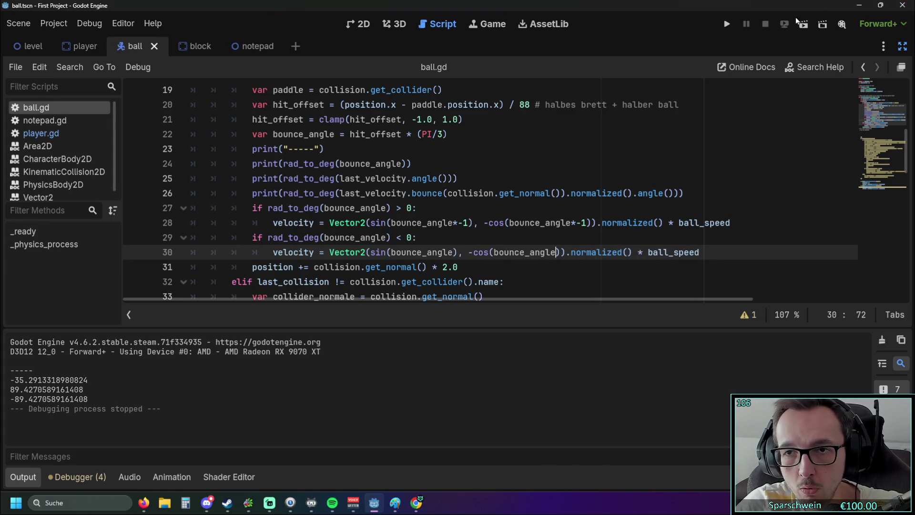
{"action": "left_click", "coordinate": [728, 24]}
{"action": "key", "text": "Right"}
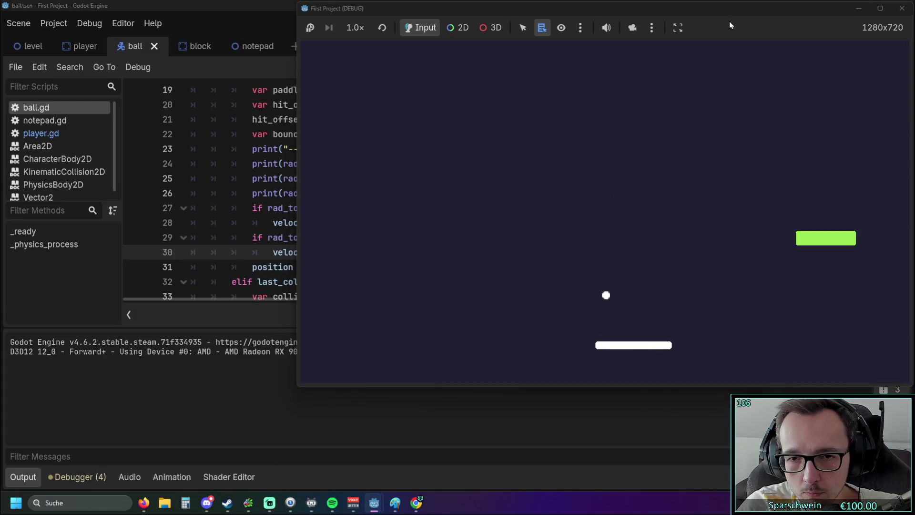
Step: Bounce the ball off the paddle, logging angles ending 59.87, 43.04, -43.04, then stop the game
{"action": "key", "text": "Left"}
{"action": "key", "text": "Left"}
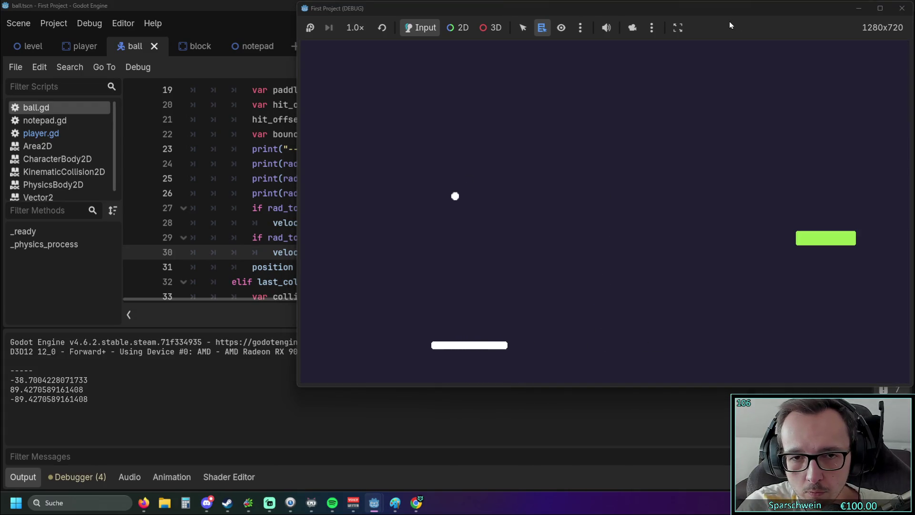
{"action": "key", "text": "Right"}
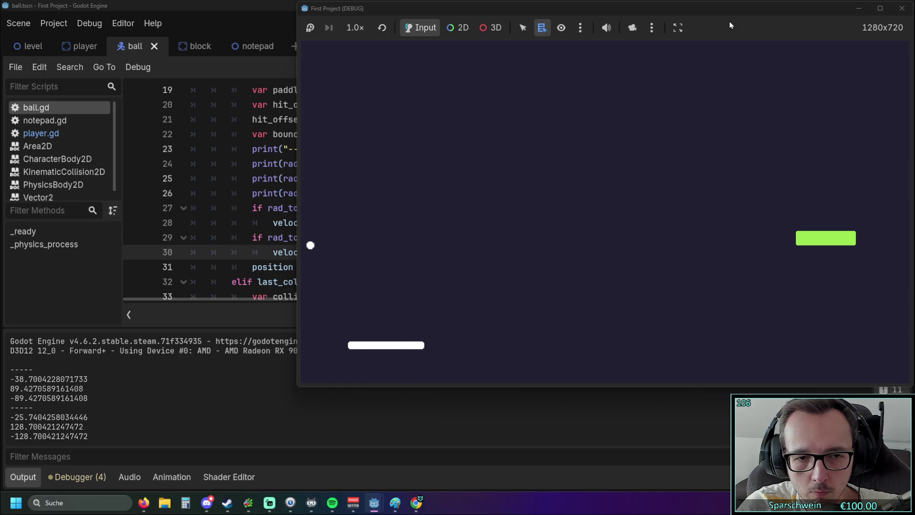
{"action": "key", "text": "Left"}
{"action": "key", "text": "Right"}
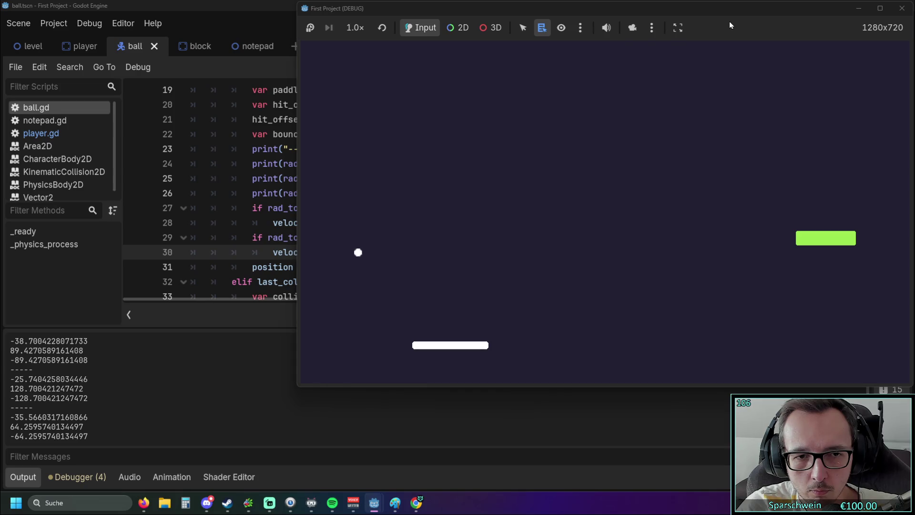
{"action": "key", "text": "Left"}
{"action": "key", "text": "Right"}
{"action": "key", "text": "Right"}
{"action": "key", "text": "Left"}
{"action": "key", "text": "Left"}
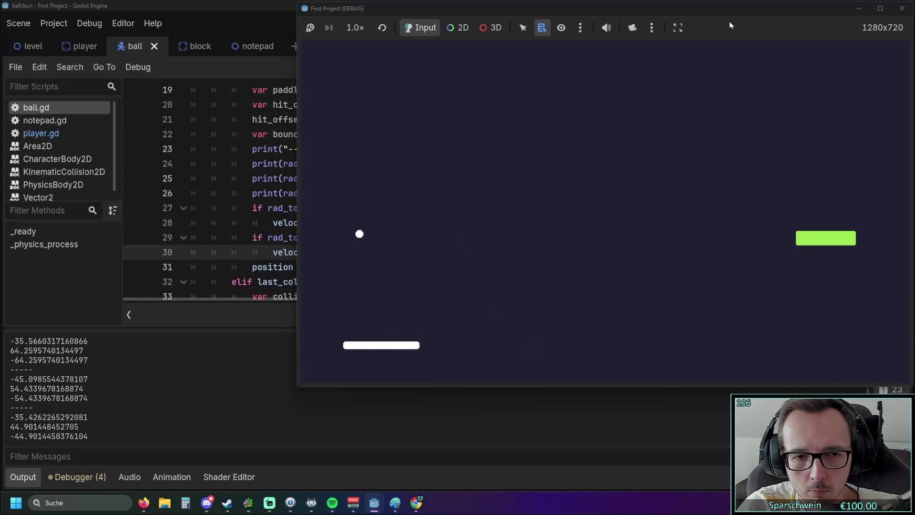
{"action": "key", "text": "Right"}
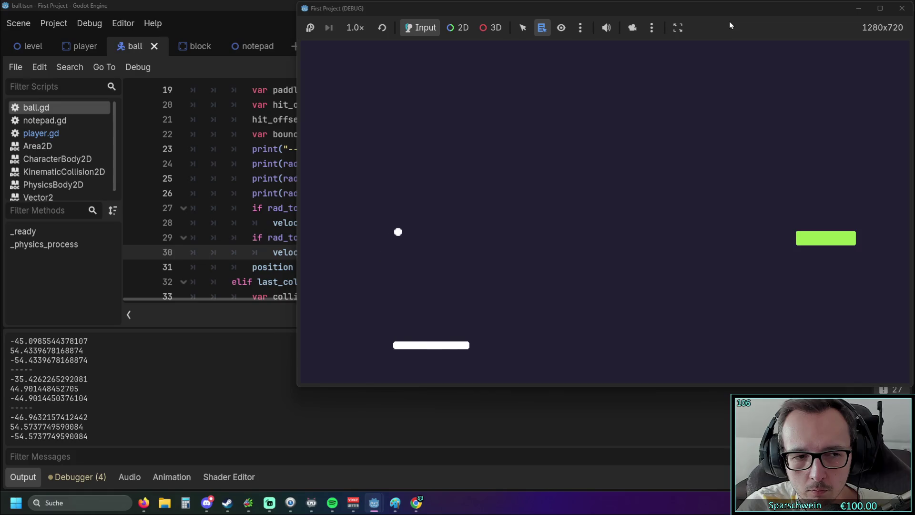
{"action": "key", "text": "Left"}
{"action": "key", "text": "Right"}
{"action": "key", "text": "Left"}
{"action": "key", "text": "Left"}
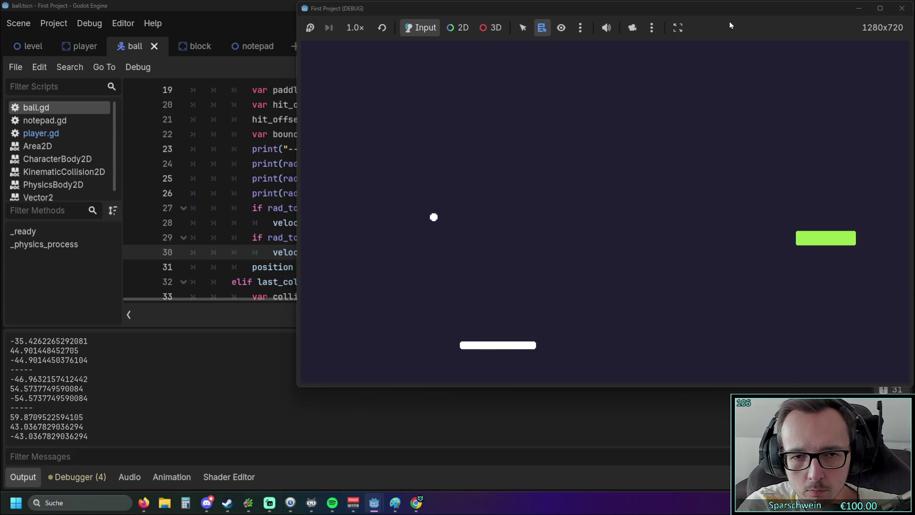
{"action": "key", "text": "Right"}
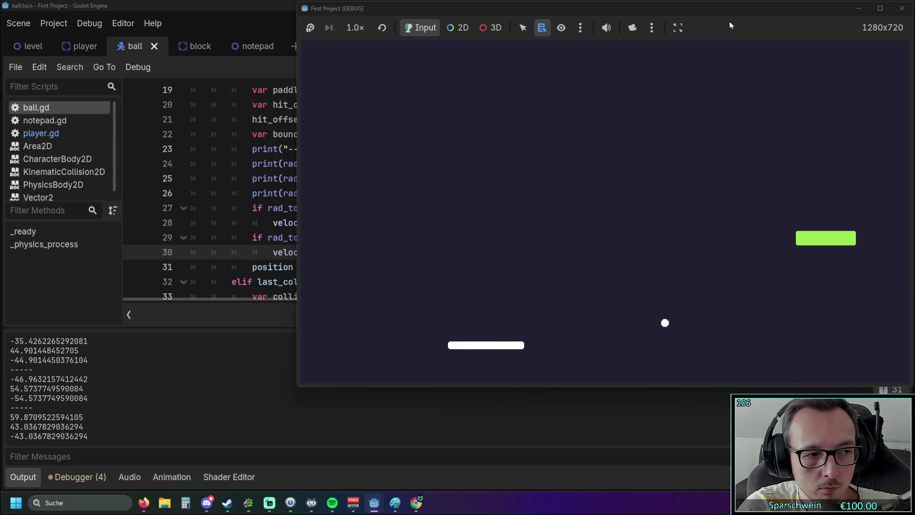
{"action": "left_click", "coordinate": [902, 8]}
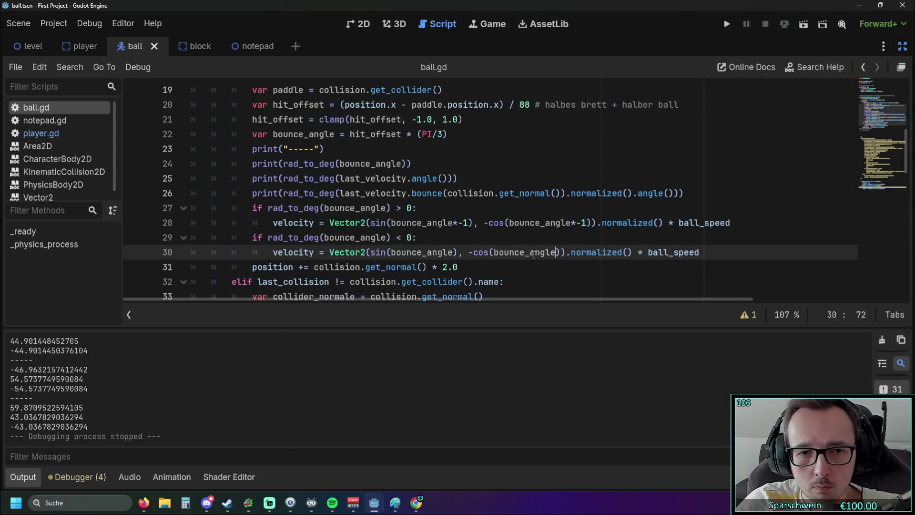
Step: Restore line 30's sign flips, drop line 28's sin flip, and test-run the game
{"action": "left_click", "coordinate": [500, 262]}
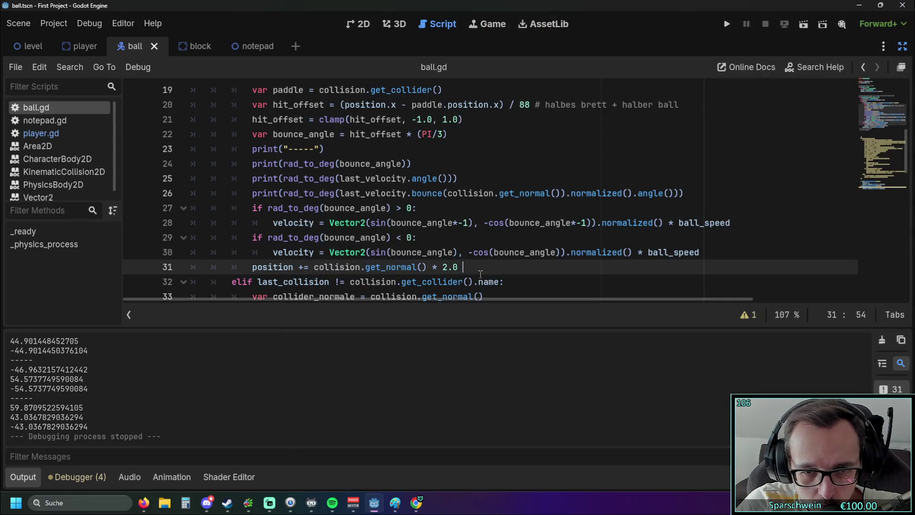
{"action": "key", "text": "ctrl+z"}
{"action": "key", "text": "ctrl+z"}
{"action": "left_click", "coordinate": [470, 223]}
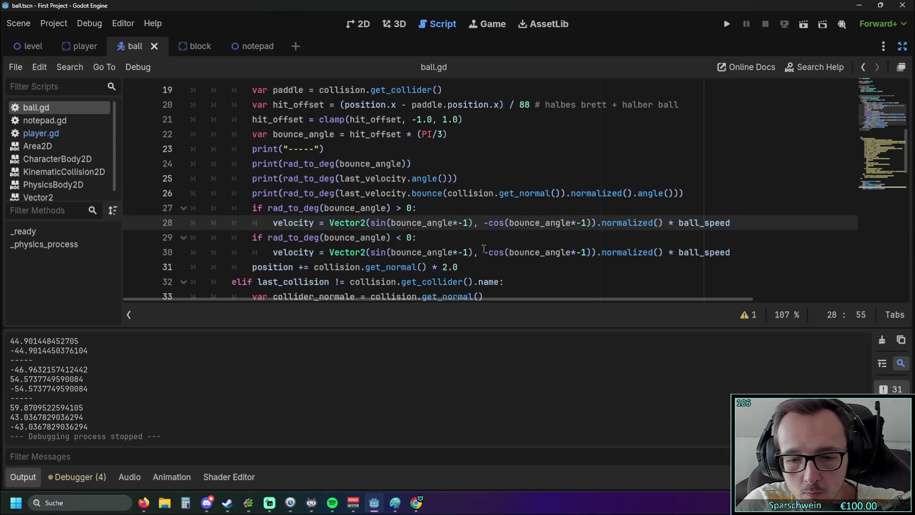
{"action": "key", "text": "BackSpace"}
{"action": "key", "text": "BackSpace"}
{"action": "key", "text": "BackSpace"}
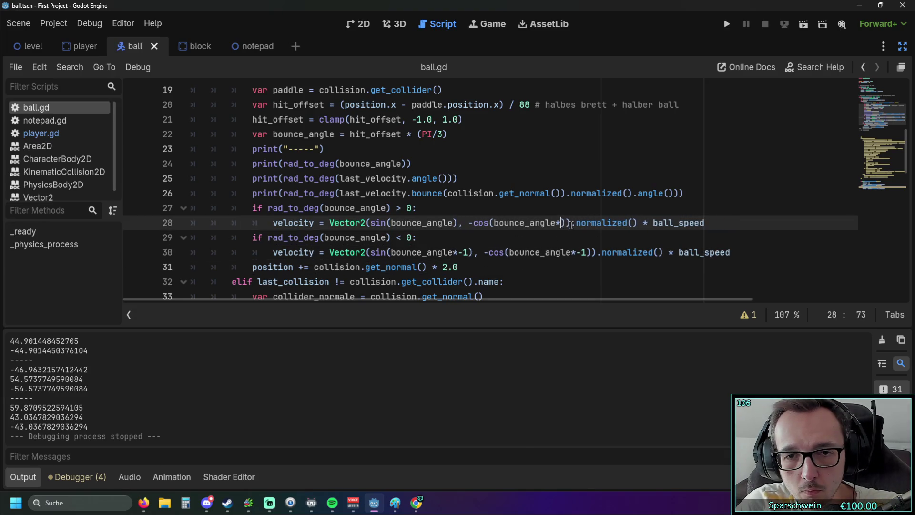
{"action": "left_click", "coordinate": [728, 25]}
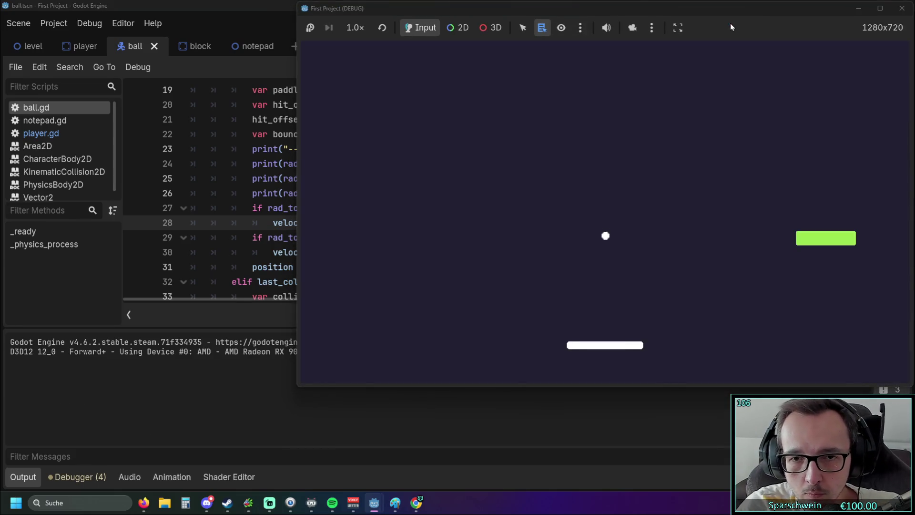
{"action": "key", "text": "Right"}
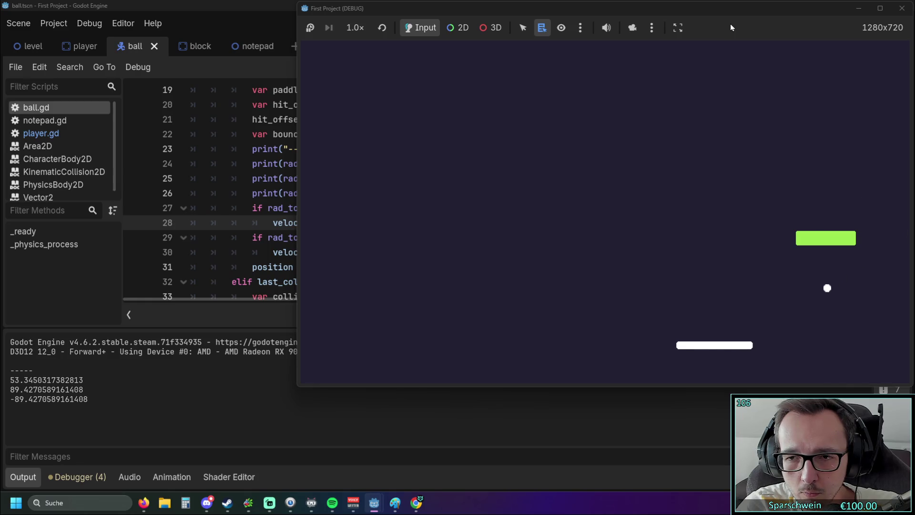
{"action": "key", "text": "Right"}
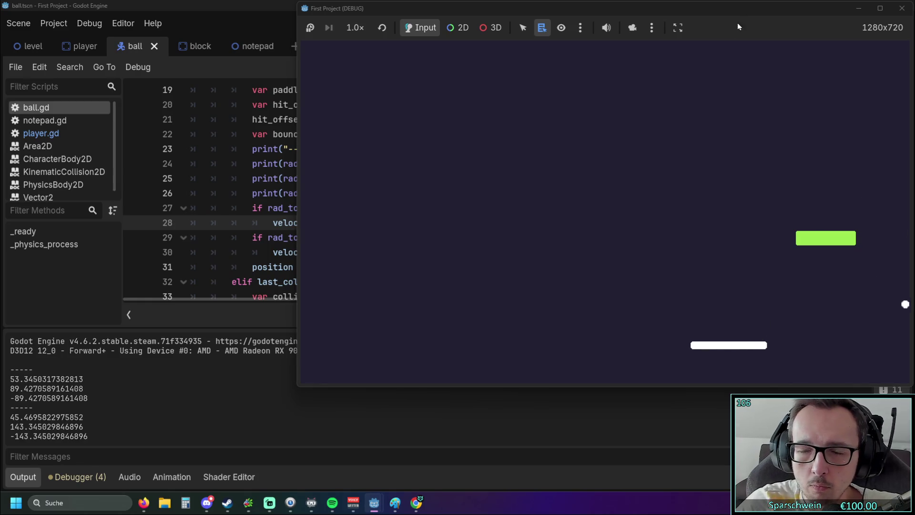
{"action": "left_click", "coordinate": [902, 8]}
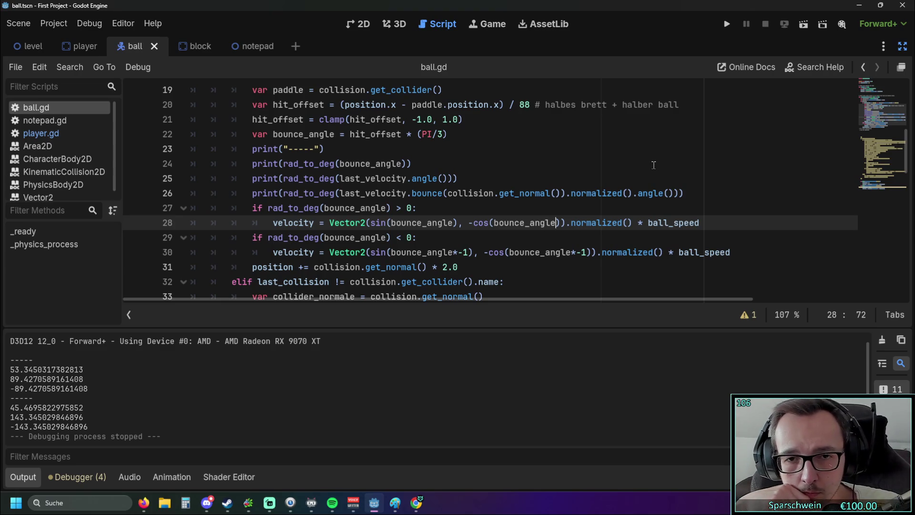
Step: Restore line 28's *-1 flips, retype '<' on line 29, and remove line 30's sin flip, then relaunch
{"action": "key", "text": "ctrl+z"}
{"action": "key", "text": "ctrl+z"}
{"action": "key", "text": "ctrl+z"}
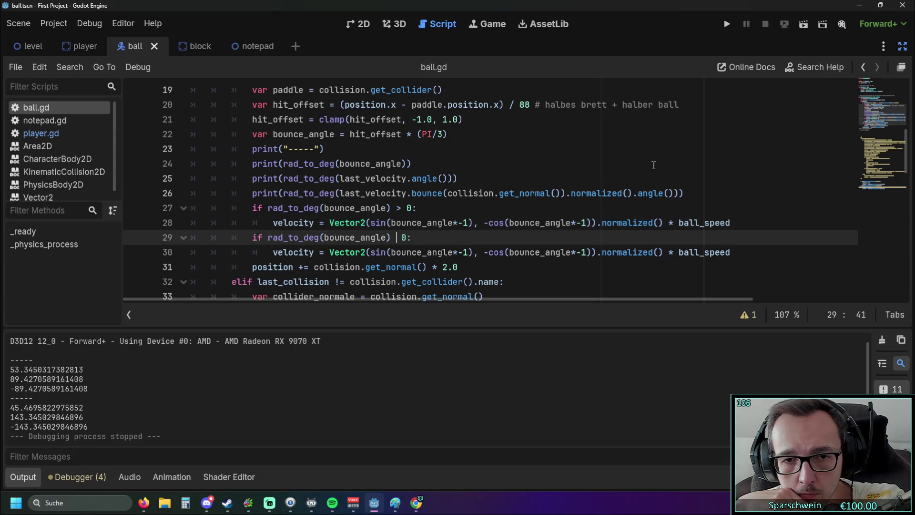
{"action": "type", "text": "<"}
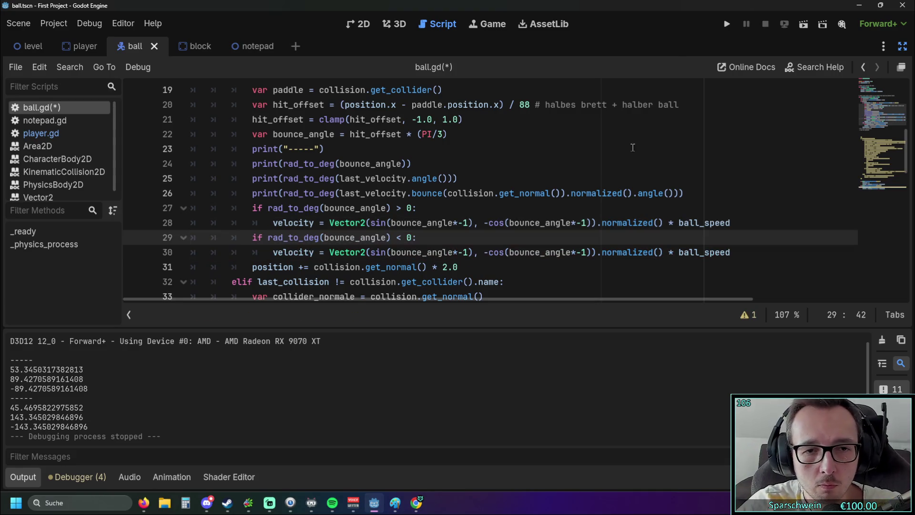
{"action": "scroll", "coordinate": [467, 271], "scroll_direction": "up", "scroll_amount": 1}
{"action": "scroll", "coordinate": [467, 273], "scroll_direction": "down", "scroll_amount": 1}
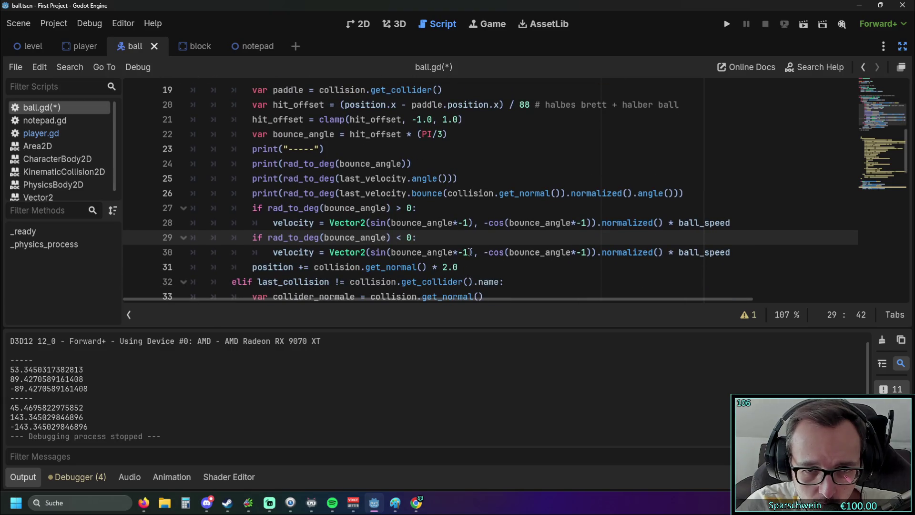
{"action": "left_click", "coordinate": [470, 252]}
{"action": "key", "text": "BackSpace"}
{"action": "key", "text": "BackSpace"}
{"action": "key", "text": "BackSpace"}
{"action": "key", "text": "BackSpace"}
{"action": "key", "text": "BackSpace"}
{"action": "key", "text": "BackSpace"}
{"action": "left_click", "coordinate": [725, 24]}
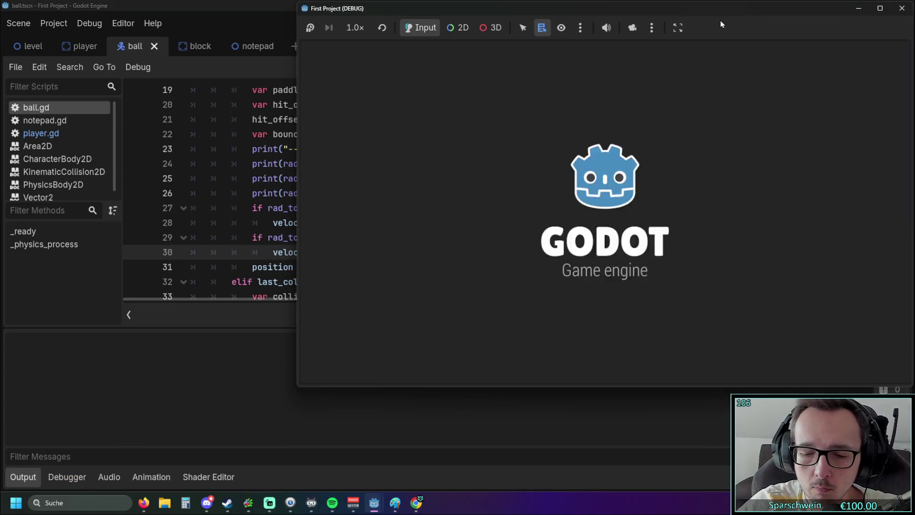
Step: Bounce the ball off different paddle spots, logging -44.05 and ±55.90, then stop the game
{"action": "key", "text": "Left"}
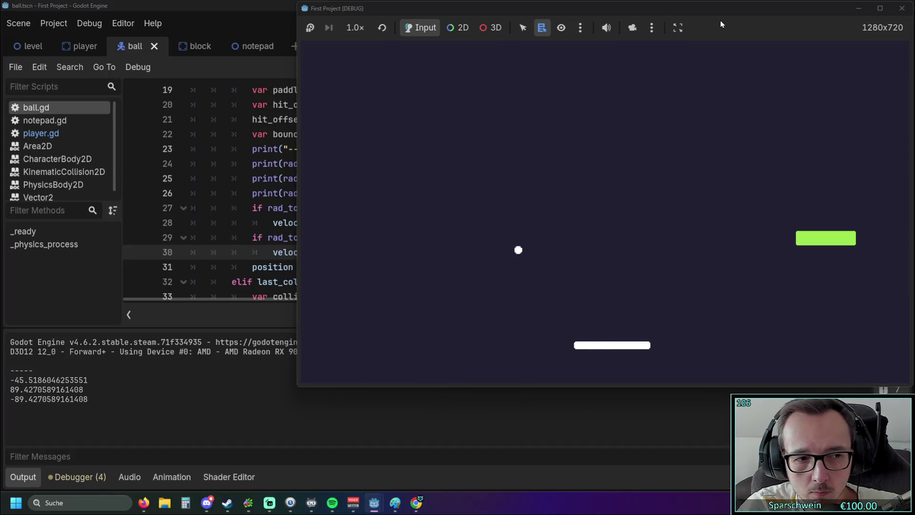
{"action": "key", "text": "Left"}
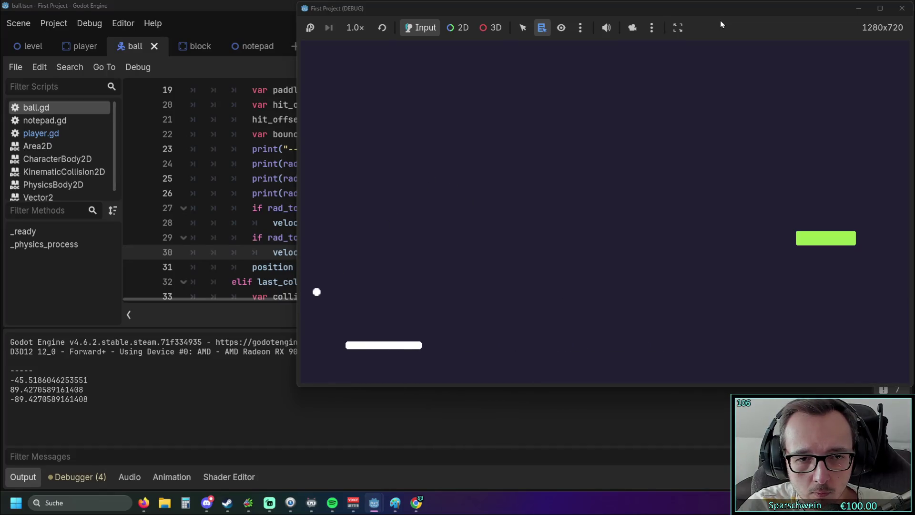
{"action": "key", "text": "Right"}
{"action": "key", "text": "Right"}
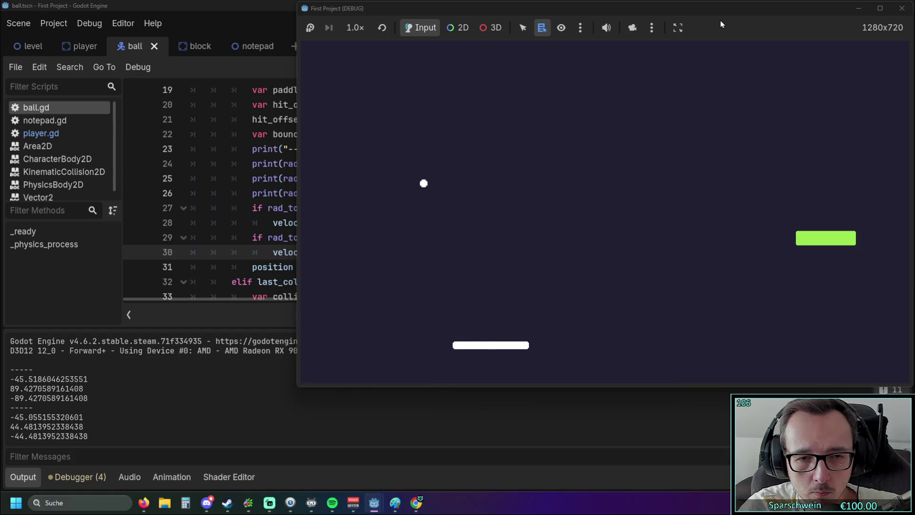
{"action": "key", "text": "Left"}
{"action": "key", "text": "Left"}
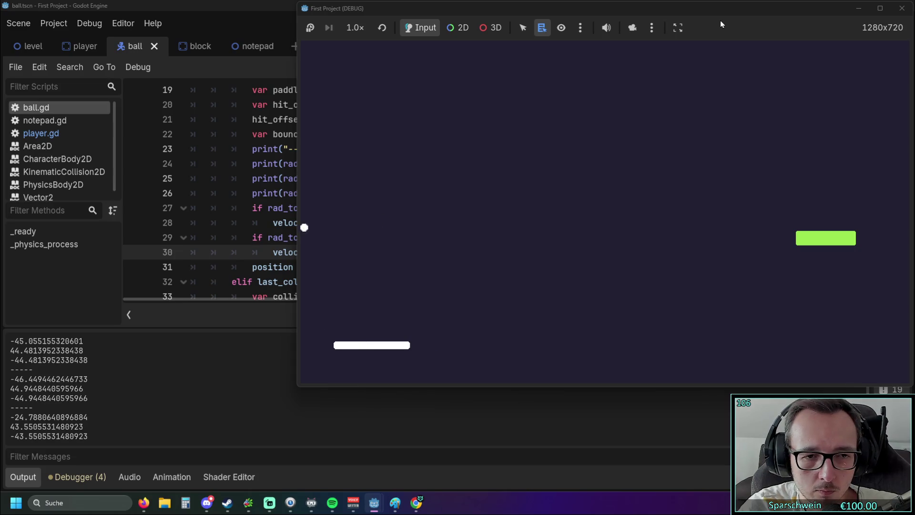
{"action": "key", "text": "Right"}
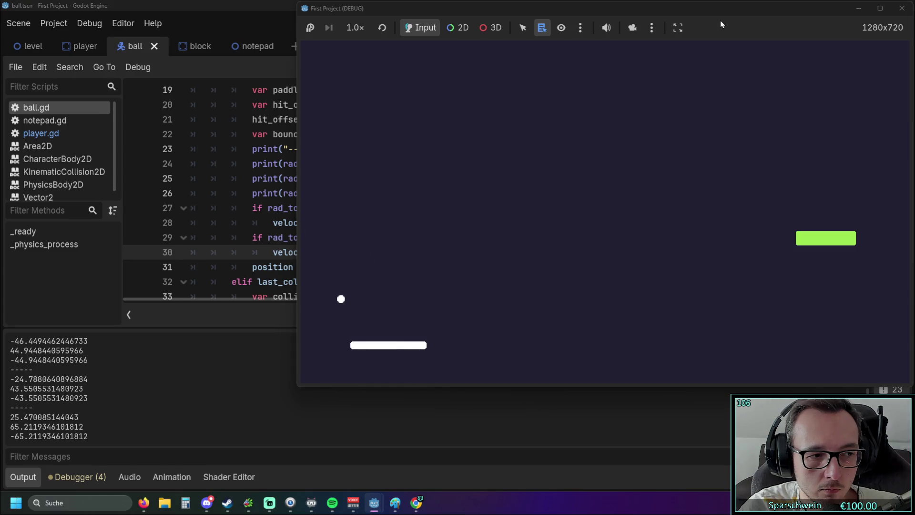
{"action": "key", "text": "Left"}
{"action": "key", "text": "Left"}
{"action": "key", "text": "Left"}
{"action": "key", "text": "Right"}
{"action": "key", "text": "Right"}
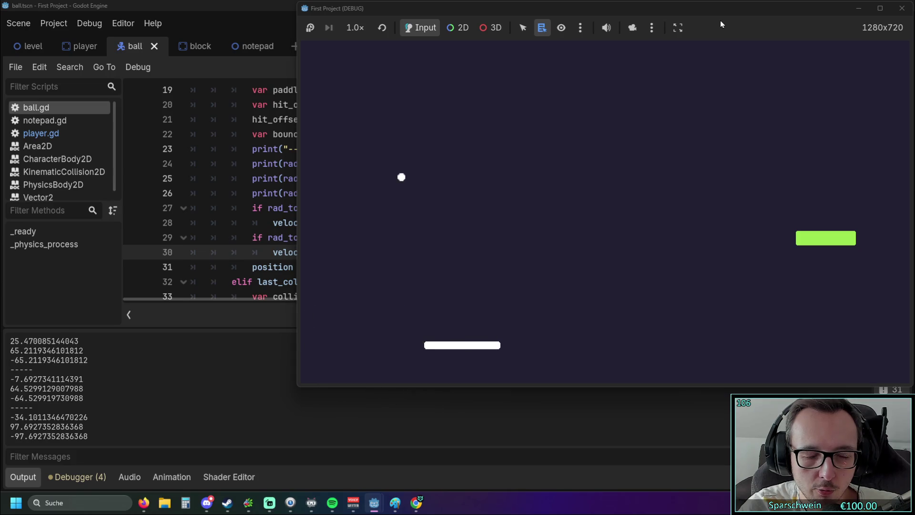
{"action": "key", "text": "Left"}
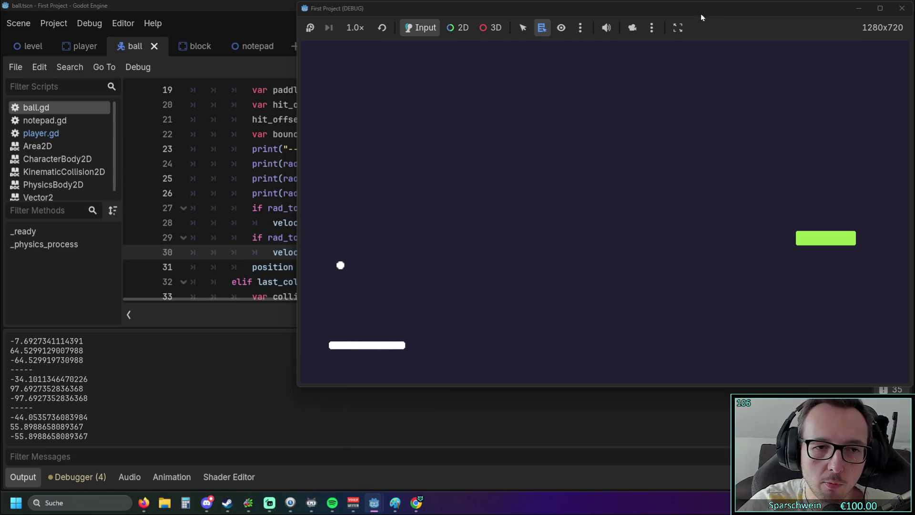
{"action": "left_click", "coordinate": [902, 8]}
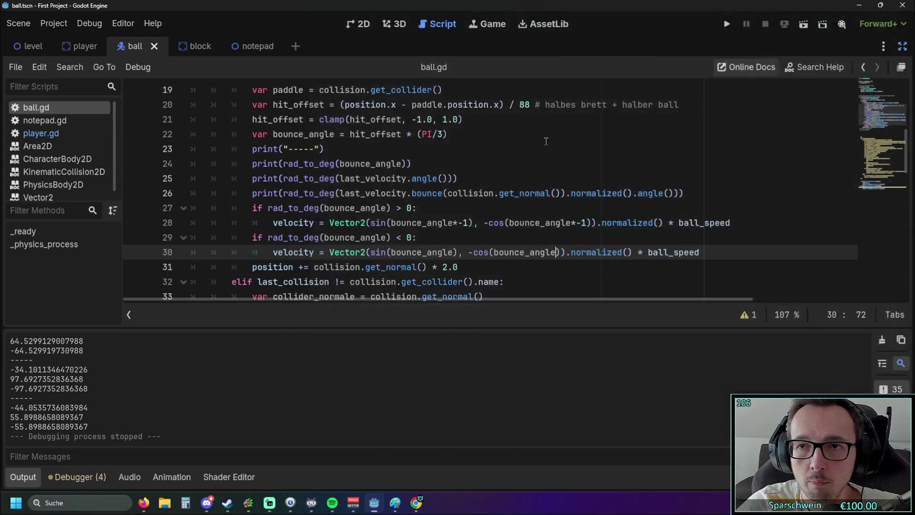
Step: Add print("rechts") inside the positive-angle '> 0' branch
{"action": "left_click", "coordinate": [376, 237]}
{"action": "left_click", "coordinate": [424, 208]}
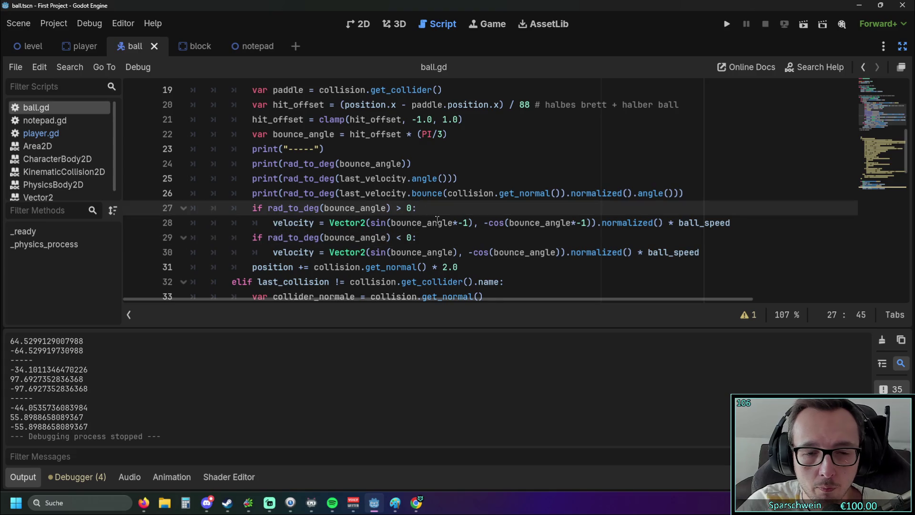
{"action": "key", "text": "Return"}
{"action": "type", "text": "p"}
{"action": "type", "text": "rint"}
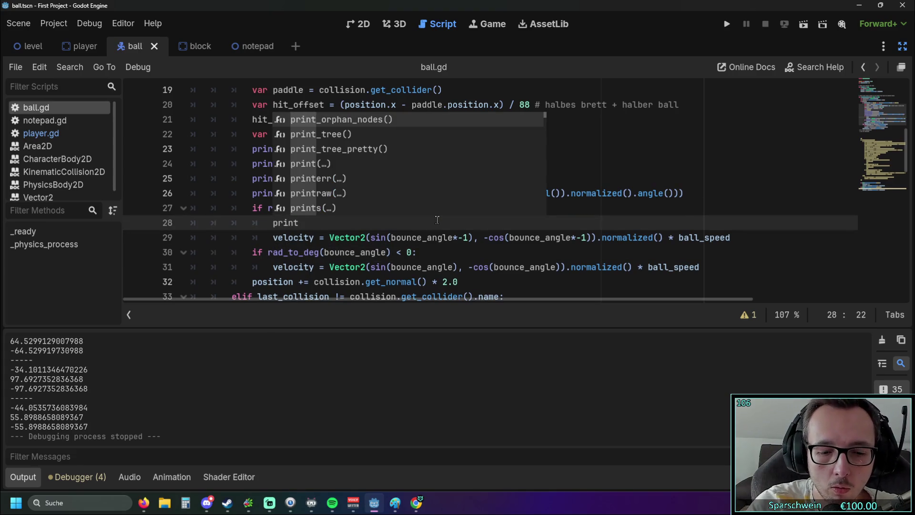
{"action": "type", "text": "("}
{"action": "type", "text": "hts"}
Step: Copy that print line into the '< 0' branch and change it to print("links")
{"action": "left_click", "coordinate": [430, 214]}
{"action": "key", "text": "Down"}
{"action": "key", "text": "shift+Home"}
{"action": "key", "text": "ctrl+c"}
{"action": "left_click", "coordinate": [425, 252]}
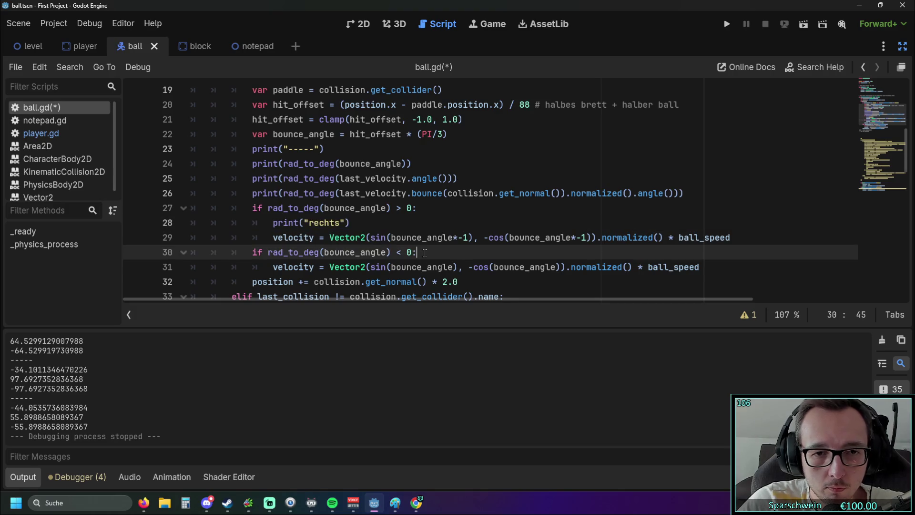
{"action": "key", "text": "Return"}
{"action": "key", "text": "ctrl+v"}
{"action": "left_click_drag", "start_coordinate": [309, 268], "coordinate": [342, 268]}
{"action": "type", "text": "links"}
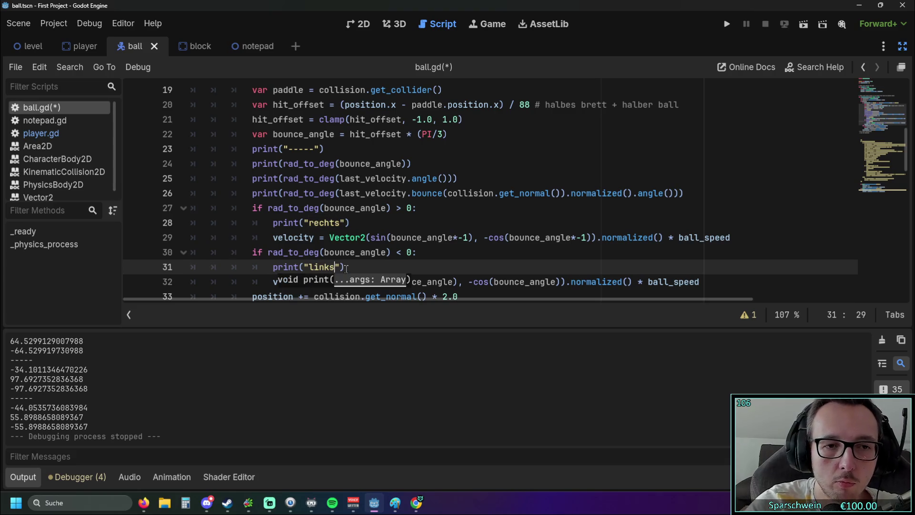
Step: Save and run the game twice to see which branch prints, closing it each time
{"action": "left_click", "coordinate": [728, 24]}
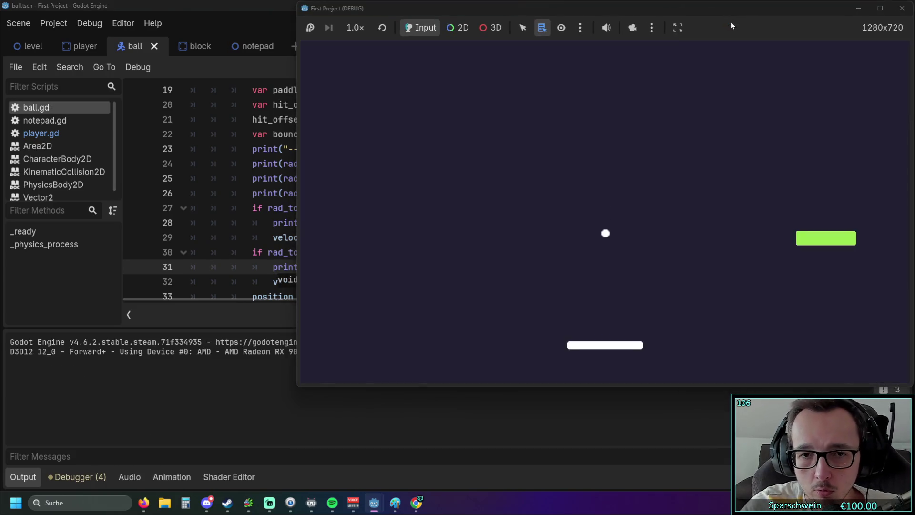
{"action": "key", "text": "Left"}
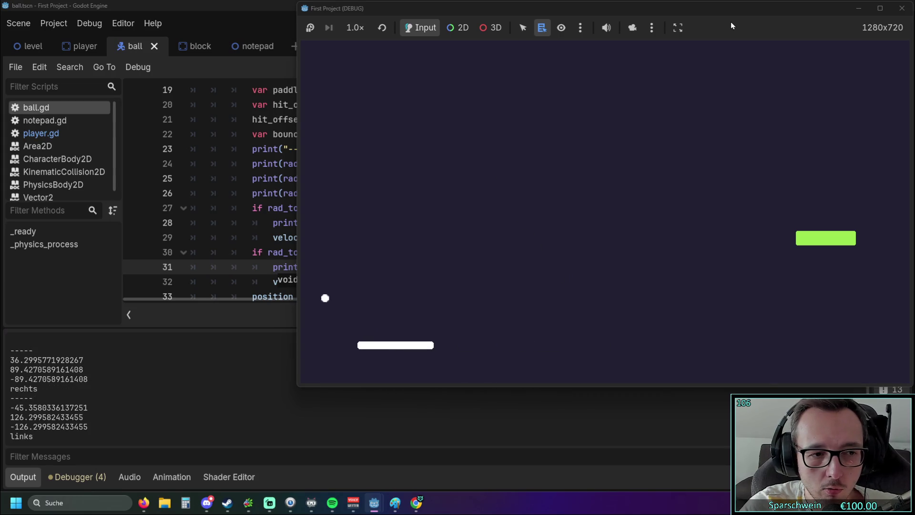
{"action": "key", "text": "Right"}
{"action": "left_click", "coordinate": [901, 9]}
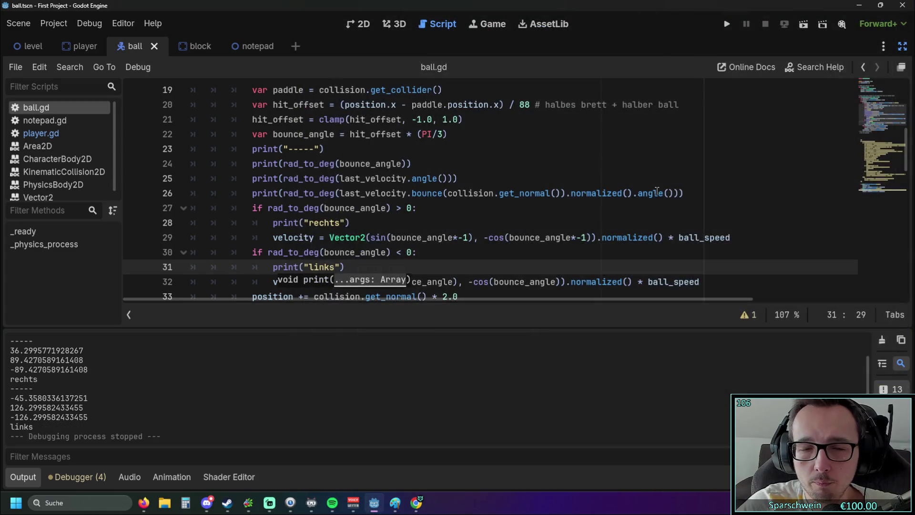
{"action": "scroll", "coordinate": [366, 258], "scroll_direction": "down", "scroll_amount": 1}
{"action": "scroll", "coordinate": [390, 248], "scroll_direction": "up", "scroll_amount": 1}
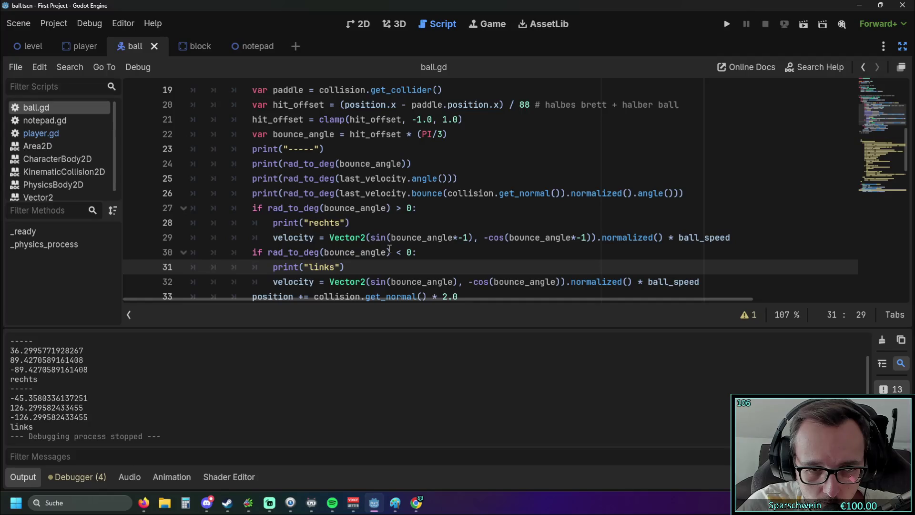
{"action": "scroll", "coordinate": [390, 249], "scroll_direction": "down", "scroll_amount": 1}
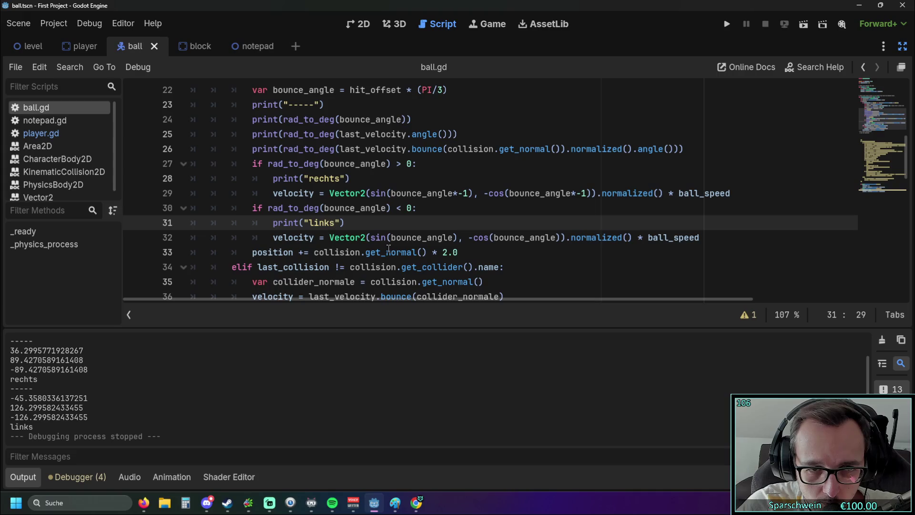
{"action": "mouse_move", "coordinate": [389, 249]}
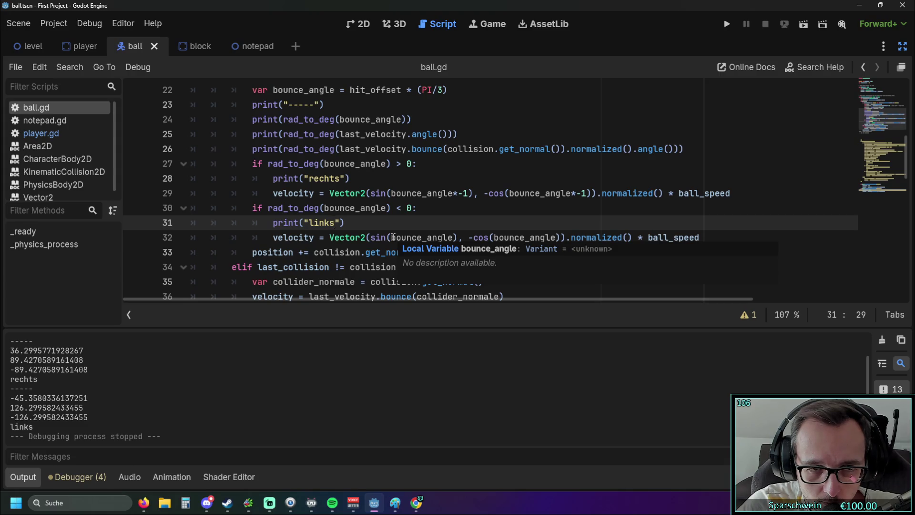
{"action": "left_click", "coordinate": [727, 25]}
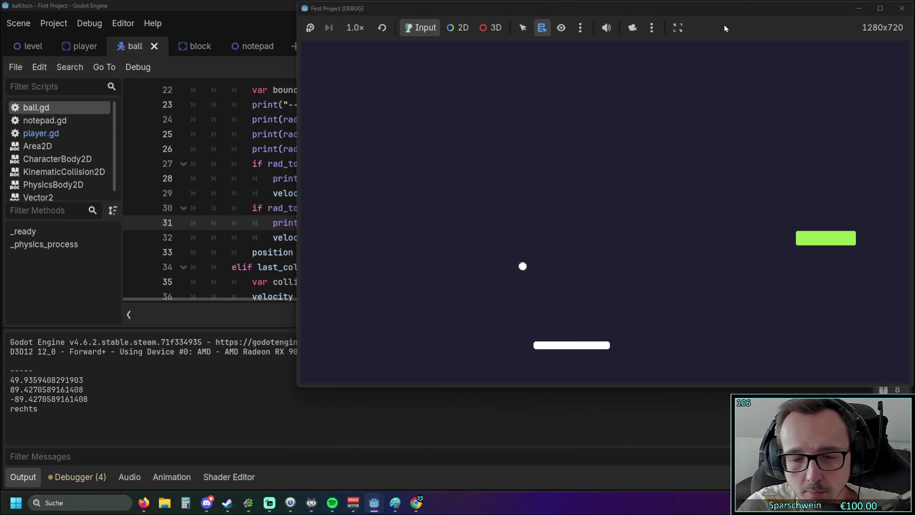
{"action": "left_click", "coordinate": [902, 9]}
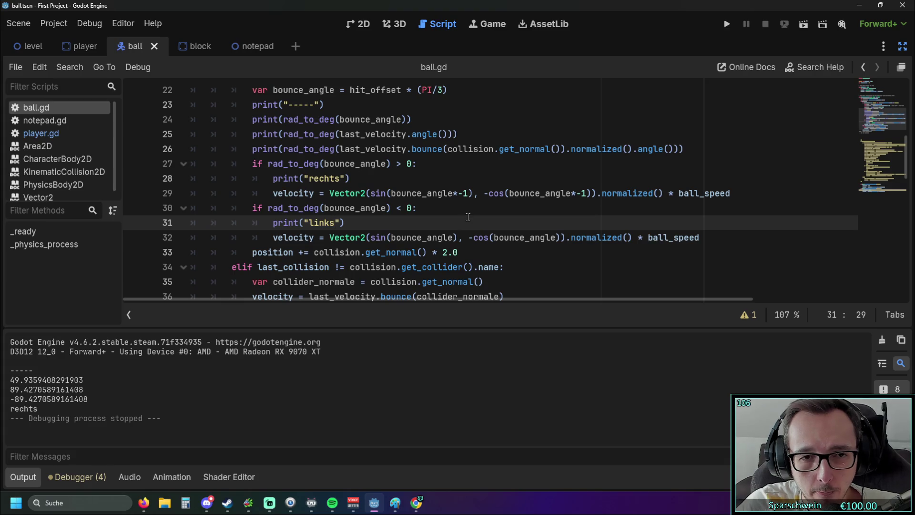
{"action": "scroll", "coordinate": [468, 217], "scroll_direction": "up", "scroll_amount": 1}
{"action": "scroll", "coordinate": [467, 216], "scroll_direction": "down", "scroll_amount": 1}
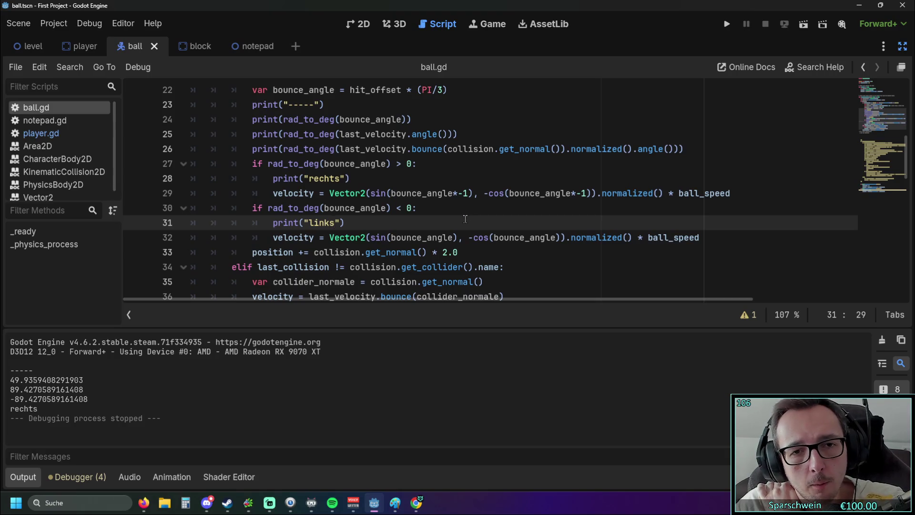
Step: Remove both -1 multipliers from the positive-angle velocity line and relaunch the game
{"action": "left_click", "coordinate": [470, 194]}
{"action": "key", "text": "BackSpace"}
{"action": "key", "text": "BackSpace"}
{"action": "key", "text": "BackSpace"}
{"action": "left_click", "coordinate": [572, 194]}
{"action": "key", "text": "BackSpace"}
{"action": "key", "text": "BackSpace"}
{"action": "key", "text": "BackSpace"}
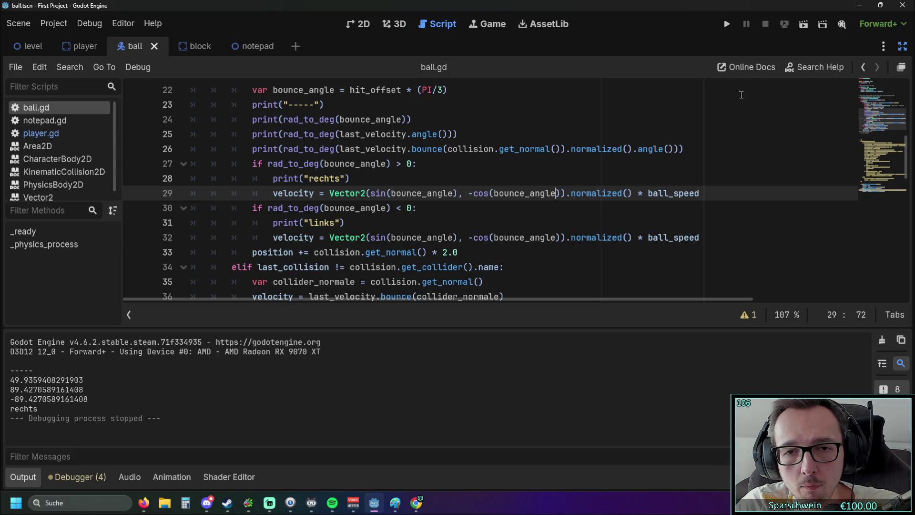
{"action": "left_click", "coordinate": [735, 24]}
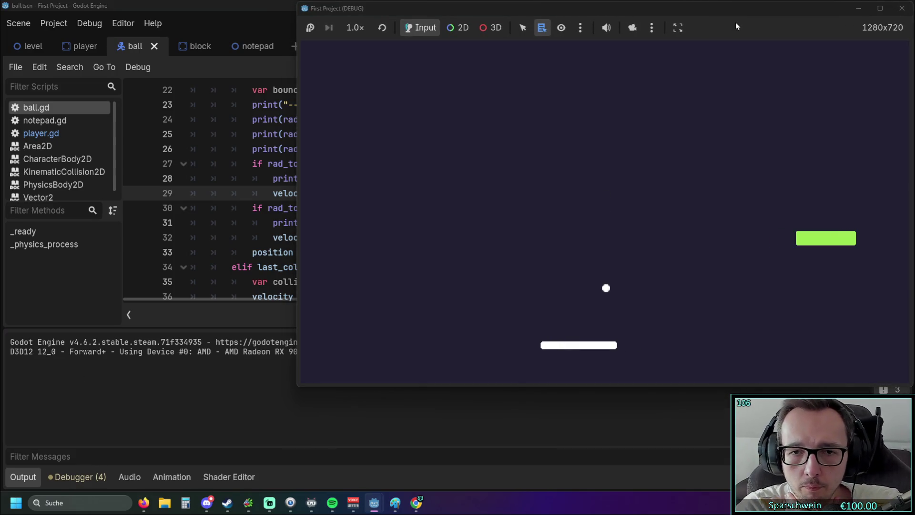
Step: Steer the paddle to hit the ball at various spots, logging ±57.73 with "rechts", then stop
{"action": "key", "text": "Right"}
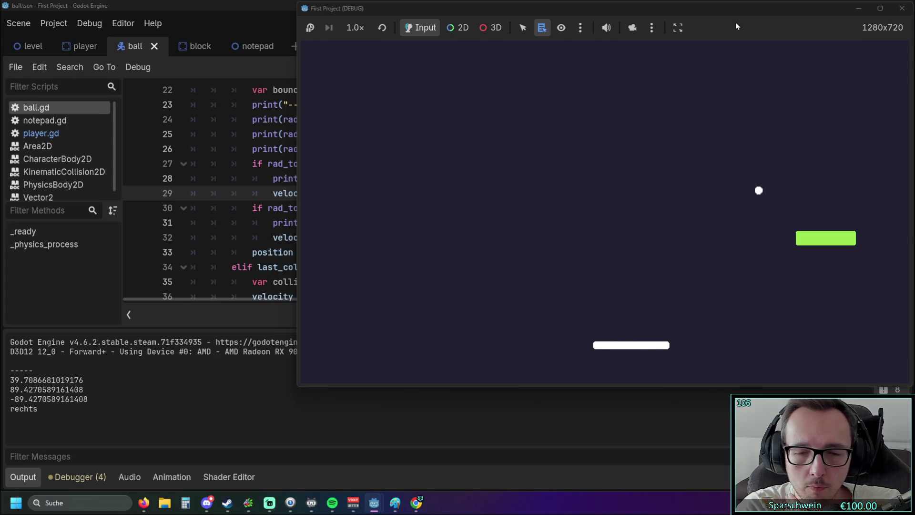
{"action": "key", "text": "Left"}
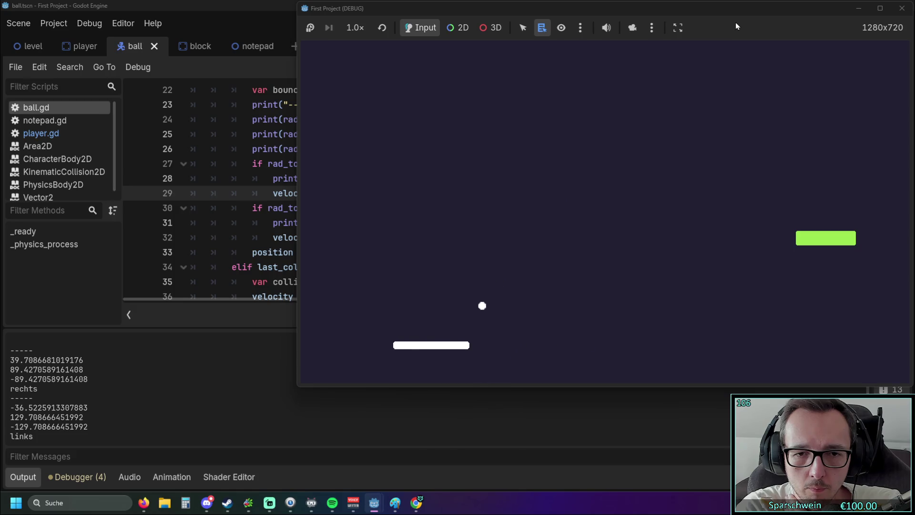
{"action": "key", "text": "Right"}
{"action": "key", "text": "Right"}
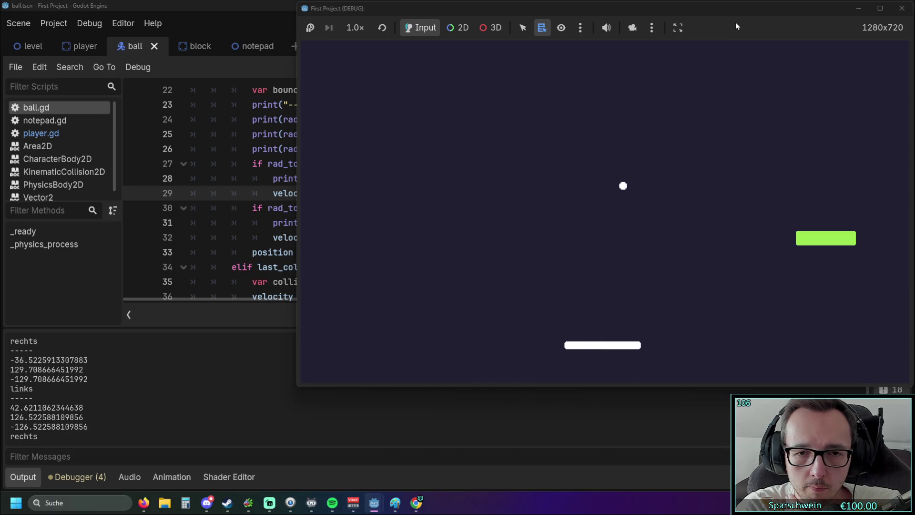
{"action": "key", "text": "Right"}
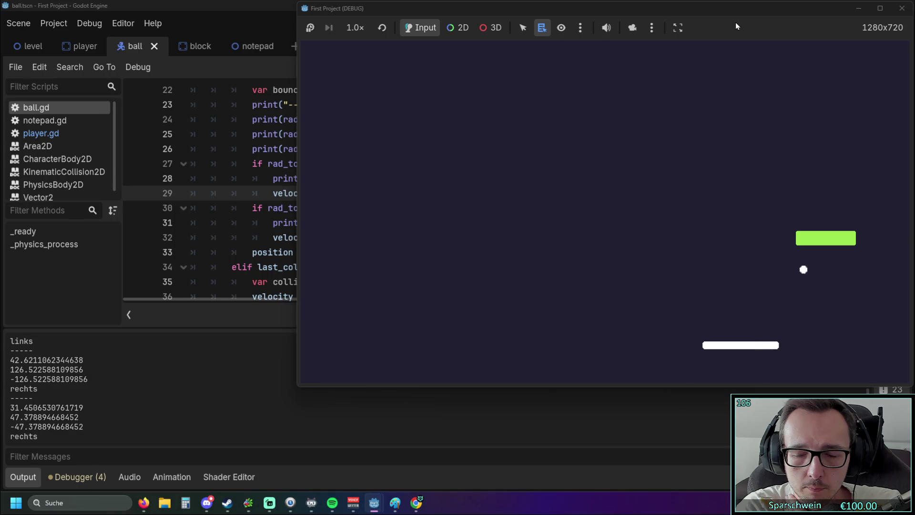
{"action": "key", "text": "Right"}
{"action": "key", "text": "Left"}
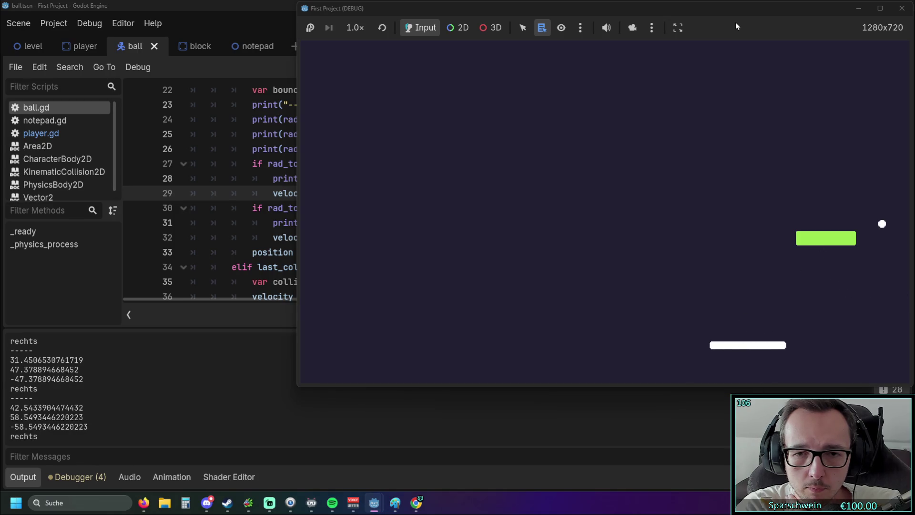
{"action": "key", "text": "Left"}
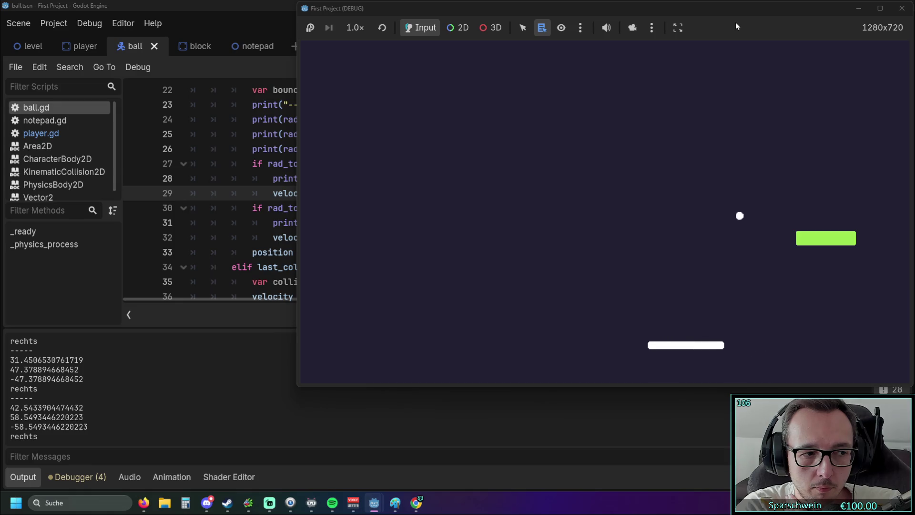
{"action": "key", "text": "Right"}
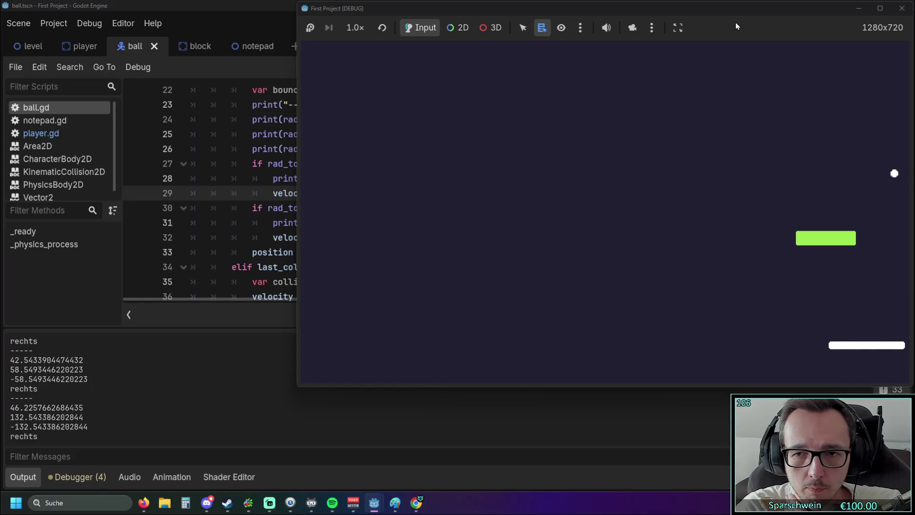
{"action": "key", "text": "Left"}
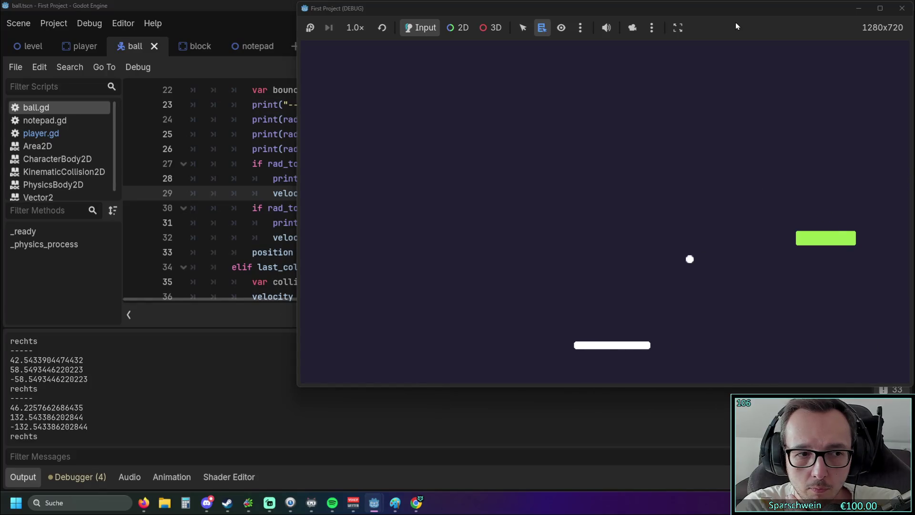
{"action": "key", "text": "Right"}
{"action": "key", "text": "Left"}
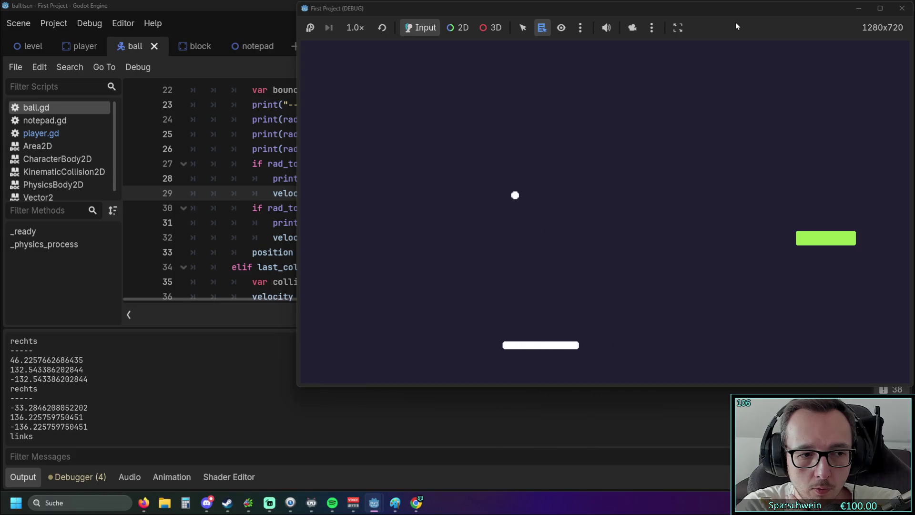
{"action": "key", "text": "Left"}
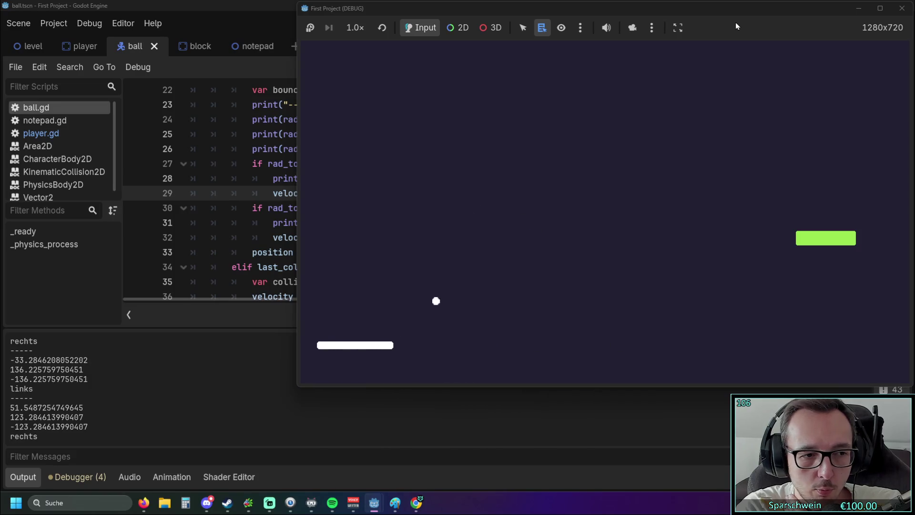
{"action": "key", "text": "Right"}
{"action": "key", "text": "Right"}
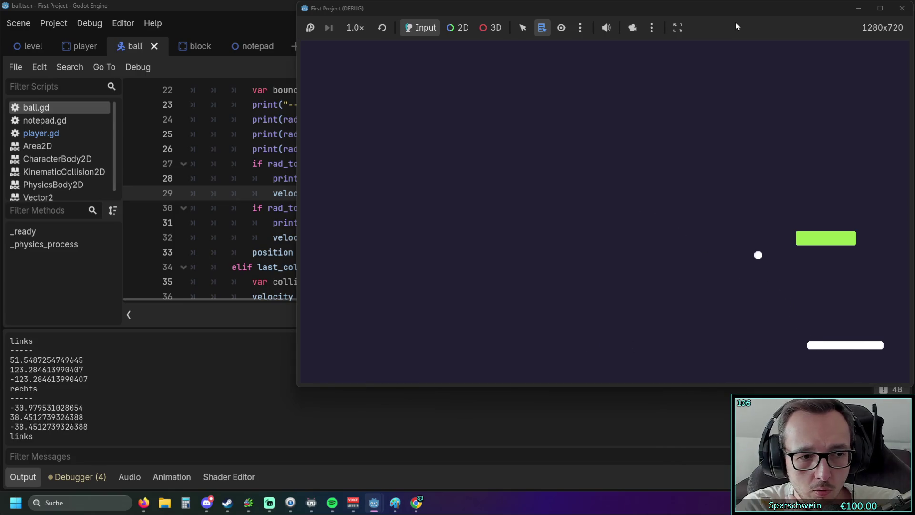
{"action": "key", "text": "Left"}
{"action": "key", "text": "Left"}
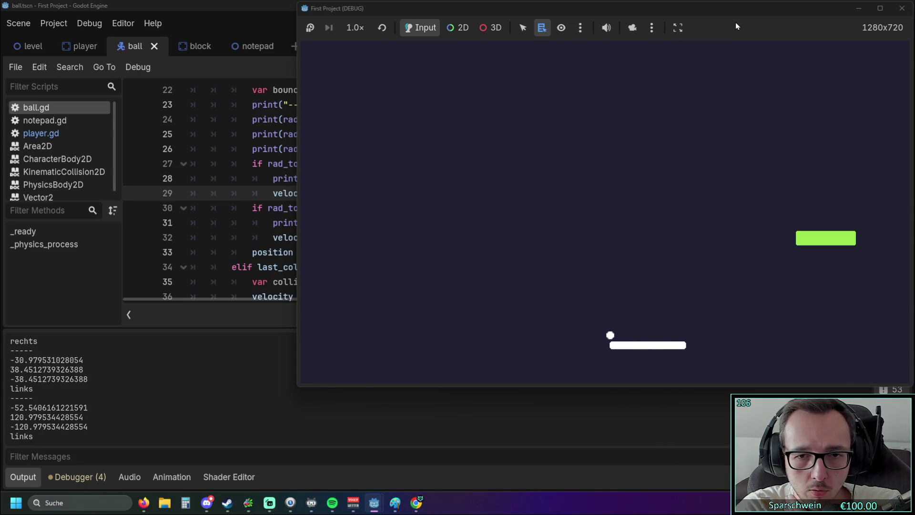
{"action": "key", "text": "Left"}
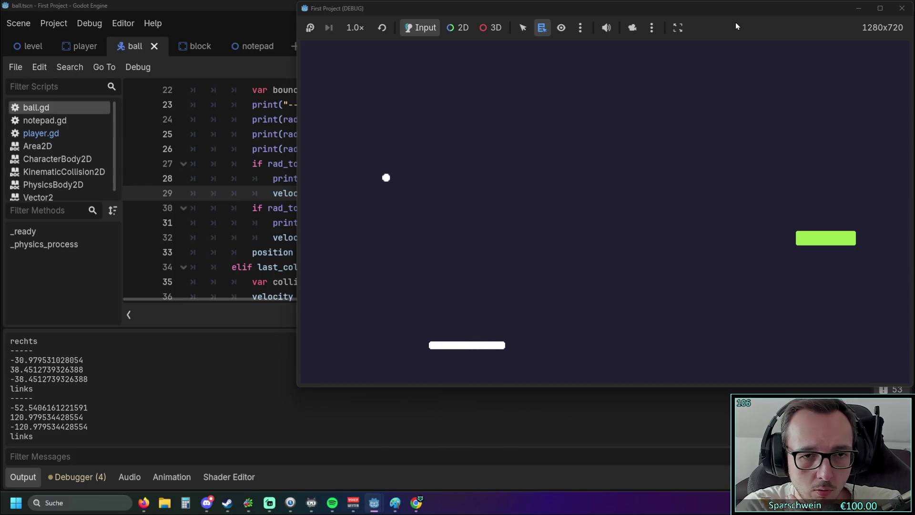
{"action": "key", "text": "Right"}
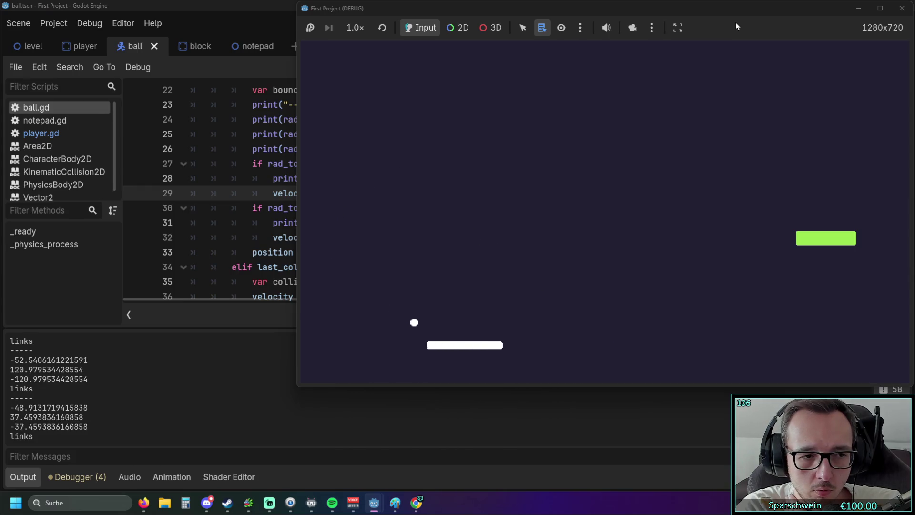
{"action": "key", "text": "Left"}
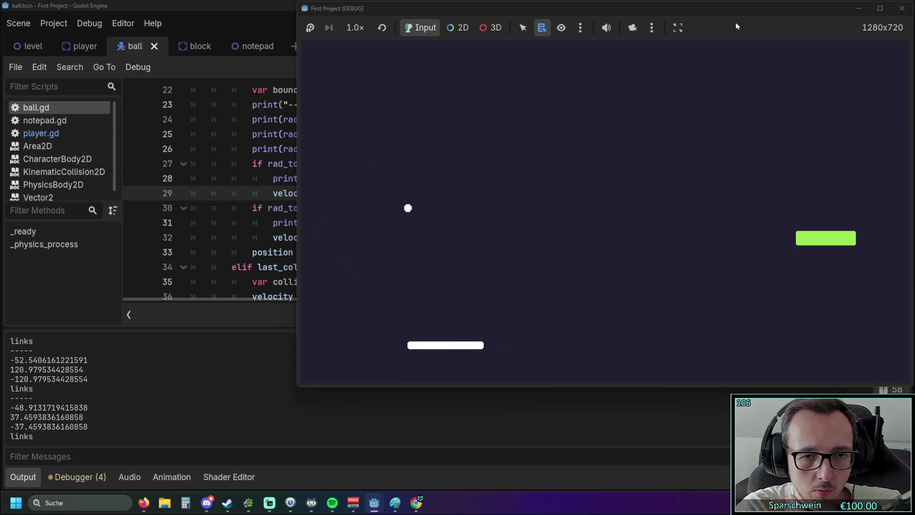
{"action": "key", "text": "Right"}
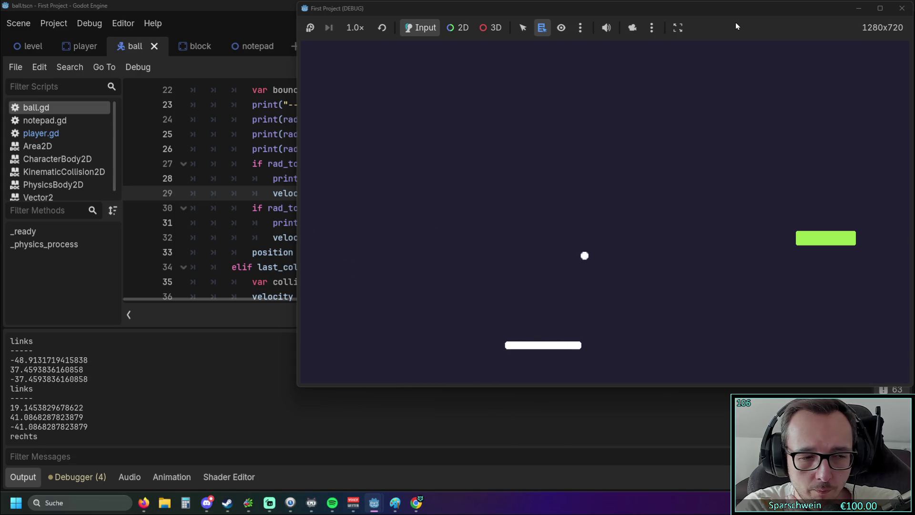
{"action": "key", "text": "Right"}
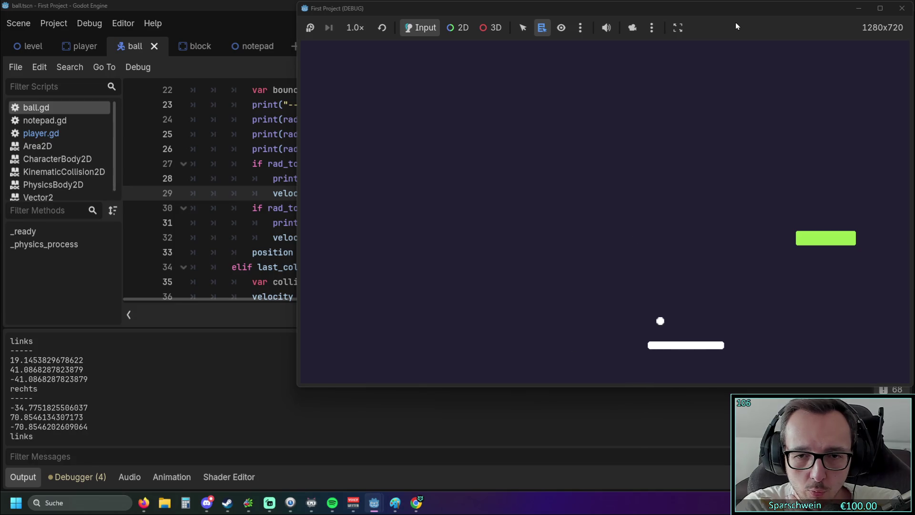
{"action": "key", "text": "Left"}
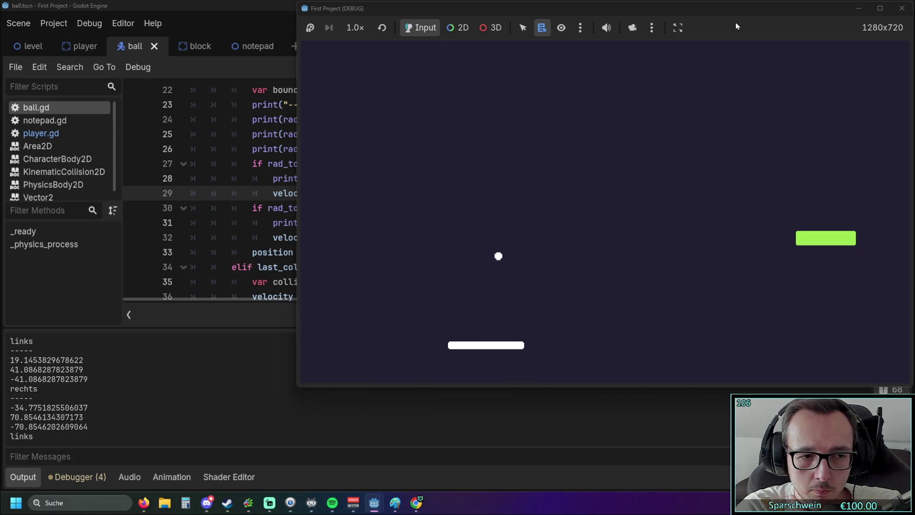
{"action": "key", "text": "Right"}
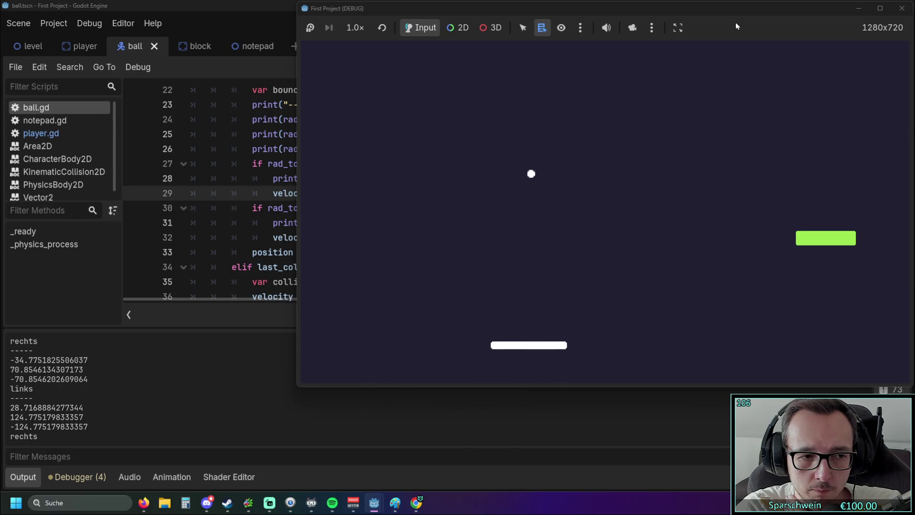
{"action": "key", "text": "Right"}
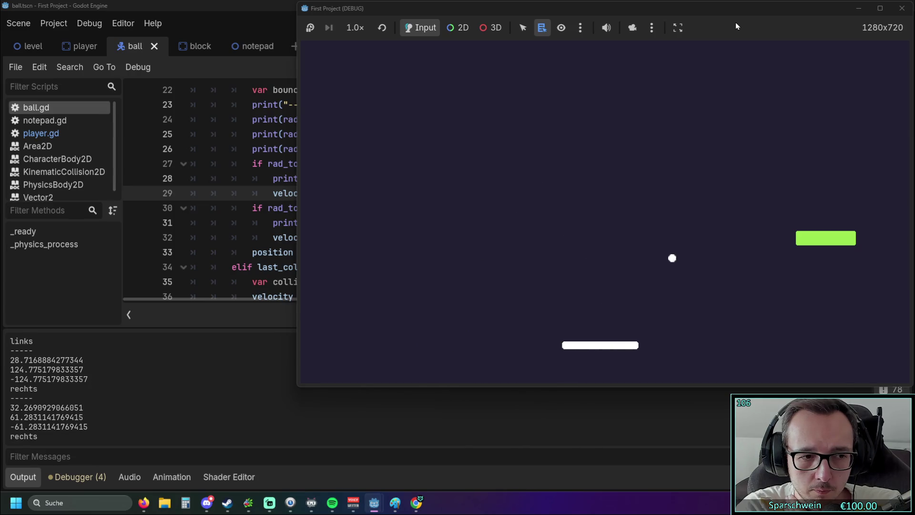
{"action": "key", "text": "Right"}
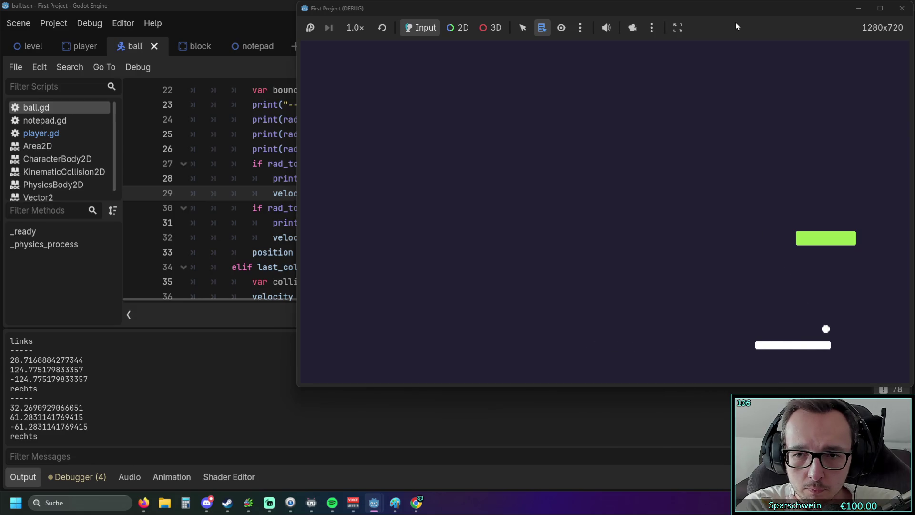
{"action": "left_click", "coordinate": [902, 9]}
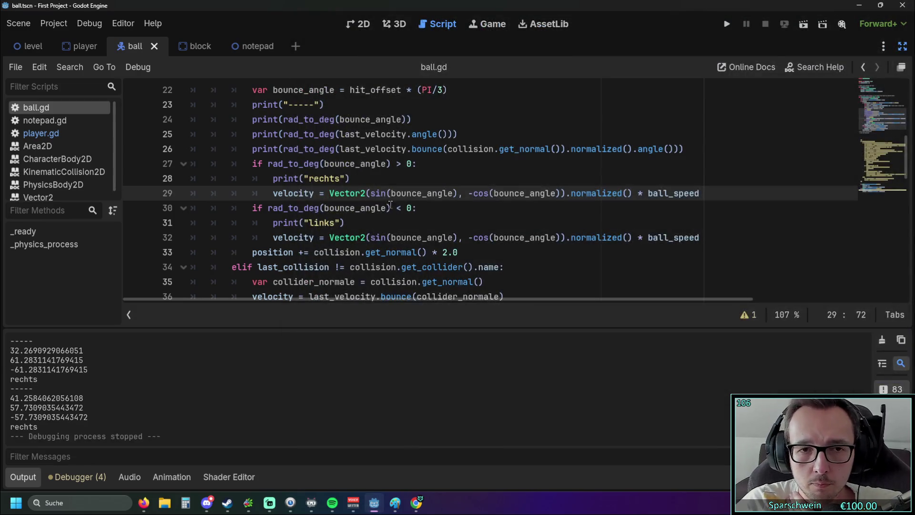
Step: Append a division to line 25's print of rad_to_deg(last_velocity.angle())
{"action": "scroll", "coordinate": [391, 204], "scroll_direction": "up", "scroll_amount": 1}
{"action": "scroll", "coordinate": [390, 203], "scroll_direction": "up", "scroll_amount": 1}
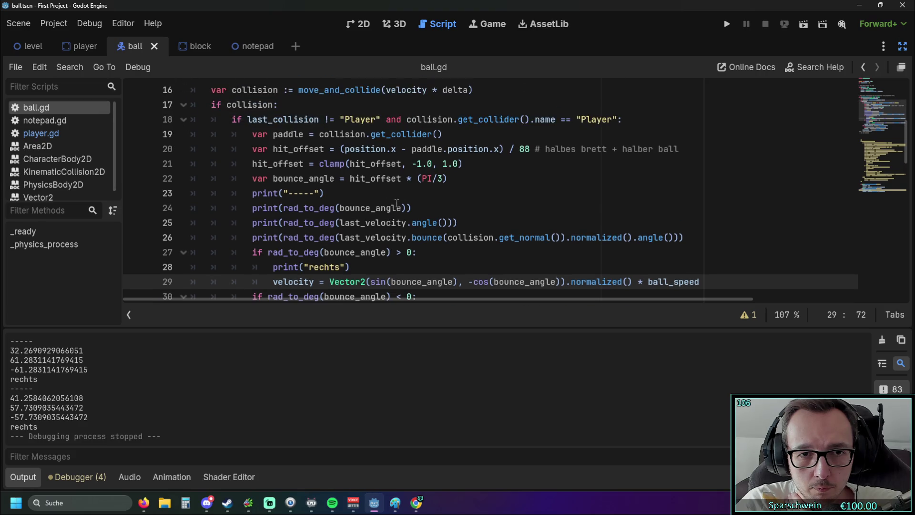
{"action": "scroll", "coordinate": [428, 181], "scroll_direction": "down", "scroll_amount": 1}
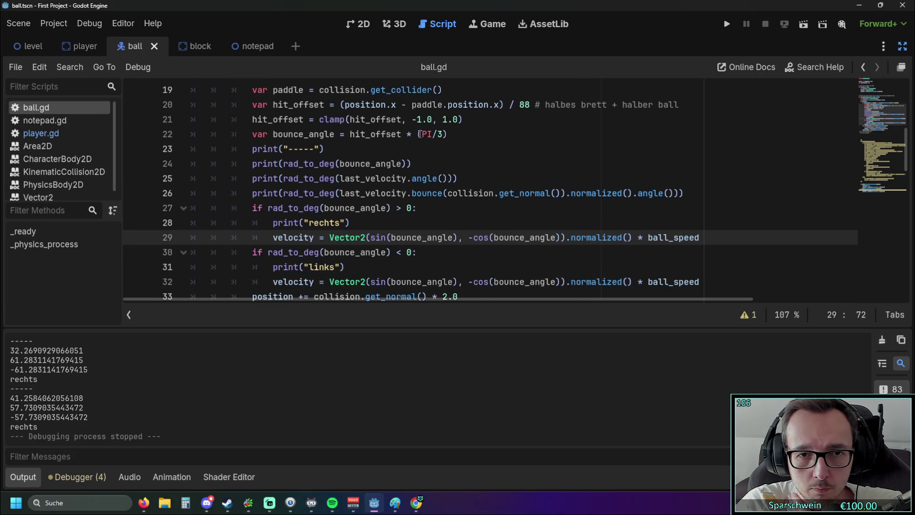
{"action": "mouse_move", "coordinate": [419, 134]}
{"action": "left_click_drag", "start_coordinate": [408, 135], "coordinate": [447, 134]}
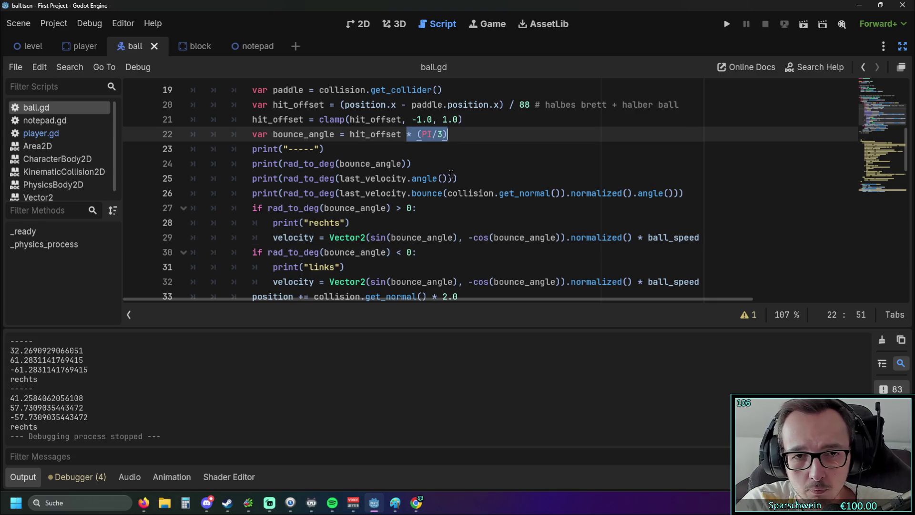
{"action": "left_click", "coordinate": [448, 208]}
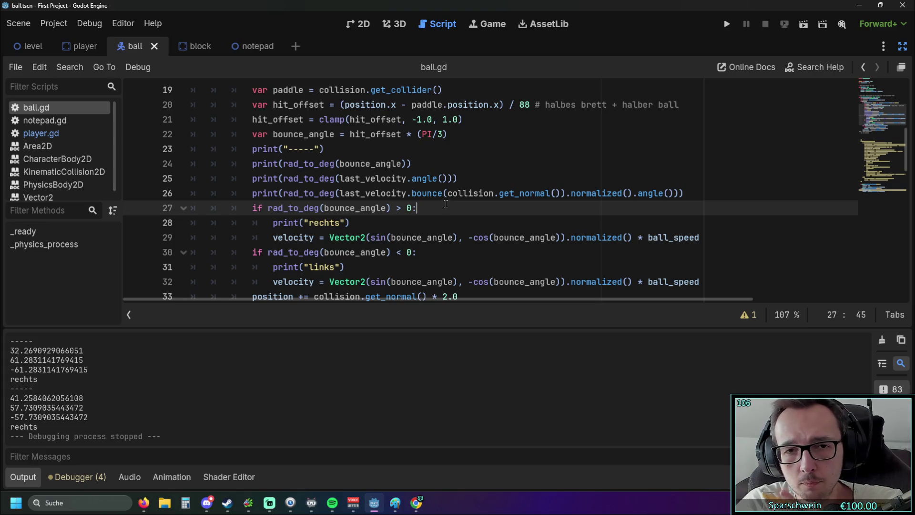
{"action": "scroll", "coordinate": [446, 202], "scroll_direction": "down", "scroll_amount": 1}
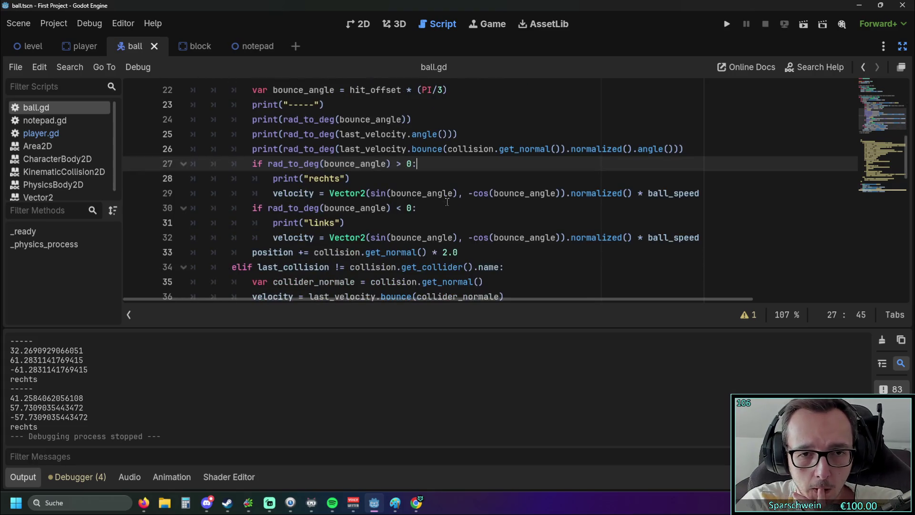
{"action": "scroll", "coordinate": [447, 202], "scroll_direction": "up", "scroll_amount": 1}
{"action": "left_click", "coordinate": [454, 178]}
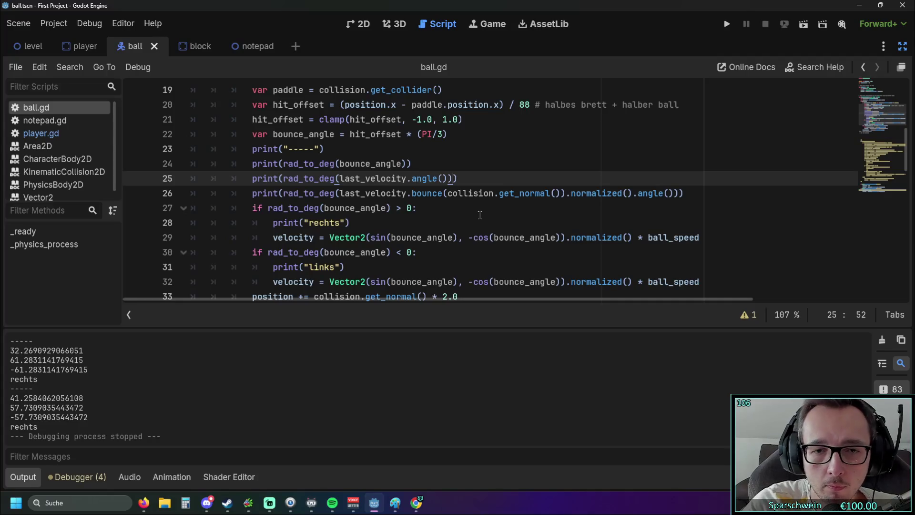
{"action": "type", "text": " /3"}
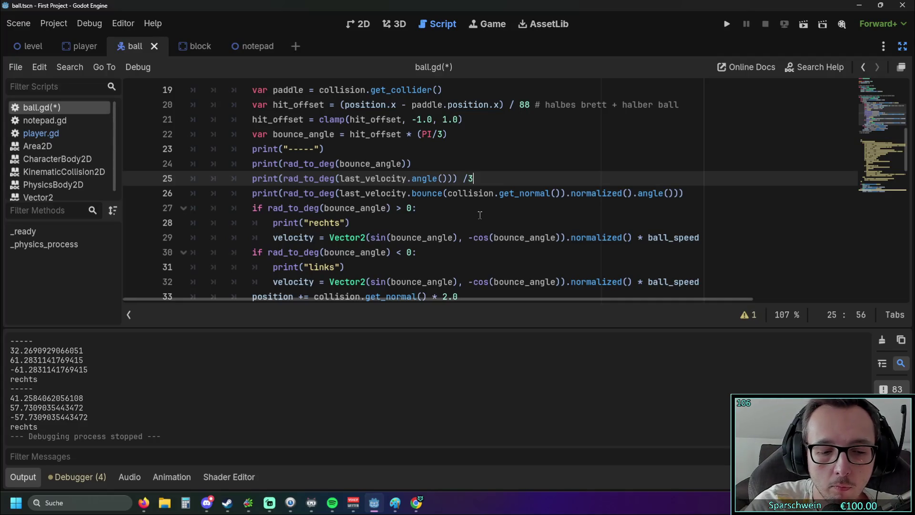
Step: Fix the void-print error so line 25 divides by 3, then save and relaunch the game
{"action": "left_click", "coordinate": [463, 218]}
{"action": "left_click", "coordinate": [470, 178]}
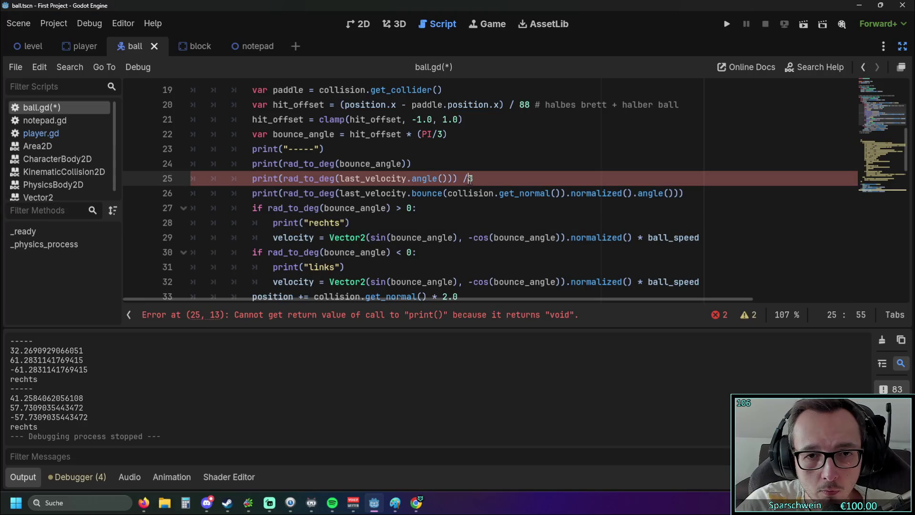
{"action": "key", "text": "BackSpace"}
{"action": "key", "text": "BackSpace"}
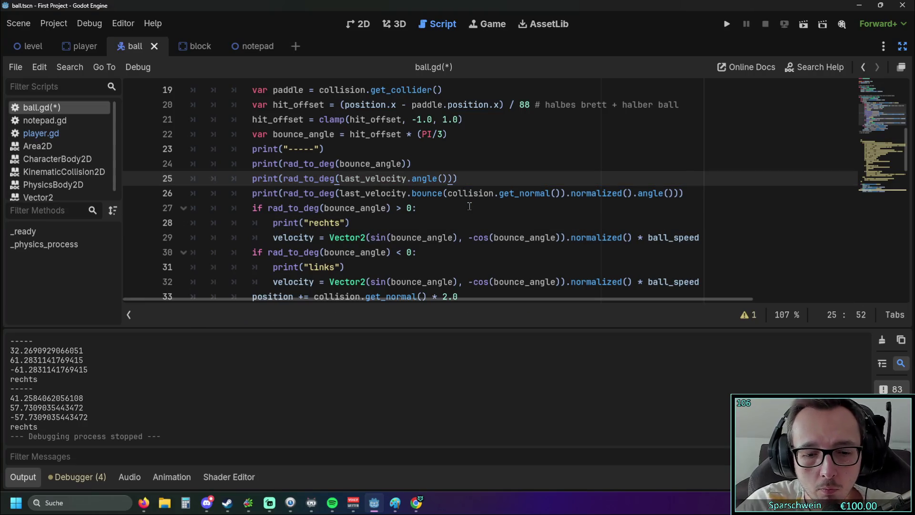
{"action": "type", "text": "/3"}
{"action": "left_click", "coordinate": [454, 207]}
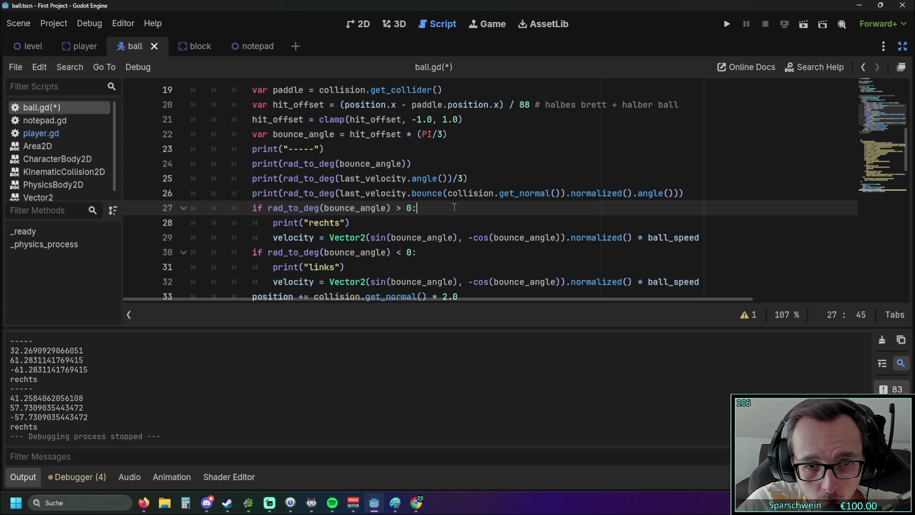
{"action": "left_click", "coordinate": [677, 194]}
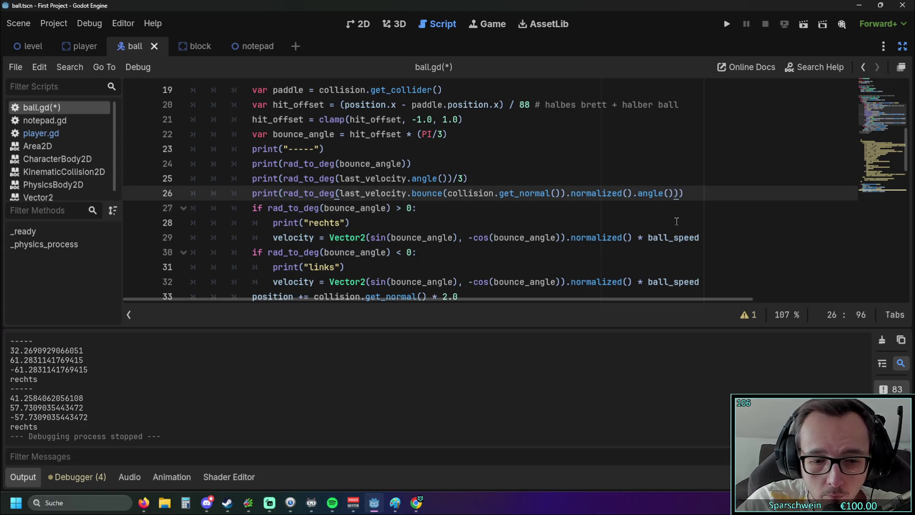
{"action": "type", "text": "/3"}
{"action": "left_click", "coordinate": [725, 25]}
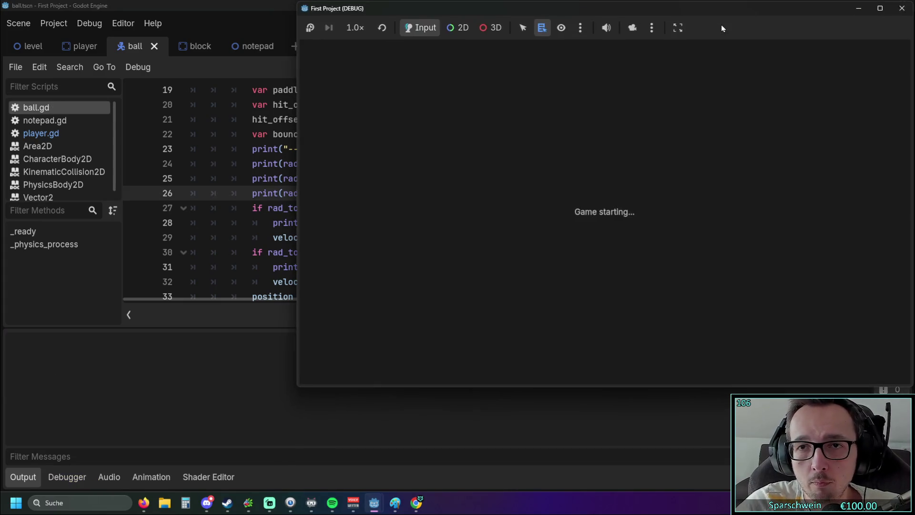
Step: Hit the ball at varied paddle spots, logging 52.54 and ±50.0 with "rechts", then stop
{"action": "key", "text": "Right"}
{"action": "key", "text": "Left"}
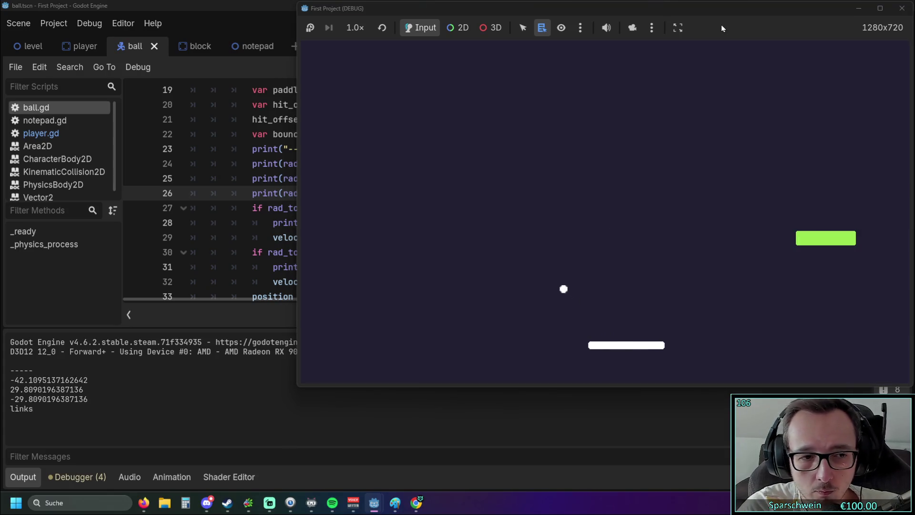
{"action": "key", "text": "Left"}
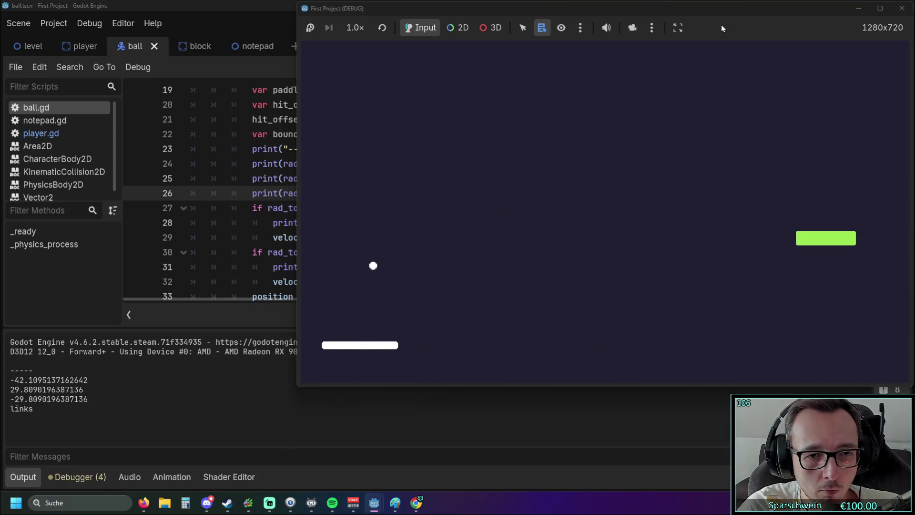
{"action": "key", "text": "Right"}
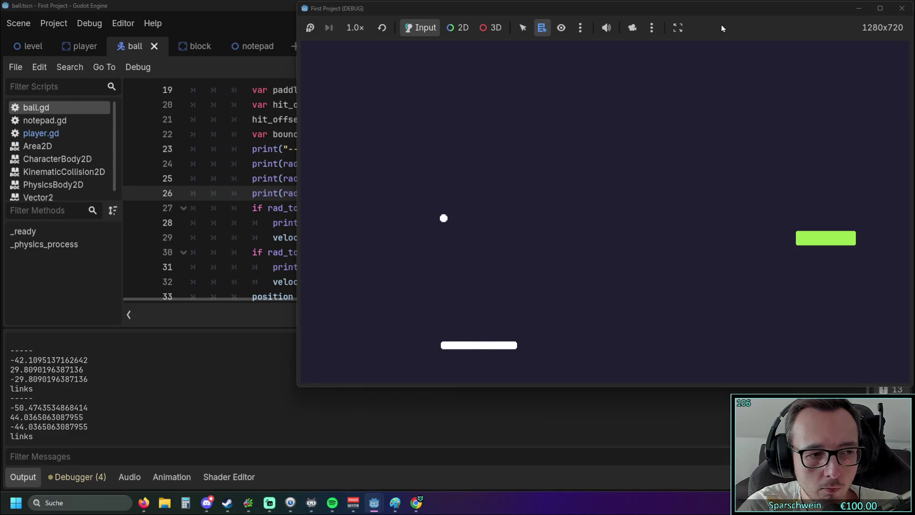
{"action": "key", "text": "Right"}
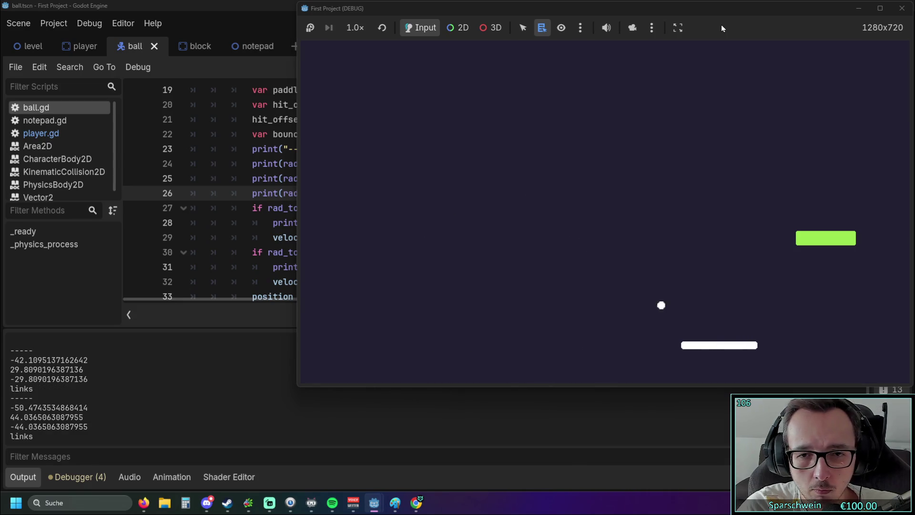
{"action": "key", "text": "Left"}
{"action": "key", "text": "Left"}
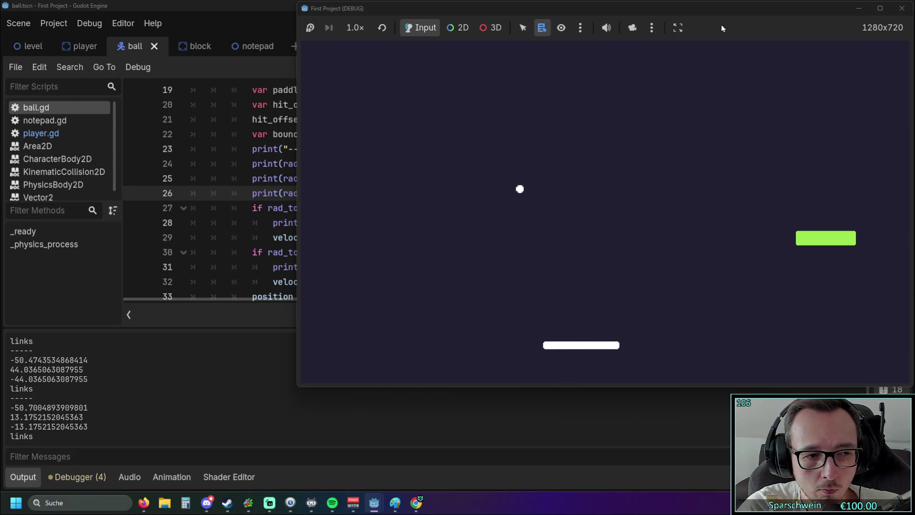
{"action": "key", "text": "Left"}
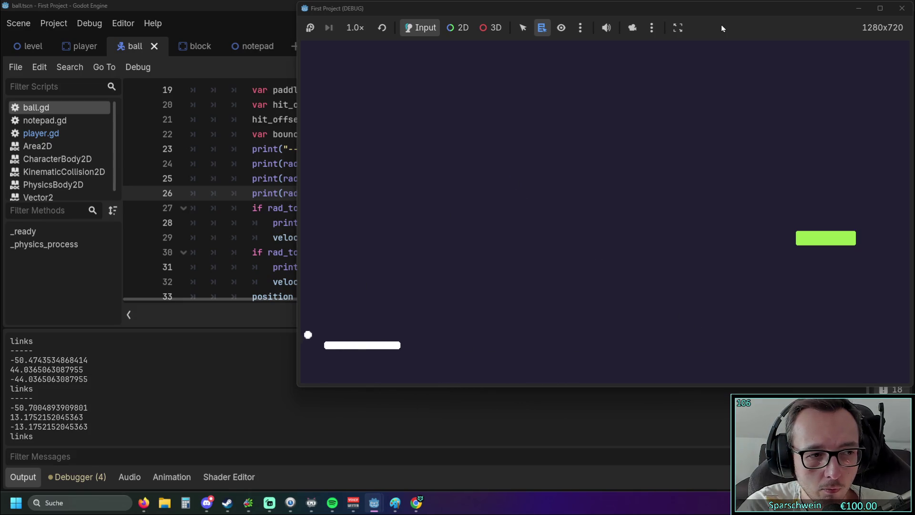
{"action": "key", "text": "Right"}
{"action": "key", "text": "Right"}
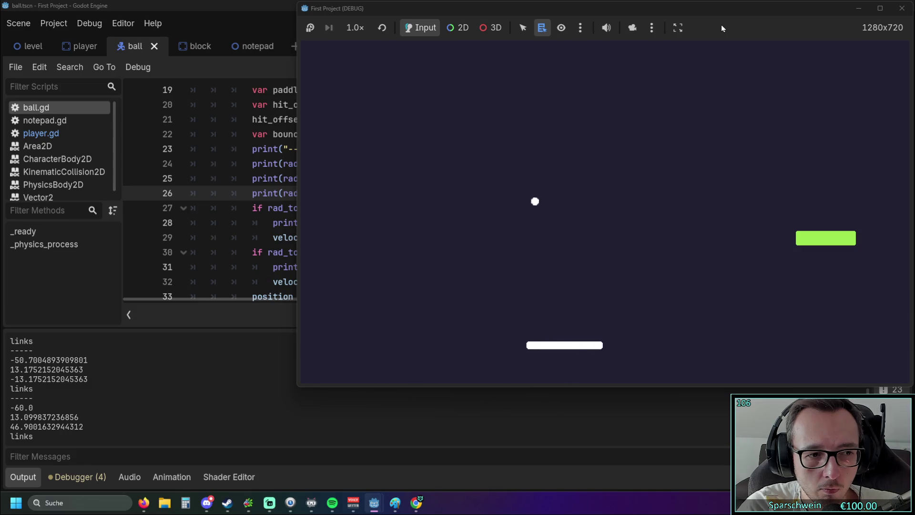
{"action": "key", "text": "Right"}
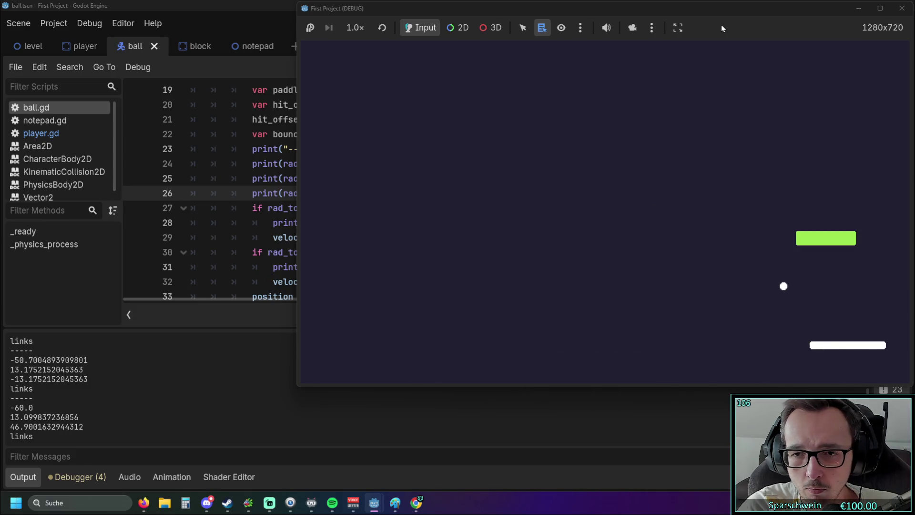
{"action": "key", "text": "Left"}
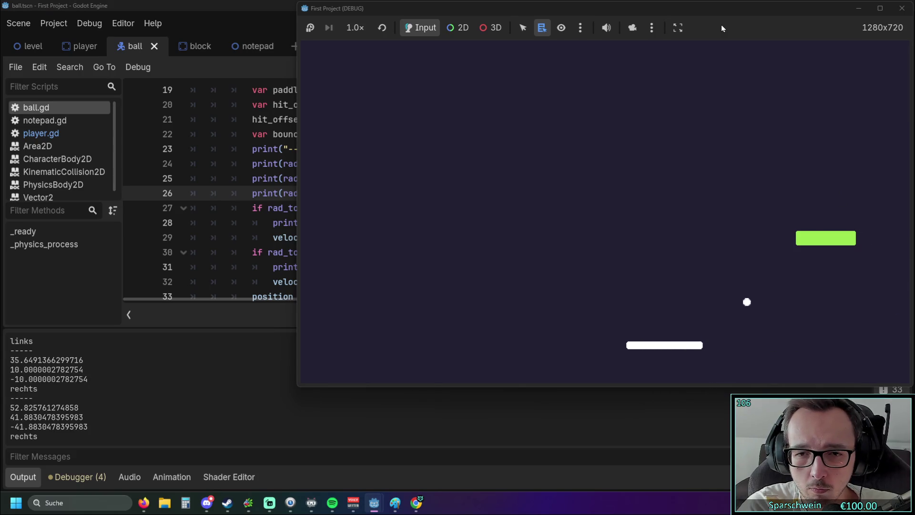
{"action": "key", "text": "Right"}
{"action": "key", "text": "Right"}
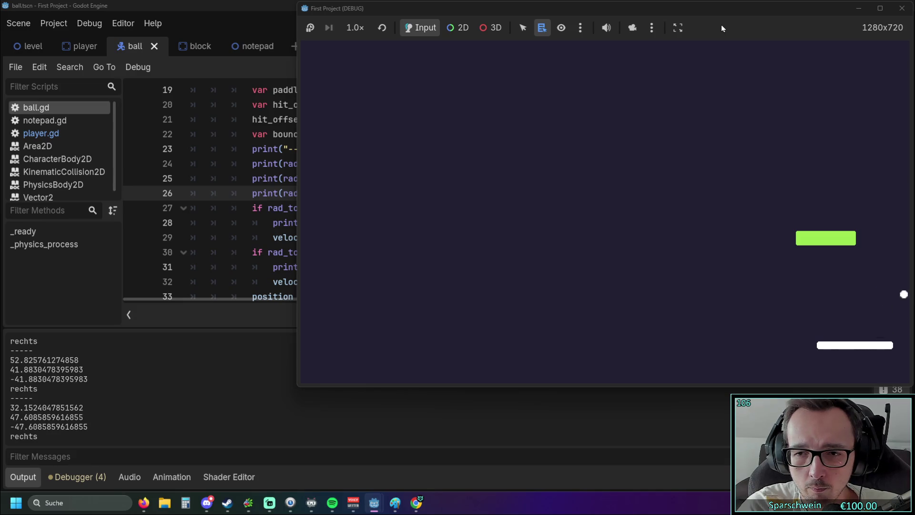
{"action": "key", "text": "Left"}
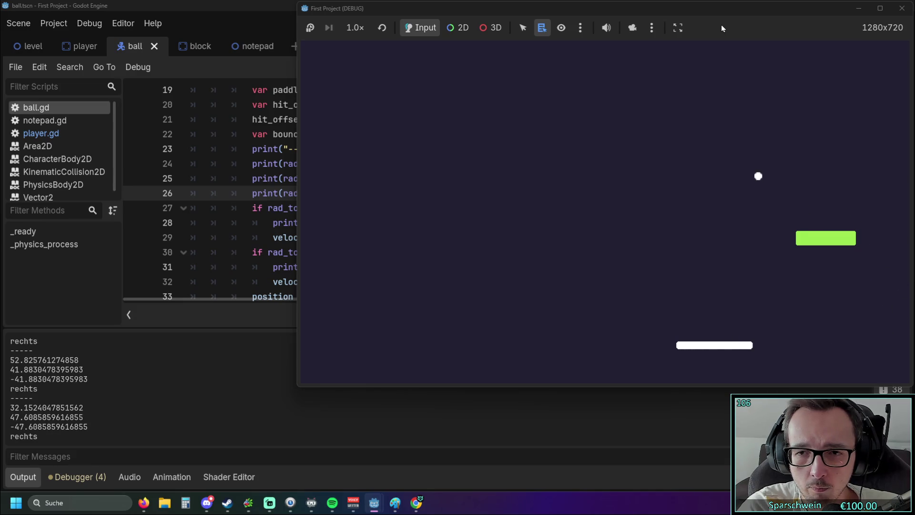
{"action": "key", "text": "Left"}
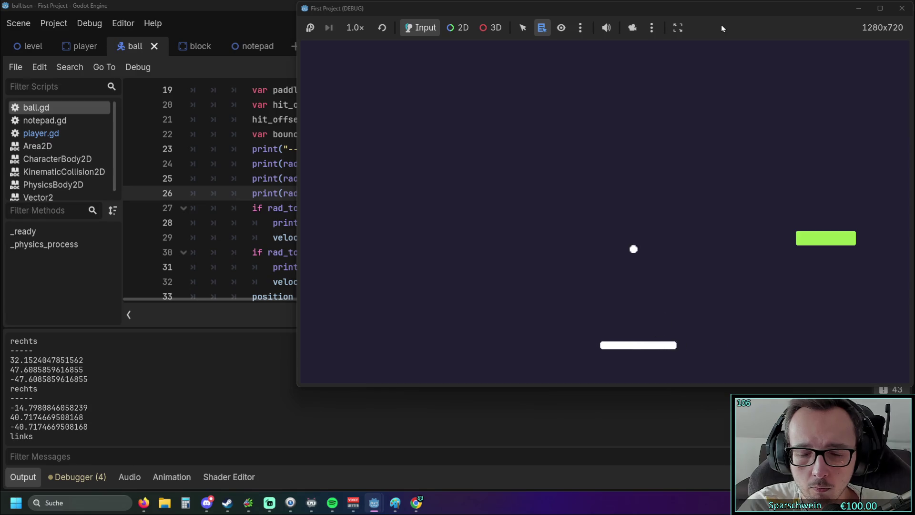
{"action": "key", "text": "Left"}
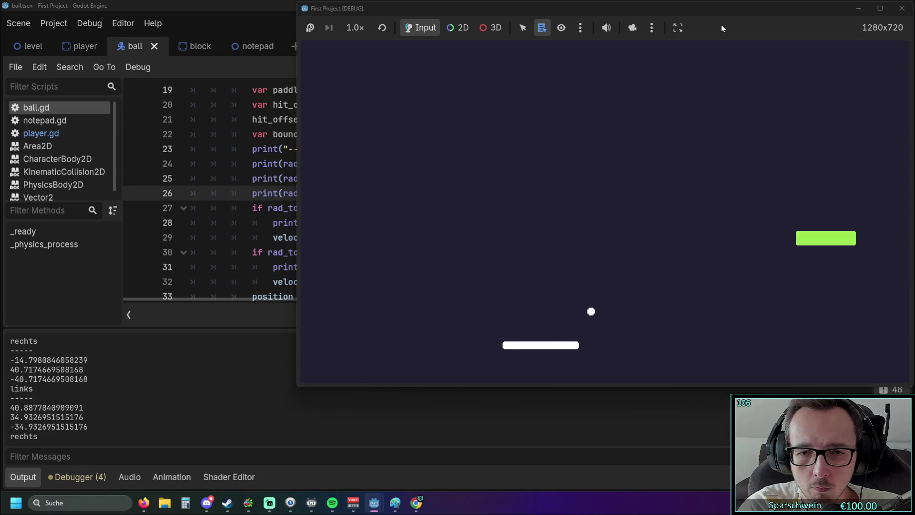
{"action": "key", "text": "Right"}
{"action": "key", "text": "Right"}
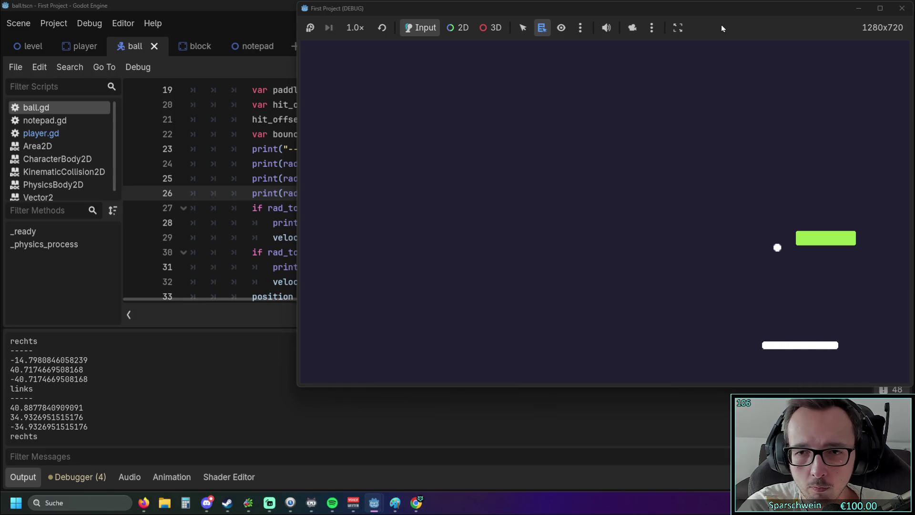
{"action": "key", "text": "Left"}
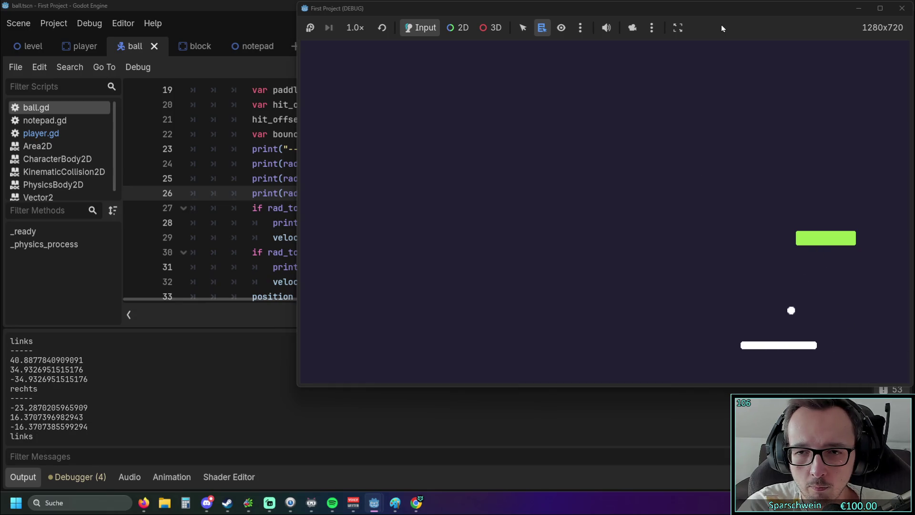
{"action": "key", "text": "Right"}
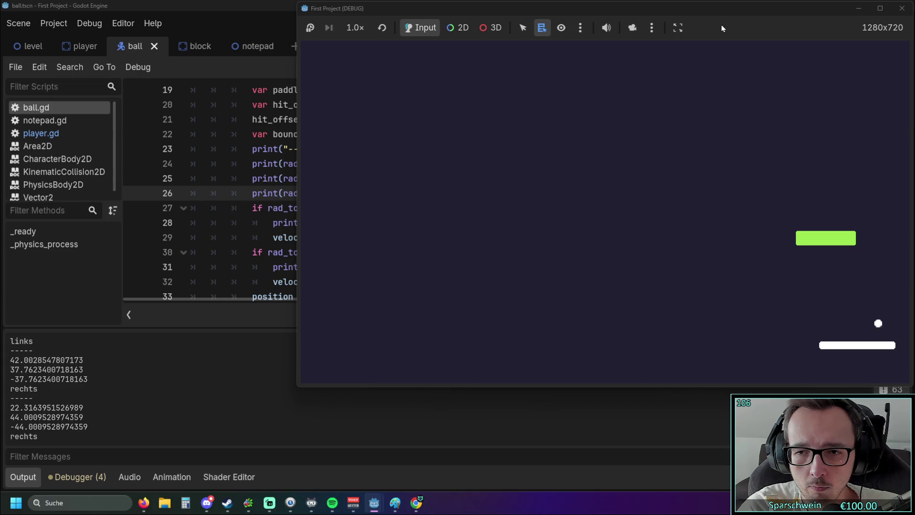
{"action": "key", "text": "Left"}
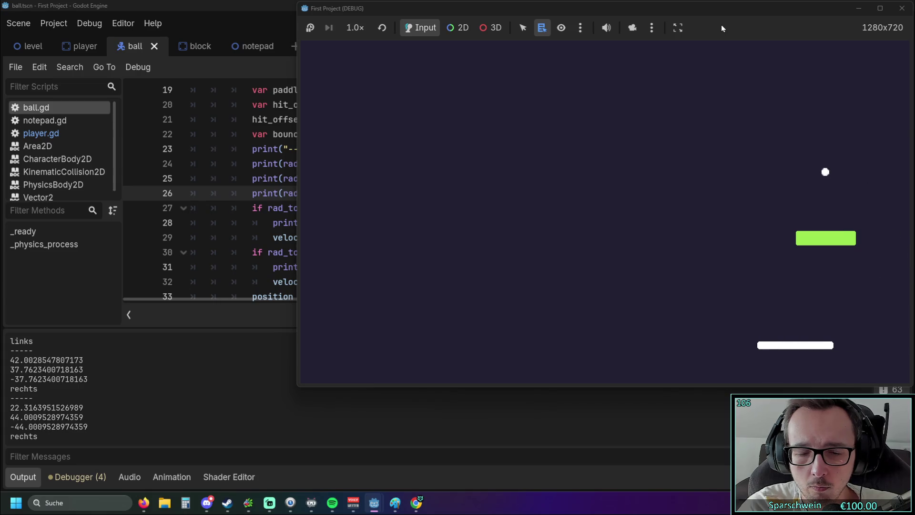
{"action": "key", "text": "Left"}
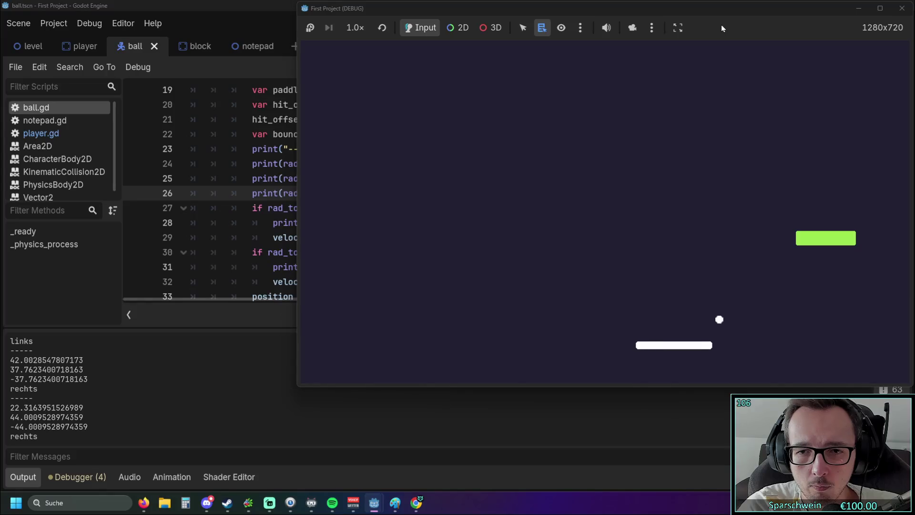
{"action": "key", "text": "Right"}
{"action": "key", "text": "Right"}
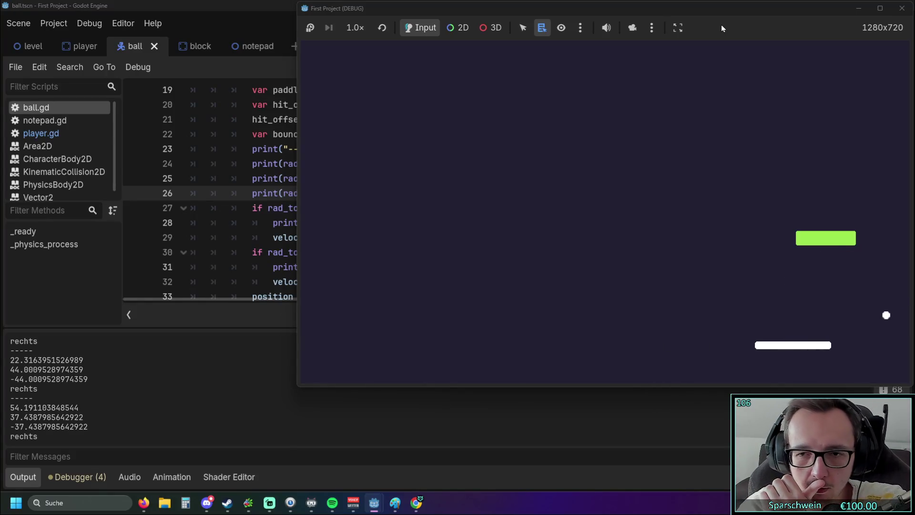
{"action": "key", "text": "Right"}
{"action": "key", "text": "Left"}
{"action": "key", "text": "Left"}
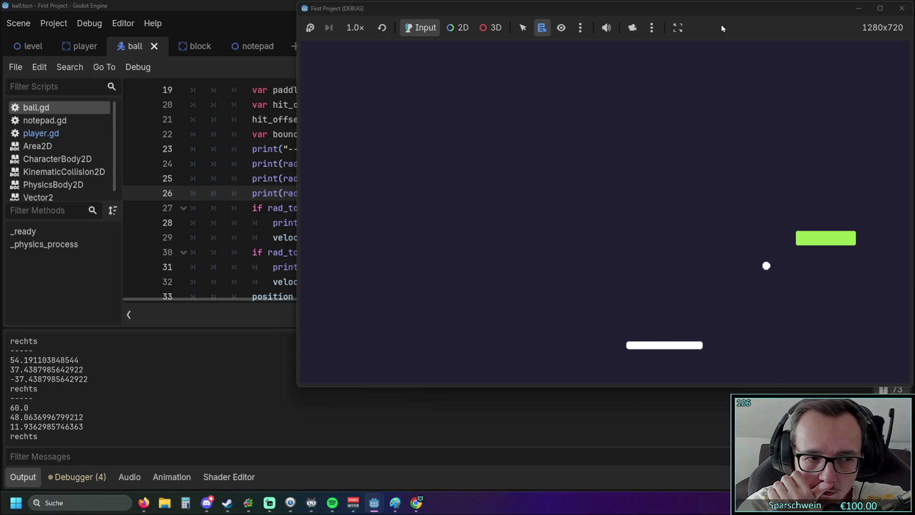
{"action": "key", "text": "Right"}
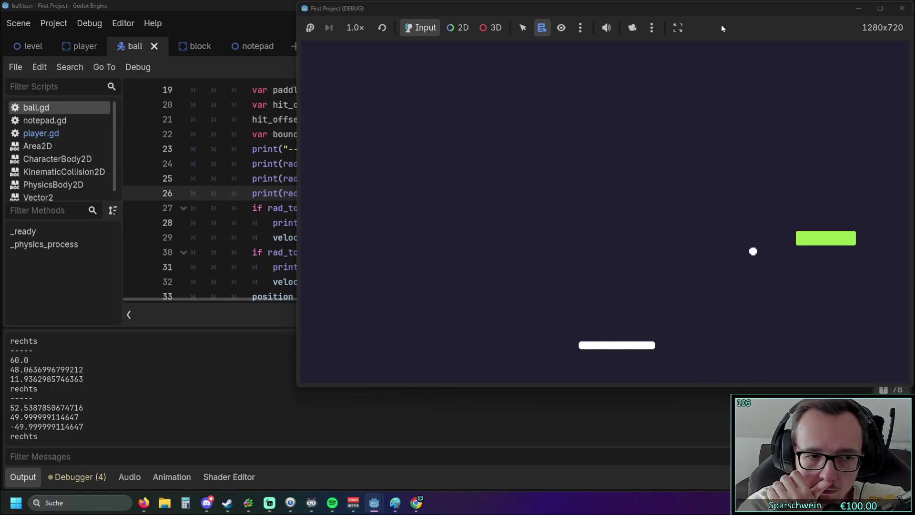
{"action": "left_click", "coordinate": [902, 8]}
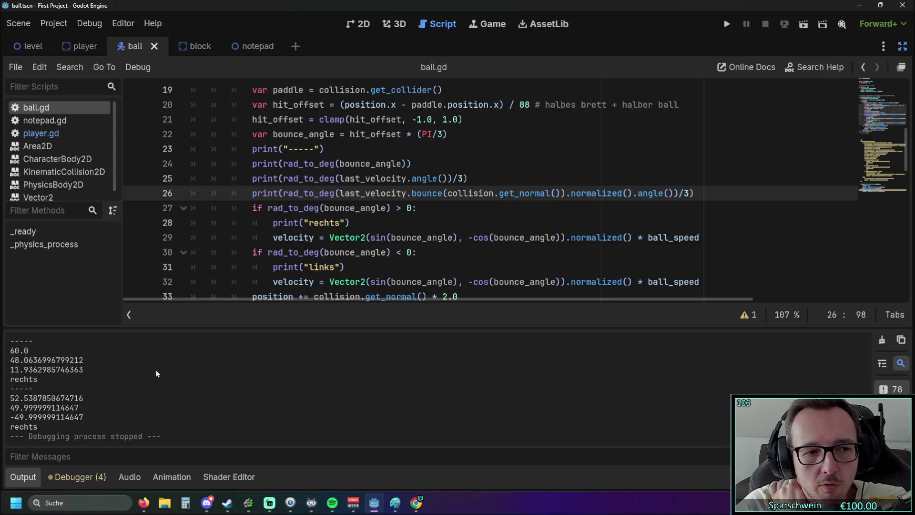
{"action": "scroll", "coordinate": [377, 224], "scroll_direction": "up", "scroll_amount": 1}
{"action": "scroll", "coordinate": [376, 224], "scroll_direction": "down", "scroll_amount": 1}
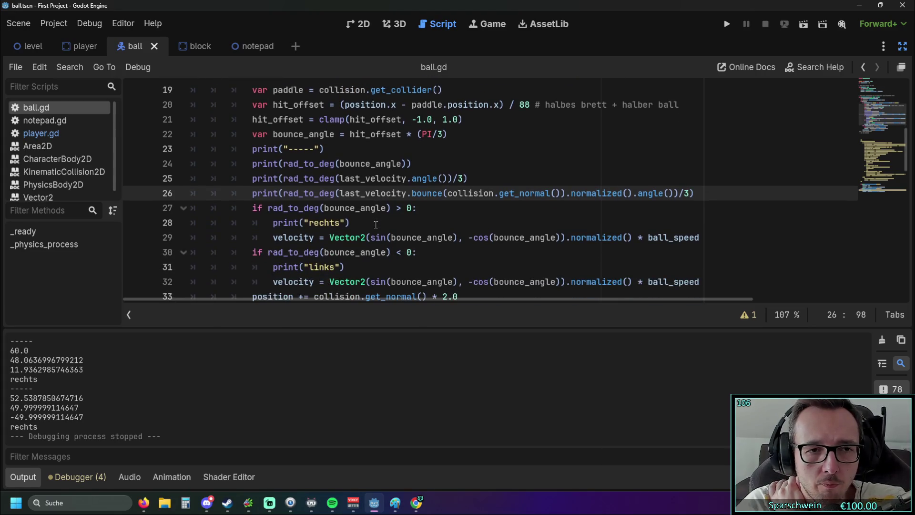
{"action": "scroll", "coordinate": [116, 408], "scroll_direction": "up", "scroll_amount": 1}
{"action": "scroll", "coordinate": [114, 408], "scroll_direction": "down", "scroll_amount": 1}
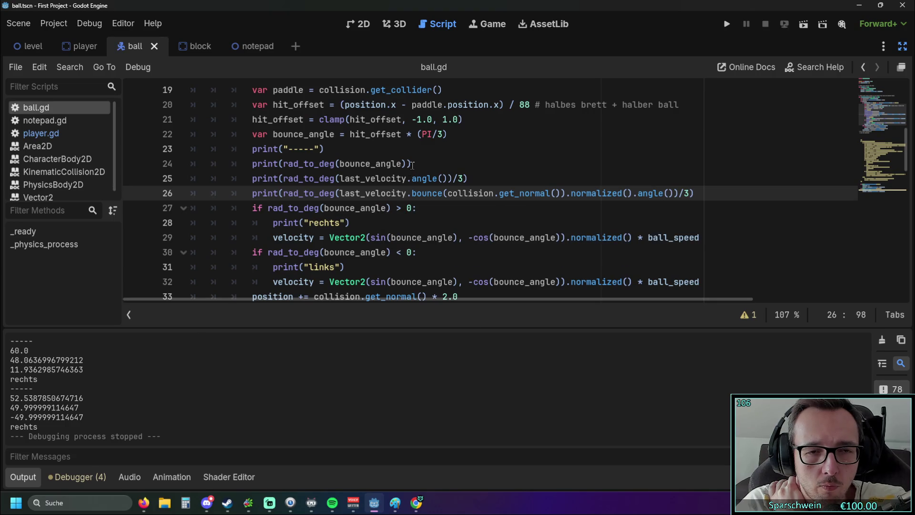
{"action": "scroll", "coordinate": [406, 185], "scroll_direction": "up", "scroll_amount": 1}
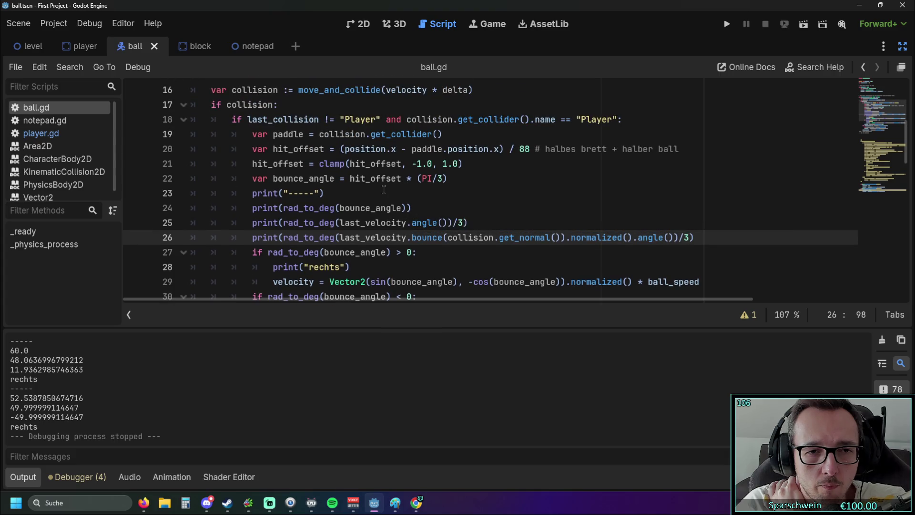
{"action": "scroll", "coordinate": [383, 194], "scroll_direction": "down", "scroll_amount": 1}
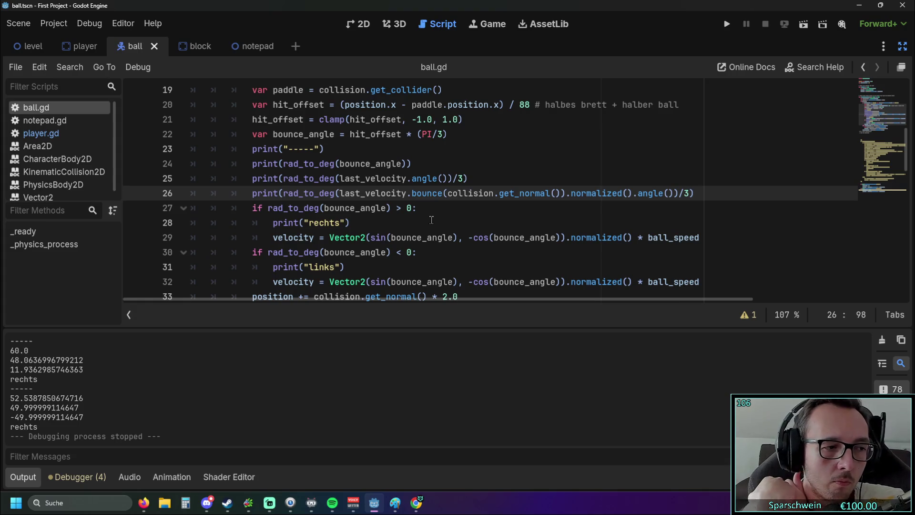
{"action": "key", "text": "F5"}
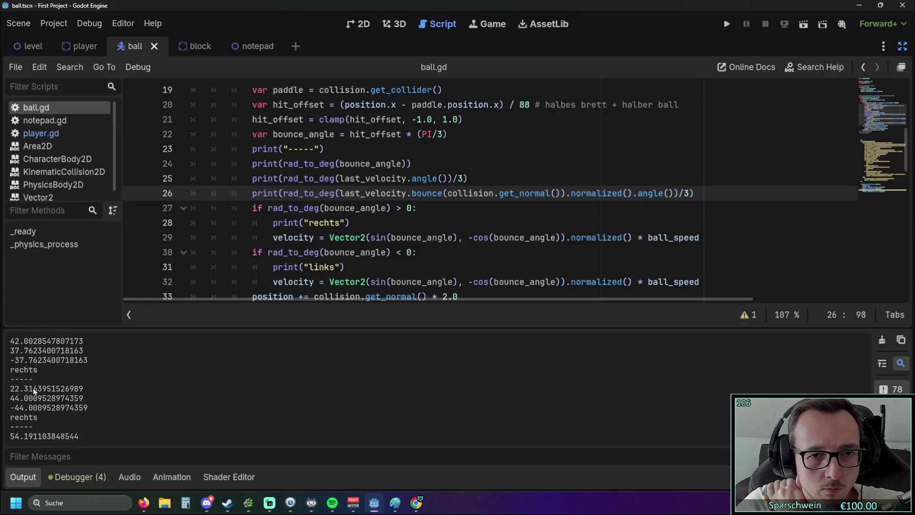
{"action": "scroll", "coordinate": [472, 233], "scroll_direction": "down", "scroll_amount": 1}
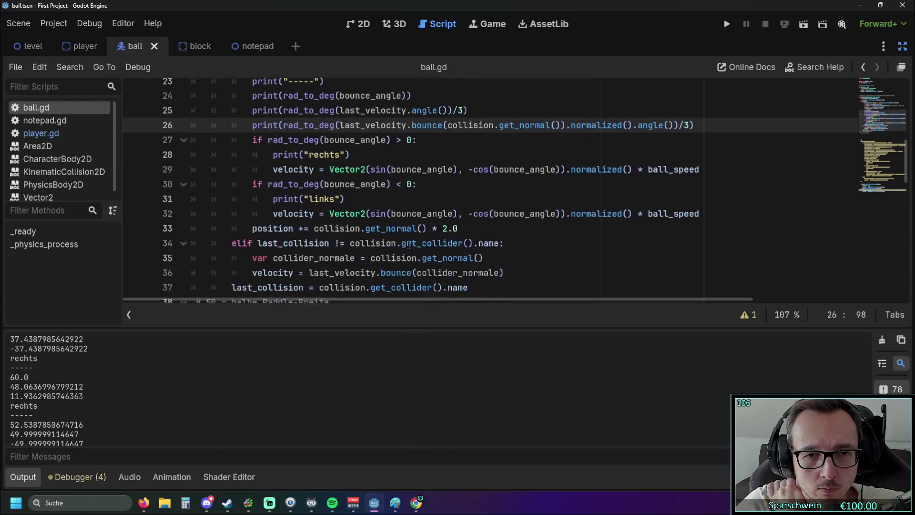
{"action": "scroll", "coordinate": [469, 232], "scroll_direction": "down", "scroll_amount": 1}
{"action": "scroll", "coordinate": [467, 228], "scroll_direction": "up", "scroll_amount": 1}
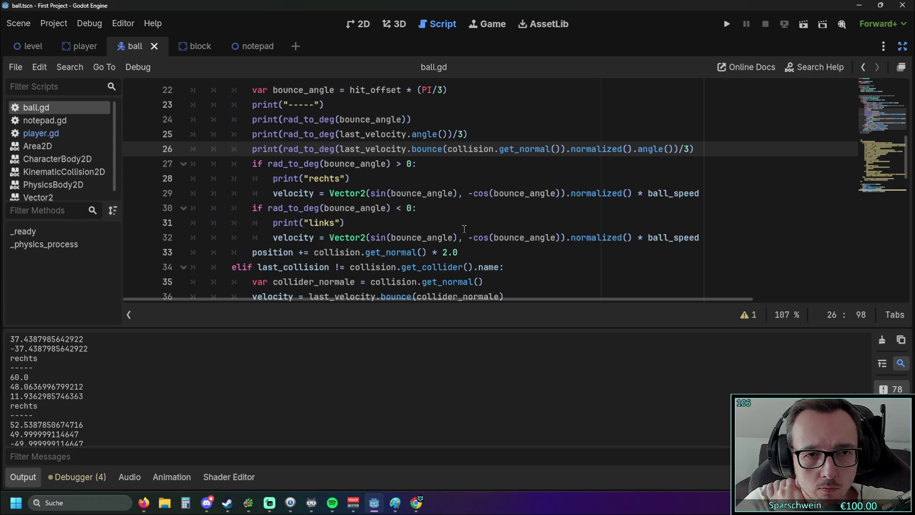
{"action": "scroll", "coordinate": [464, 228], "scroll_direction": "up", "scroll_amount": 1}
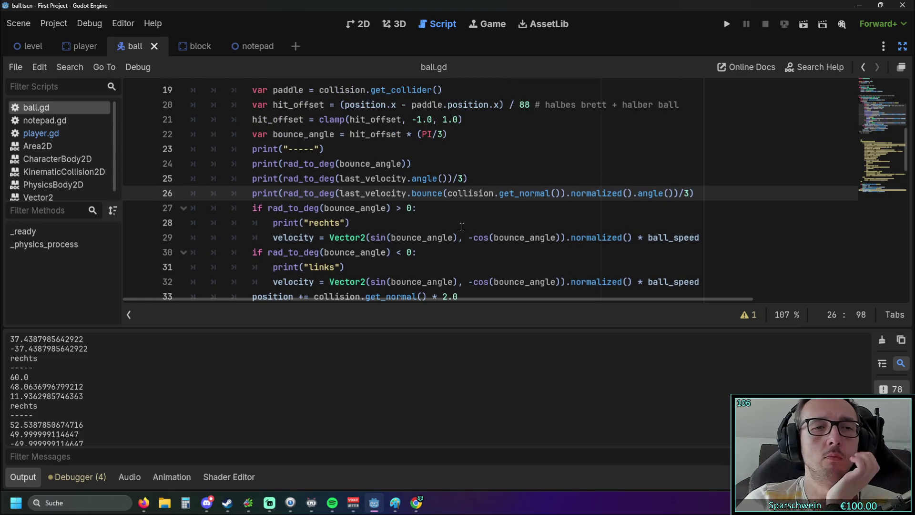
{"action": "scroll", "coordinate": [462, 226], "scroll_direction": "down", "scroll_amount": 1}
{"action": "scroll", "coordinate": [462, 227], "scroll_direction": "down", "scroll_amount": 1}
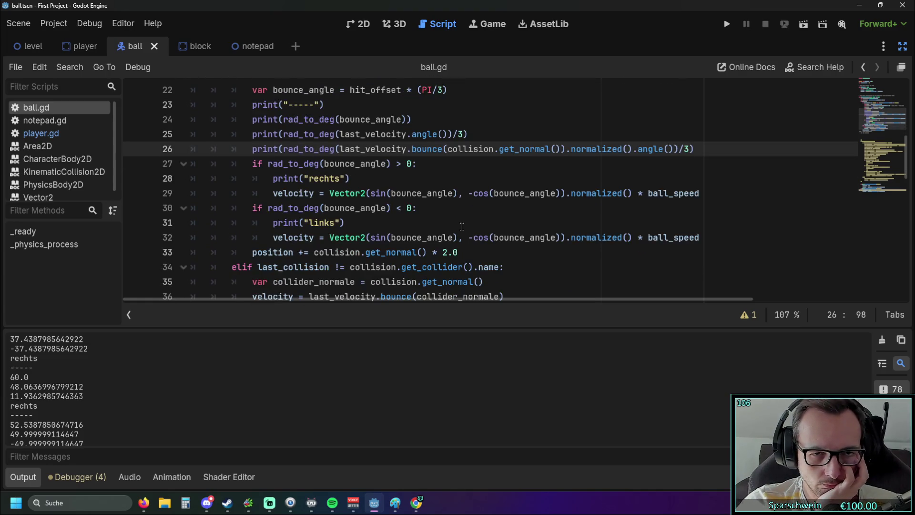
{"action": "scroll", "coordinate": [462, 226], "scroll_direction": "up", "scroll_amount": 1}
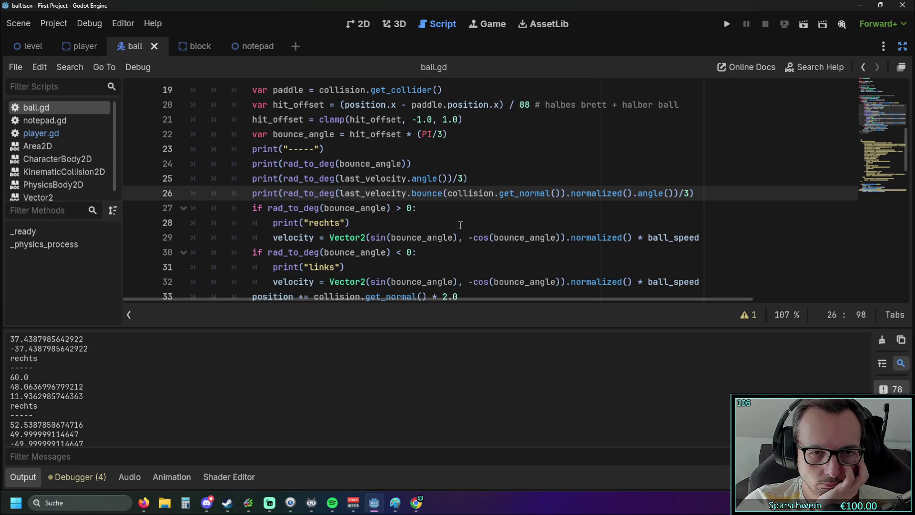
{"action": "scroll", "coordinate": [460, 224], "scroll_direction": "up", "scroll_amount": 1}
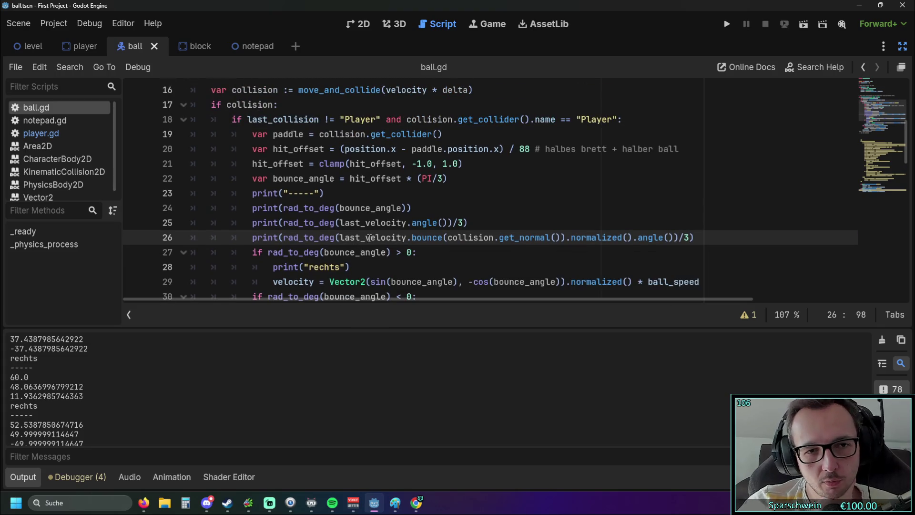
{"action": "left_click_drag", "start_coordinate": [488, 208], "coordinate": [324, 208]}
{"action": "left_click", "coordinate": [489, 208]}
{"action": "scroll", "coordinate": [488, 208], "scroll_direction": "down", "scroll_amount": 1}
{"action": "left_click_drag", "start_coordinate": [469, 178], "coordinate": [338, 178]}
{"action": "left_click", "coordinate": [528, 171]}
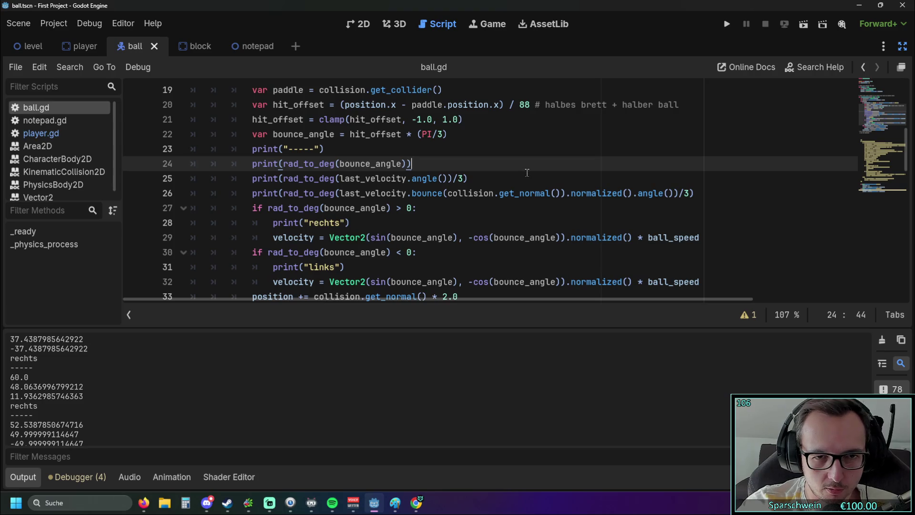
Step: Change line 22's bounce_angle scale from (PI/3) to (PI/2), then run the game and move the paddle
{"action": "left_click", "coordinate": [339, 193]}
{"action": "left_click", "coordinate": [538, 208]}
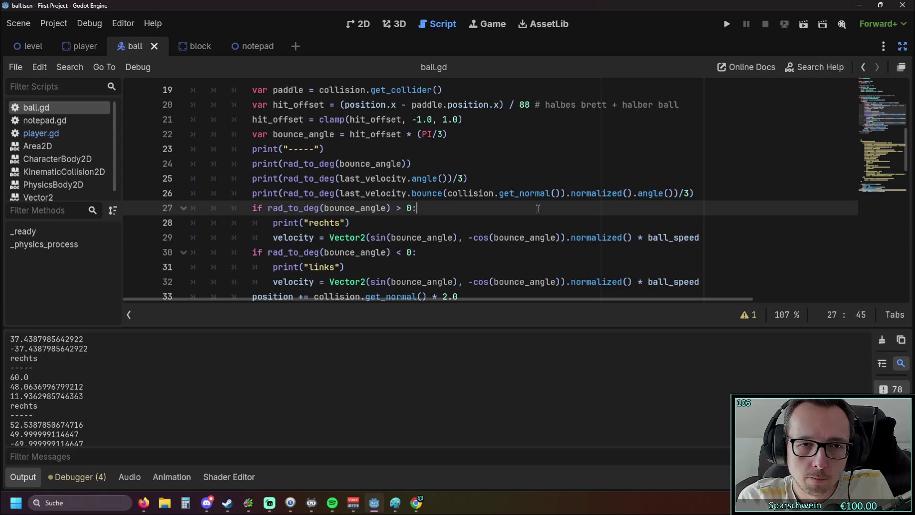
{"action": "scroll", "coordinate": [515, 190], "scroll_direction": "down", "scroll_amount": 3}
{"action": "scroll", "coordinate": [493, 178], "scroll_direction": "up", "scroll_amount": 2}
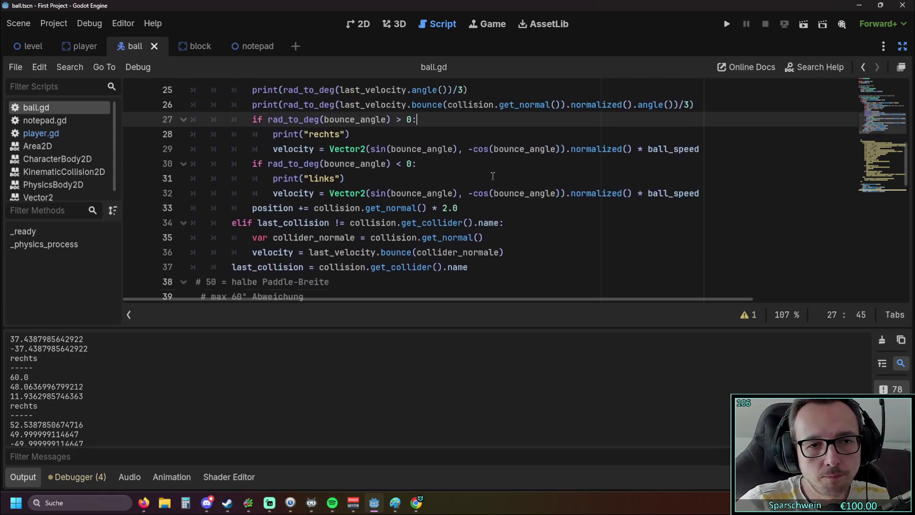
{"action": "mouse_move", "coordinate": [489, 200]}
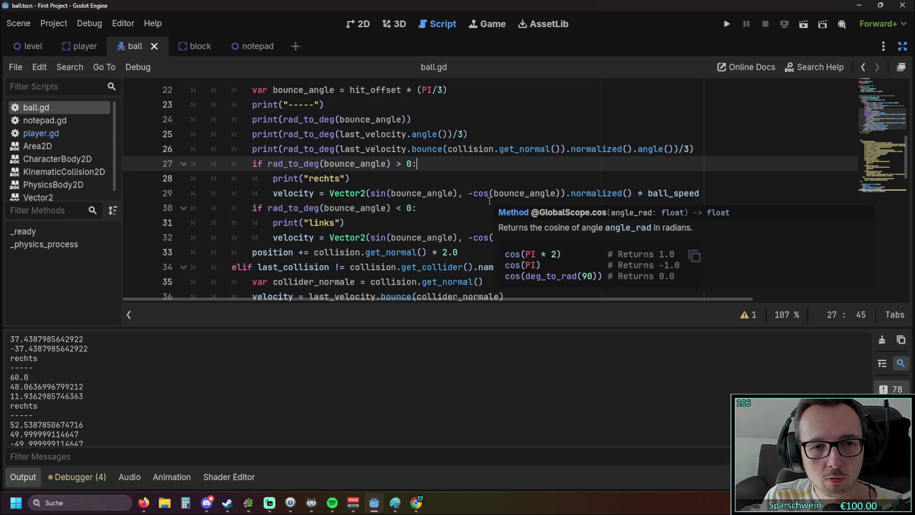
{"action": "scroll", "coordinate": [453, 169], "scroll_direction": "up", "scroll_amount": 2}
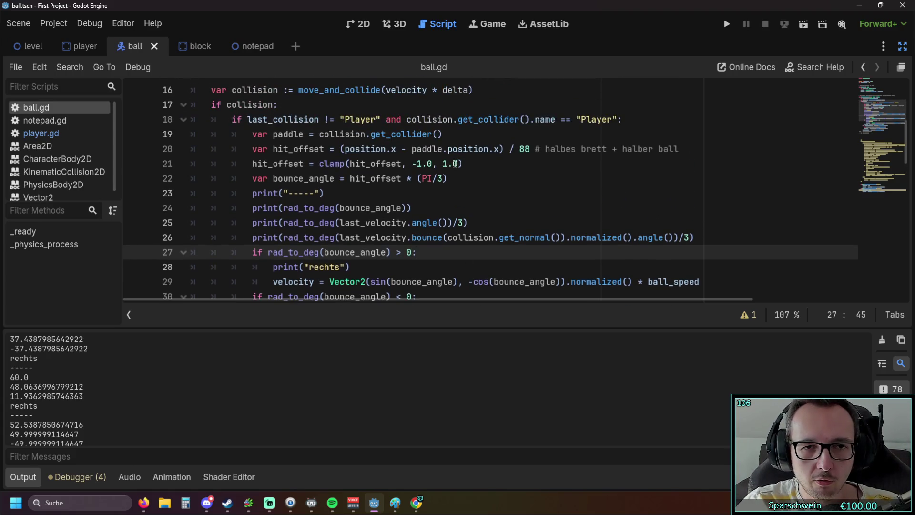
{"action": "left_click", "coordinate": [441, 179]}
{"action": "left_click", "coordinate": [462, 181]}
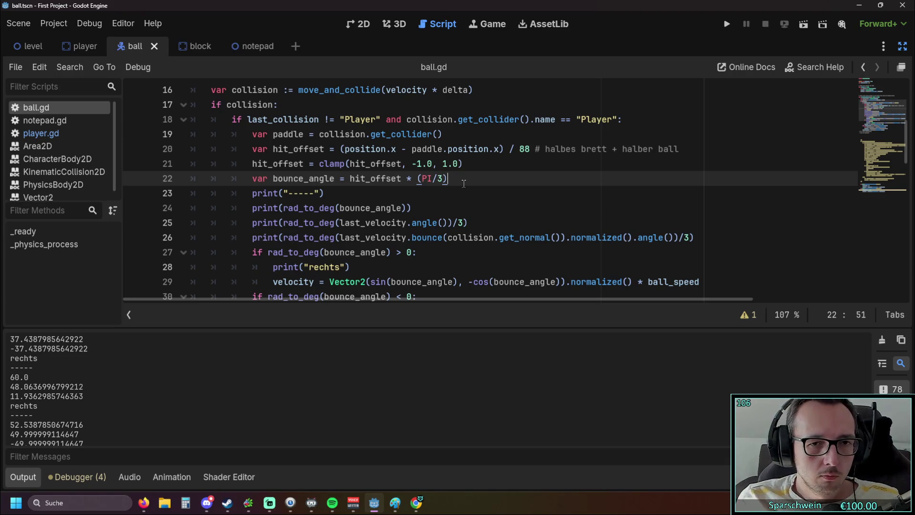
{"action": "key", "text": "Left"}
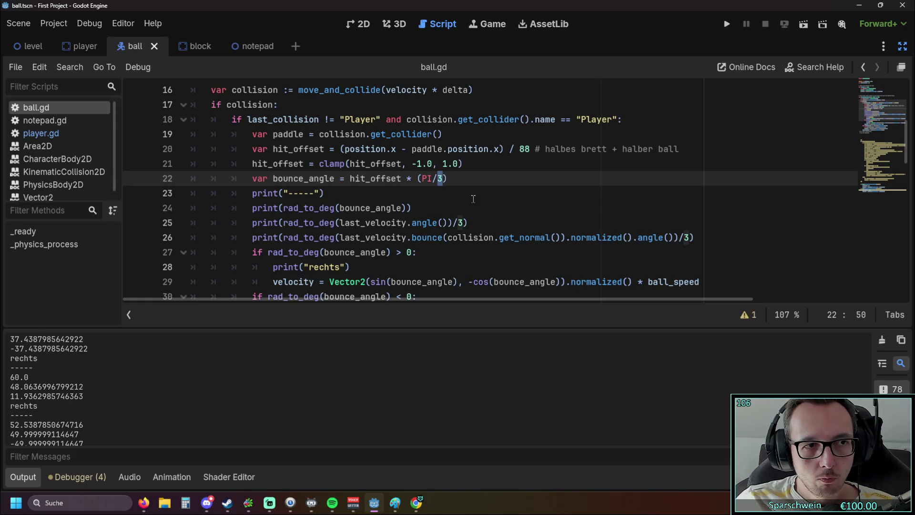
{"action": "left_click", "coordinate": [727, 24]}
{"action": "key", "text": "Right"}
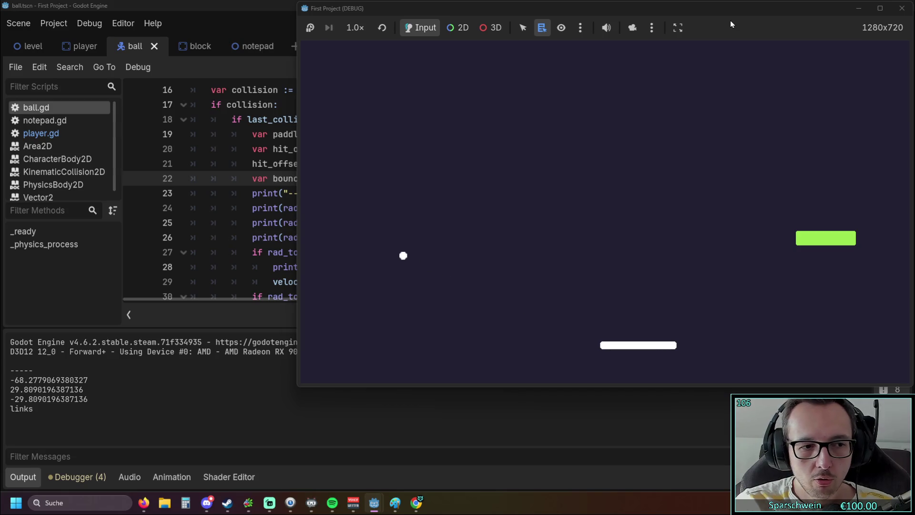
Step: Steer the paddle under the ball, logging -87.70 with "links", then stop the game
{"action": "key", "text": "Right"}
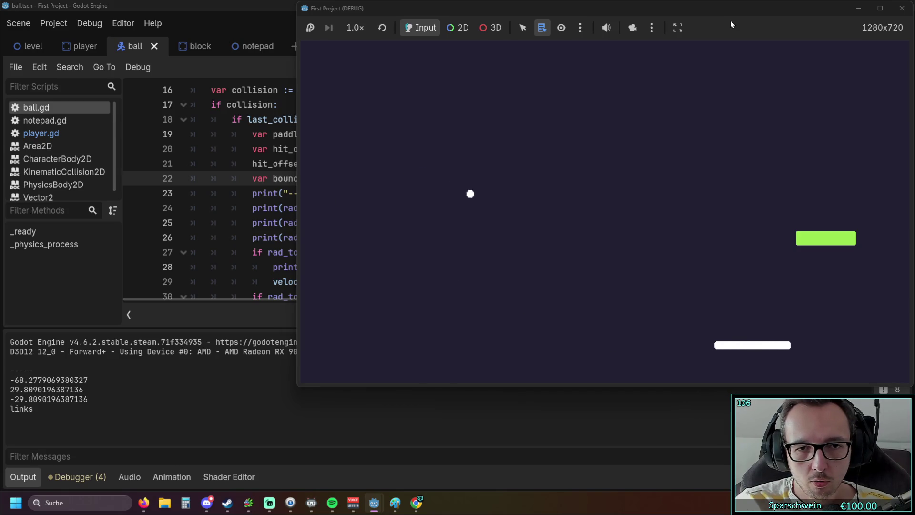
{"action": "key", "text": "Right"}
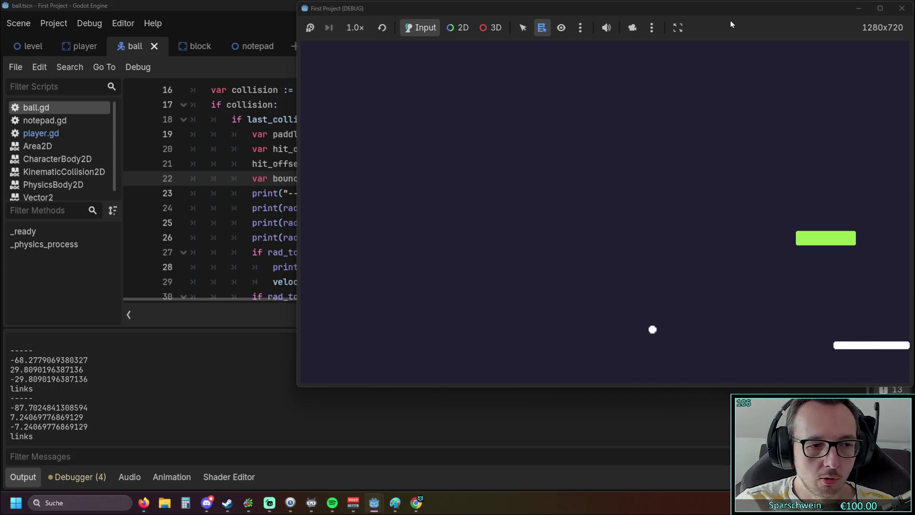
{"action": "key", "text": "Left"}
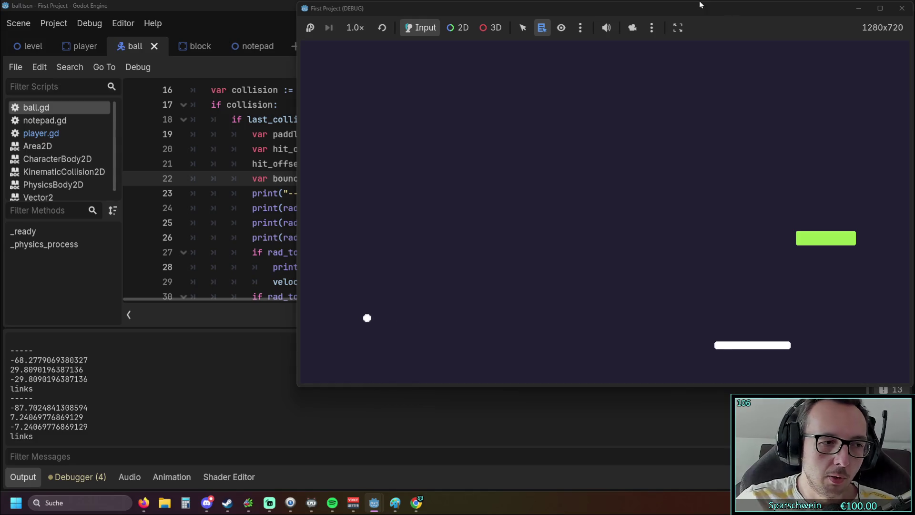
{"action": "left_click", "coordinate": [898, 9]}
Step: Change the 2 in line 22's (PI/2) to 3 and relaunch the game
{"action": "double_click", "coordinate": [439, 179]}
{"action": "type", "text": "3"}
{"action": "left_click", "coordinate": [465, 197]}
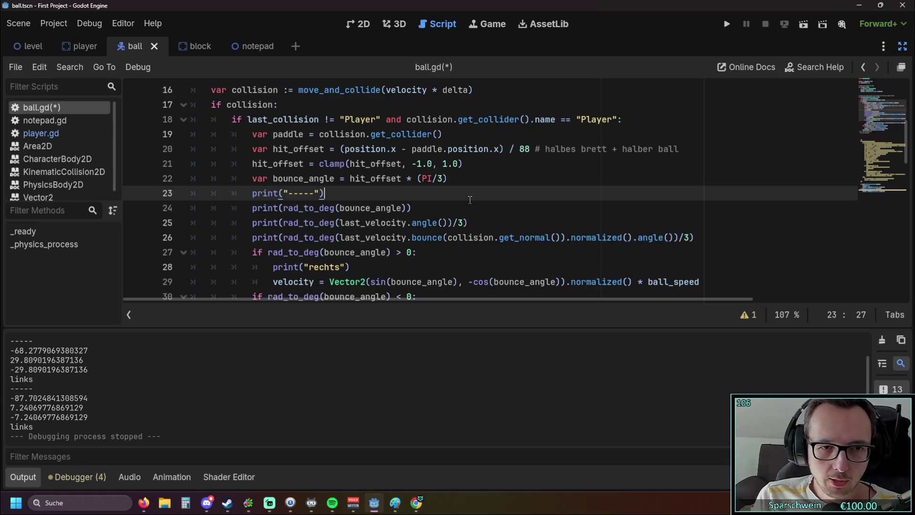
{"action": "left_click", "coordinate": [728, 24]}
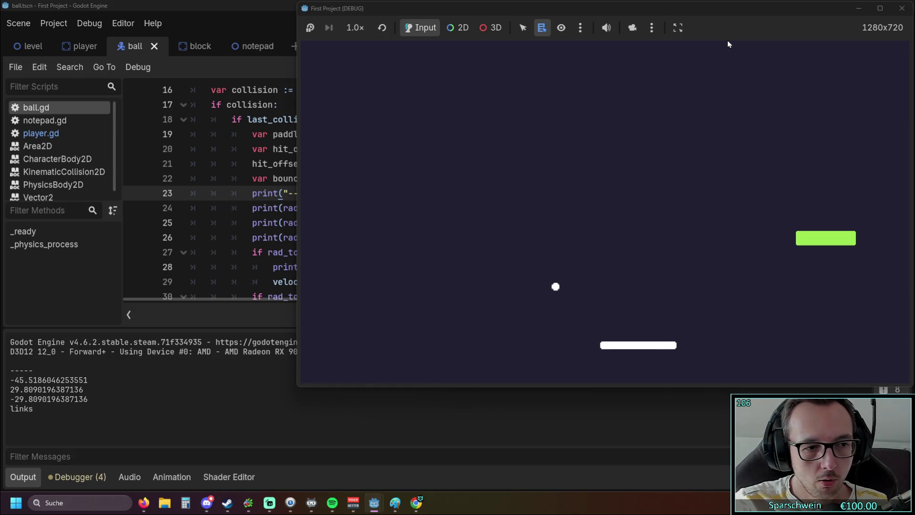
Step: Steer the paddle under the ball to test the PI/3 bounce, logging -60.0 with 'links'
{"action": "key", "text": "Left"}
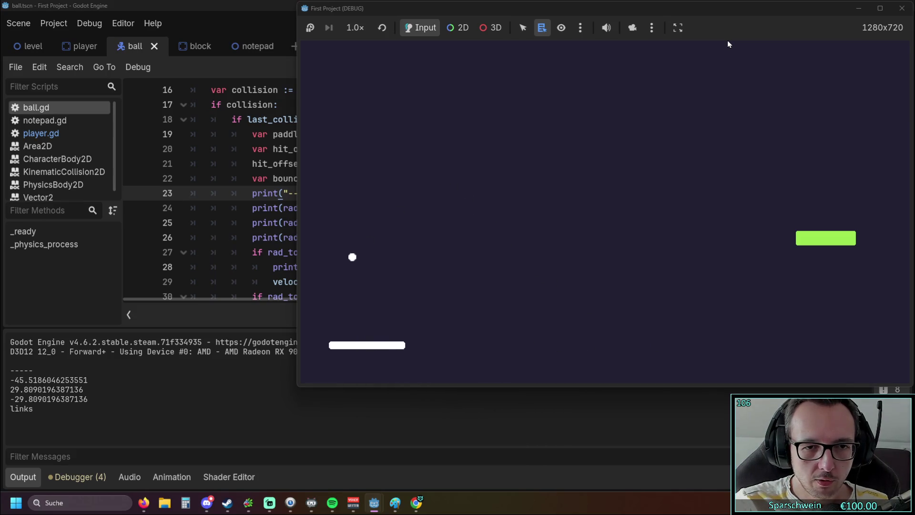
{"action": "key", "text": "Right"}
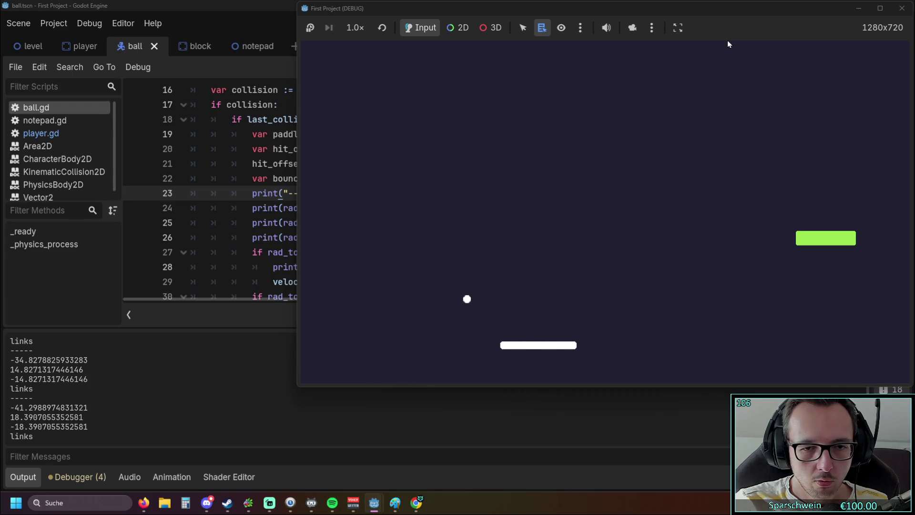
{"action": "key", "text": "Left"}
{"action": "key", "text": "Right"}
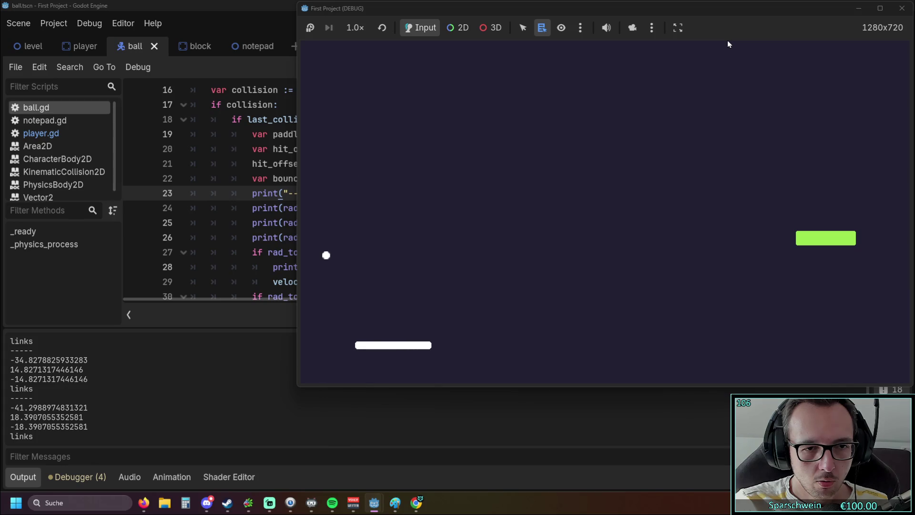
Step: Stop the game, delete the '/3' from the angle prints on lines 25 and 26, and rerun
{"action": "left_click", "coordinate": [902, 8]}
{"action": "left_click", "coordinate": [466, 223]}
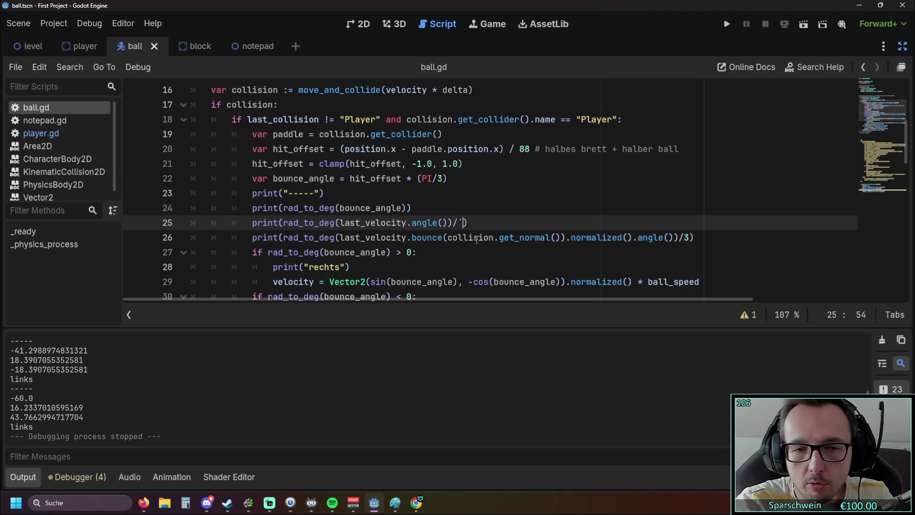
{"action": "left_click", "coordinate": [685, 238]}
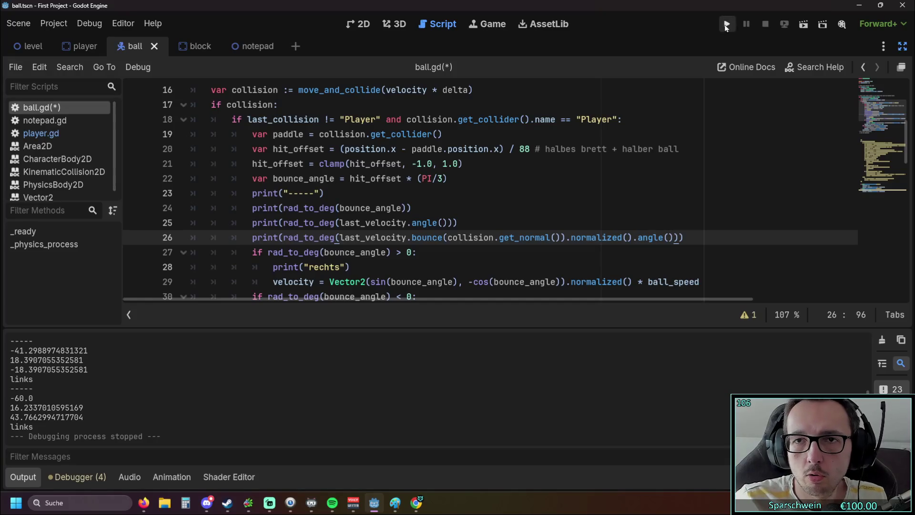
{"action": "left_click", "coordinate": [725, 25]}
Step: Bounce the ball off different paddle spots, logging undivided angles like 95.87 and -95.87 with 'rechts'
{"action": "key", "text": "Right"}
{"action": "key", "text": "Left"}
{"action": "key", "text": "Left"}
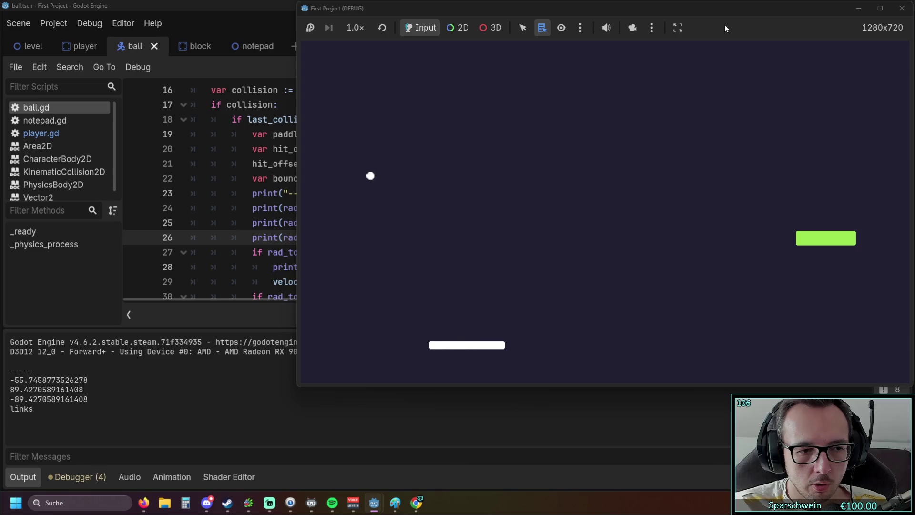
{"action": "key", "text": "Left"}
{"action": "key", "text": "Right"}
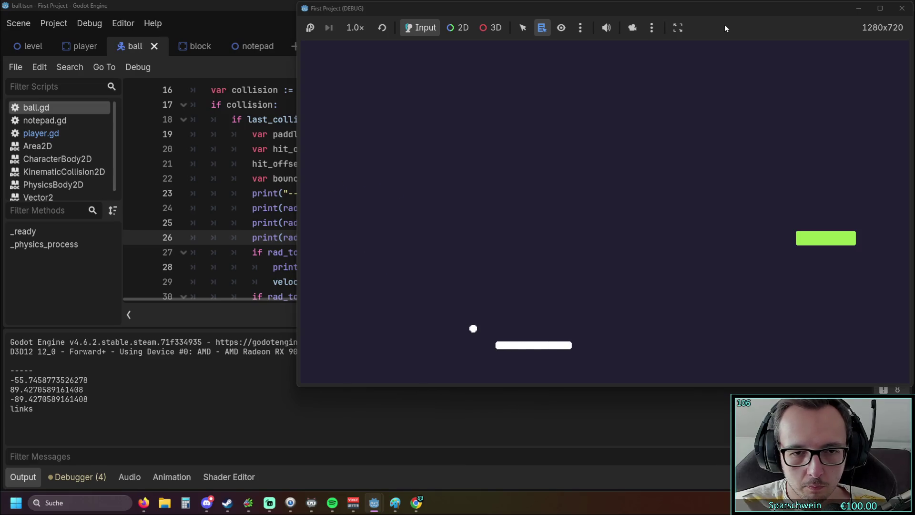
{"action": "key", "text": "Left"}
{"action": "key", "text": "Right"}
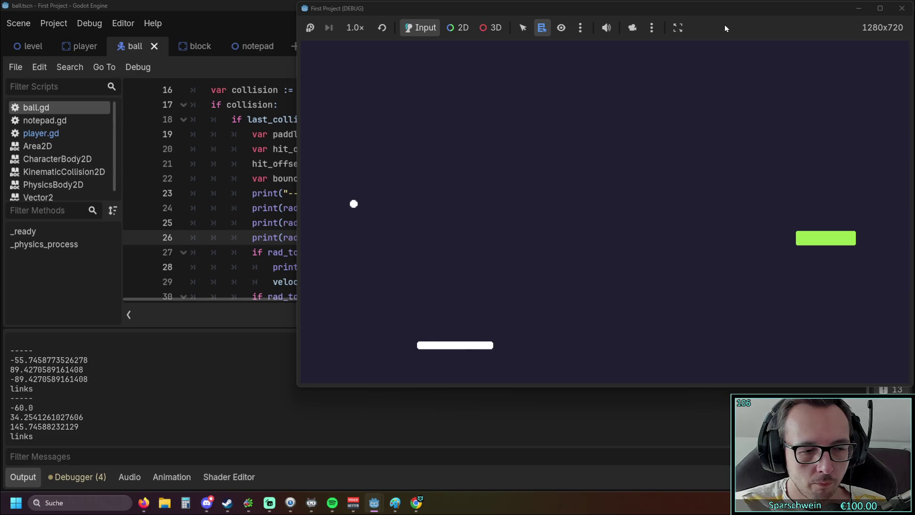
{"action": "key", "text": "Right"}
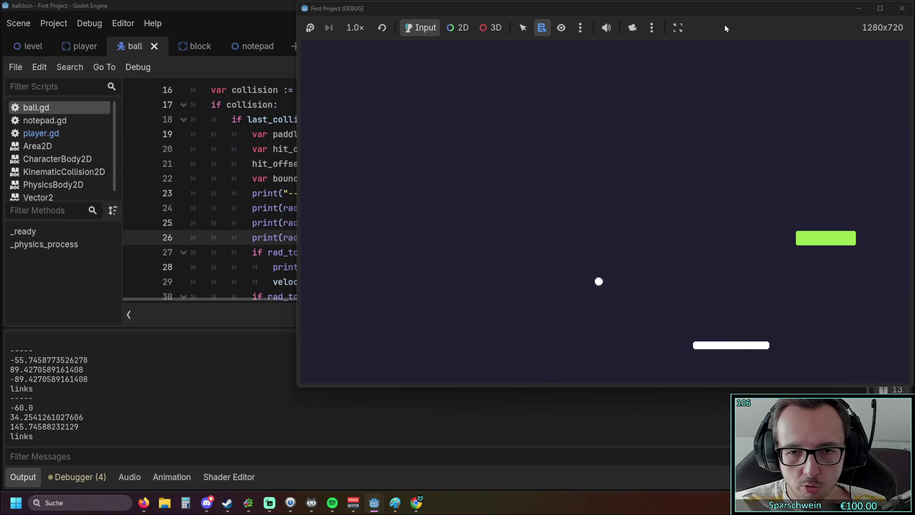
{"action": "key", "text": "Right"}
{"action": "key", "text": "Left"}
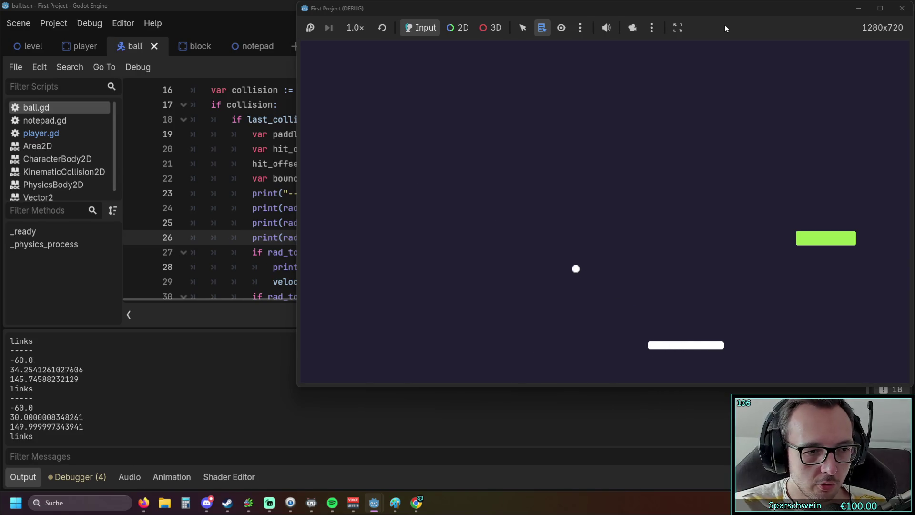
{"action": "key", "text": "Left"}
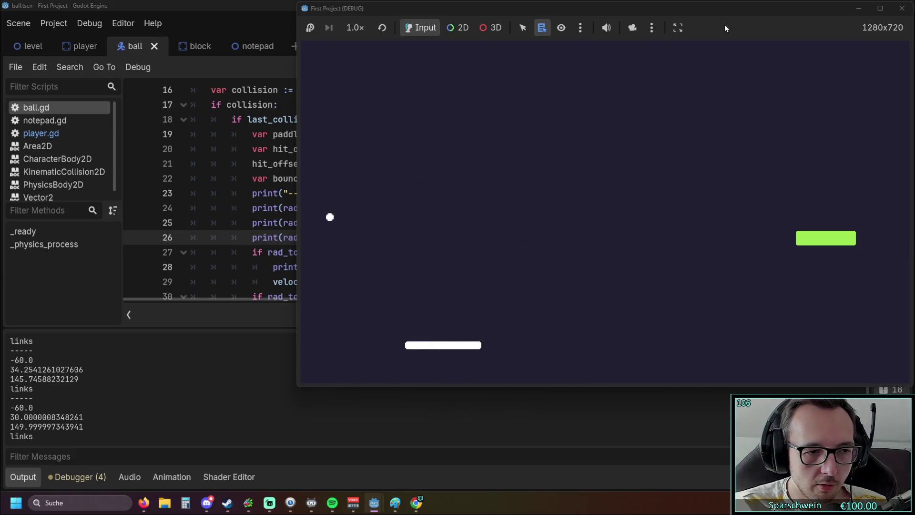
{"action": "key", "text": "Right"}
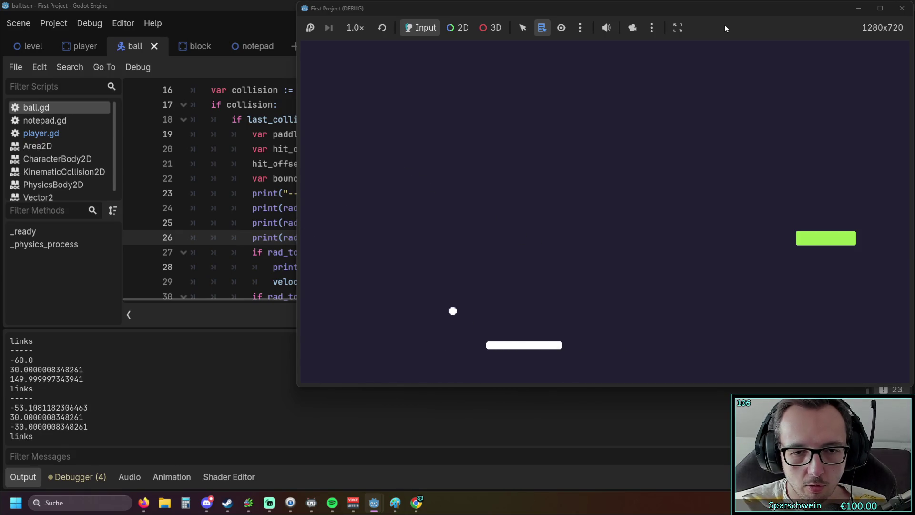
{"action": "key", "text": "Left"}
{"action": "key", "text": "Left"}
{"action": "key", "text": "Right"}
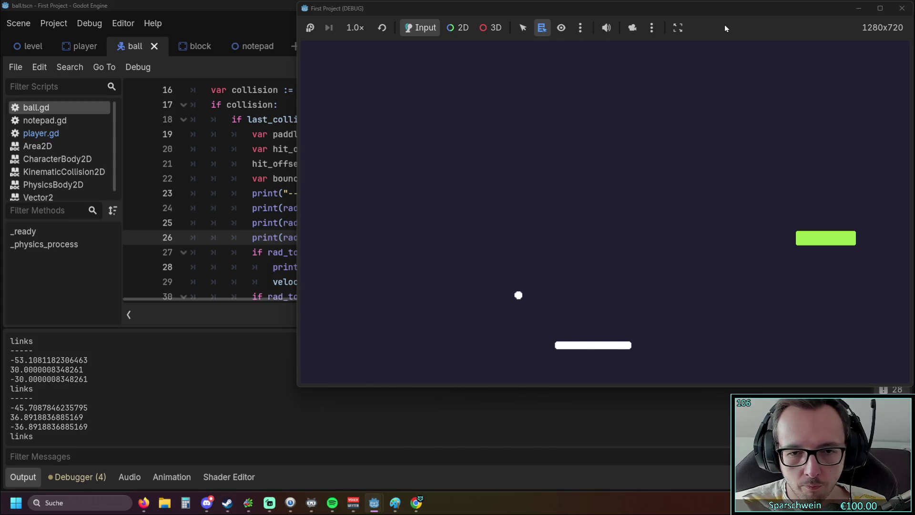
{"action": "key", "text": "Left"}
{"action": "key", "text": "Left"}
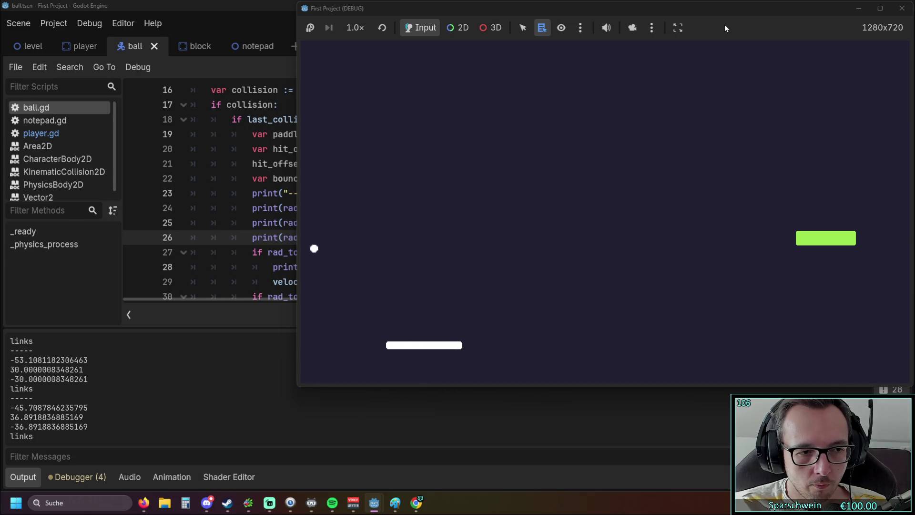
{"action": "key", "text": "Right"}
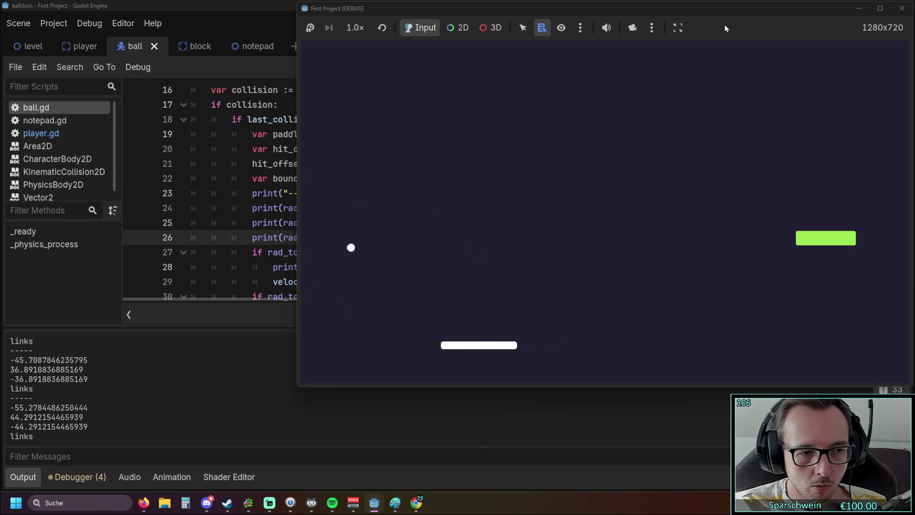
{"action": "key", "text": "Right"}
{"action": "key", "text": "Right"}
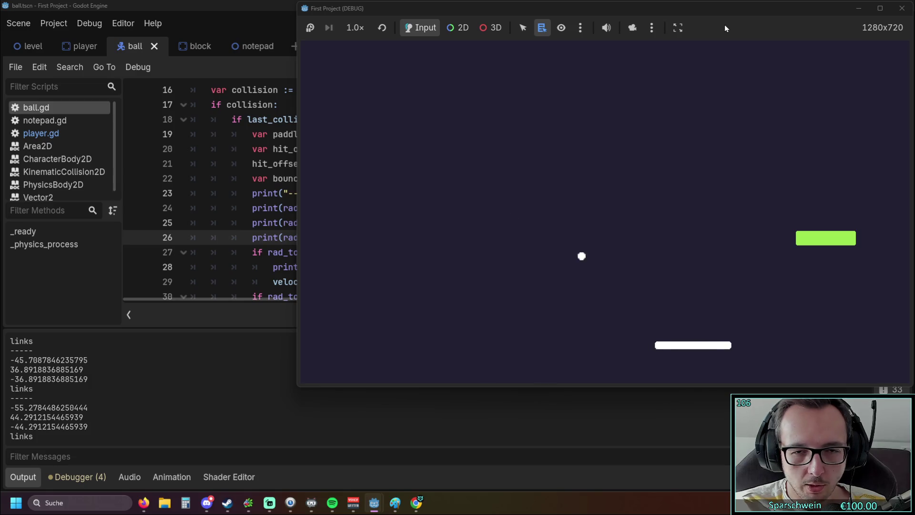
{"action": "key", "text": "Left"}
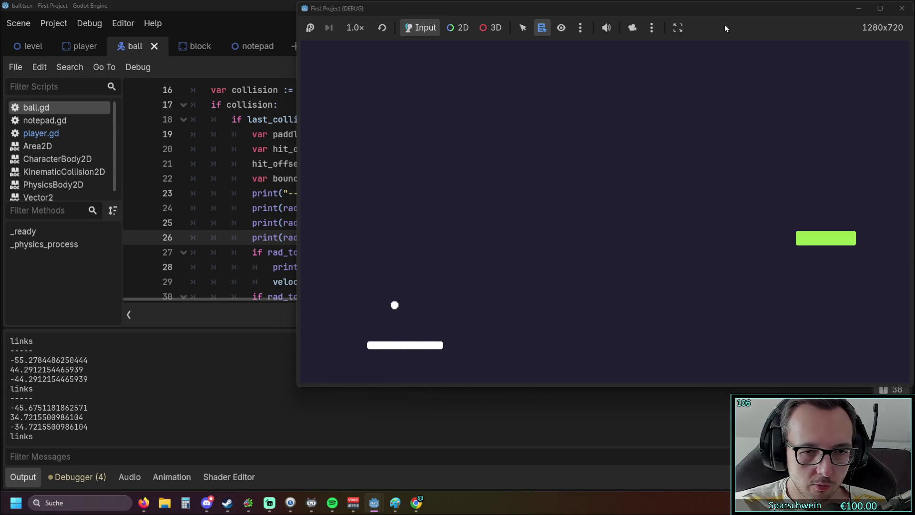
{"action": "key", "text": "Left"}
{"action": "key", "text": "Right"}
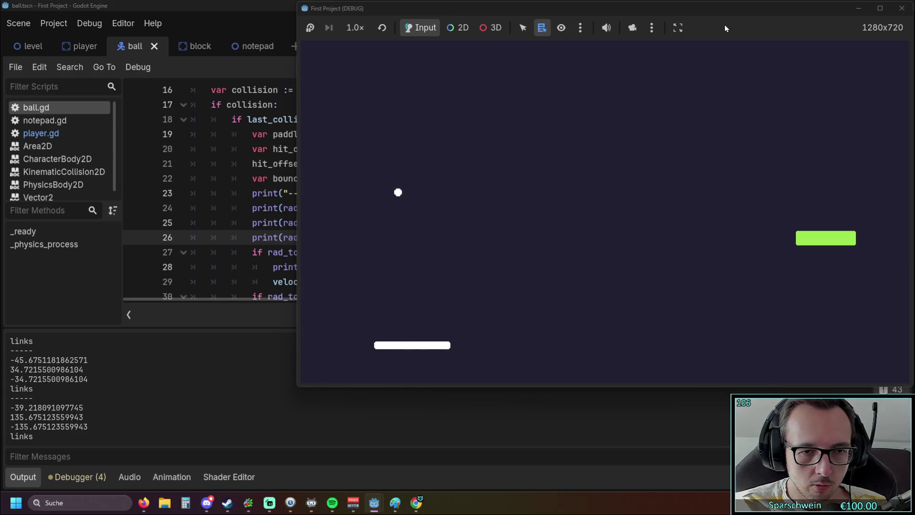
{"action": "key", "text": "Left"}
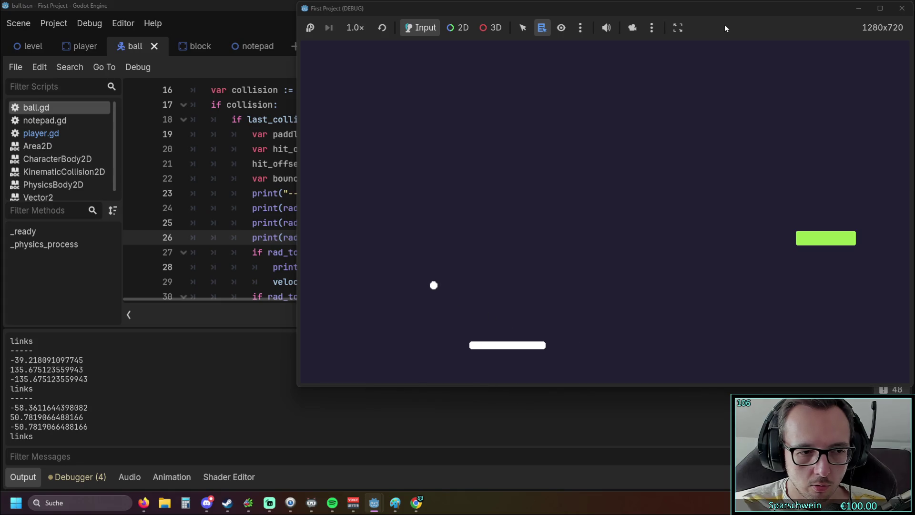
{"action": "key", "text": "Right"}
{"action": "key", "text": "Left"}
{"action": "key", "text": "Right"}
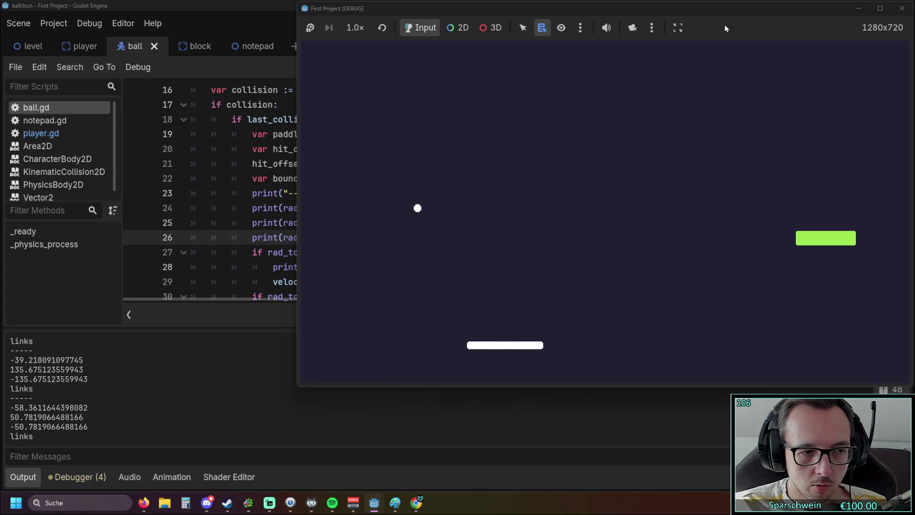
{"action": "key", "text": "Right"}
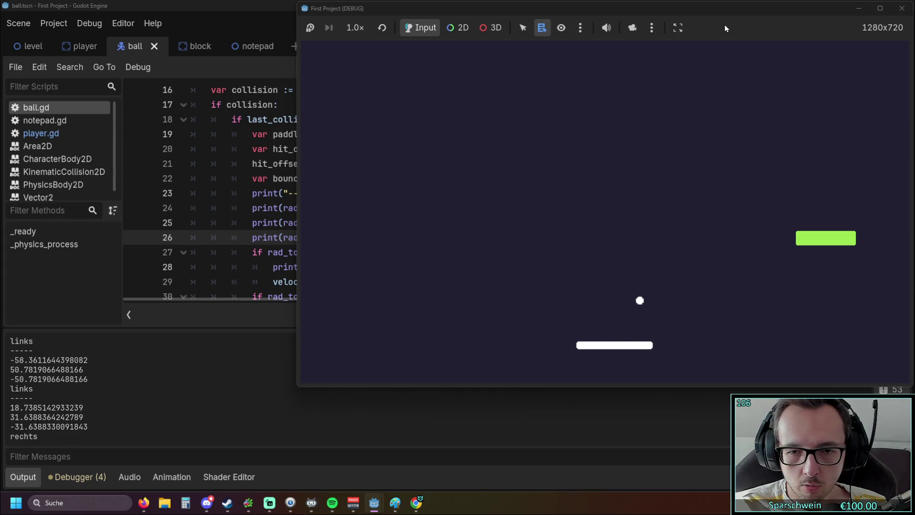
{"action": "key", "text": "Right"}
{"action": "key", "text": "Left"}
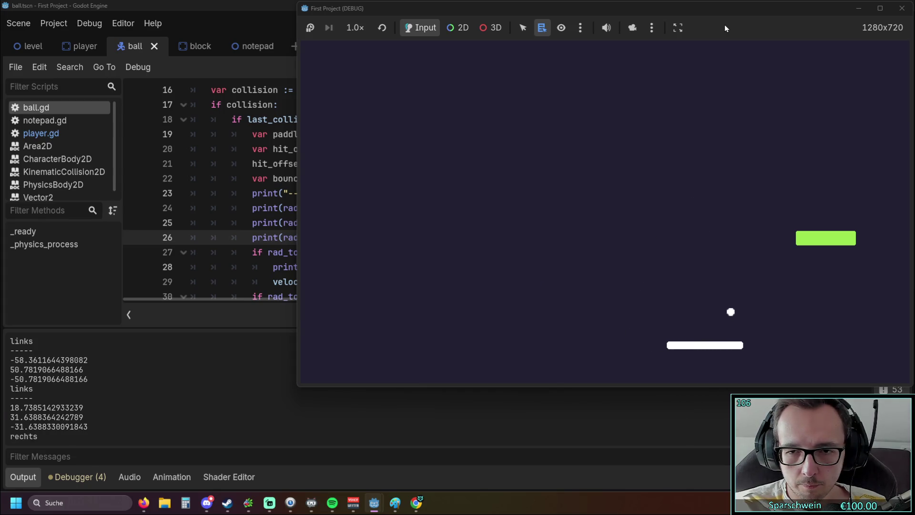
{"action": "key", "text": "Right"}
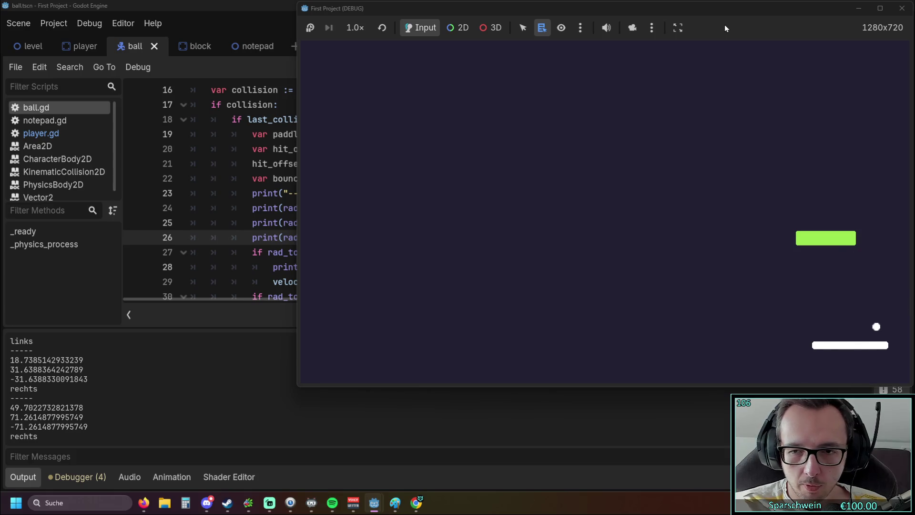
{"action": "key", "text": "Right"}
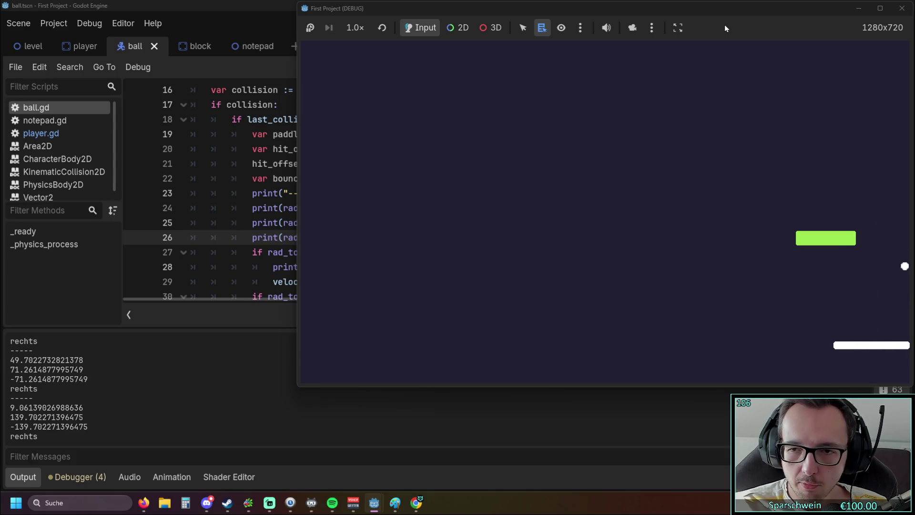
{"action": "key", "text": "Left"}
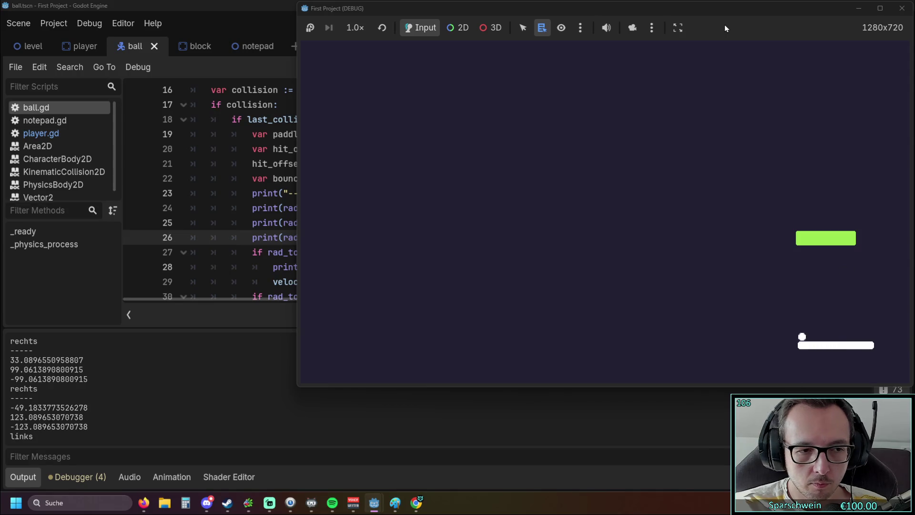
{"action": "key", "text": "Left"}
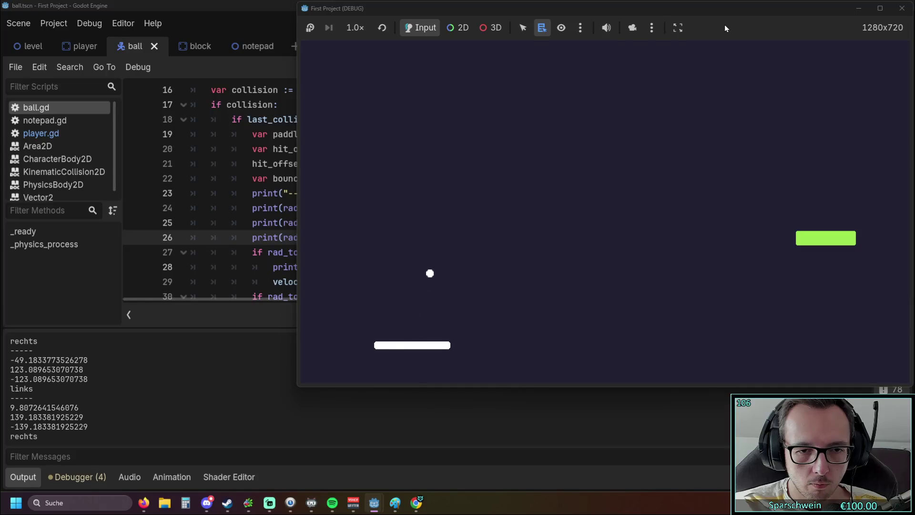
{"action": "key", "text": "Right"}
{"action": "key", "text": "Right"}
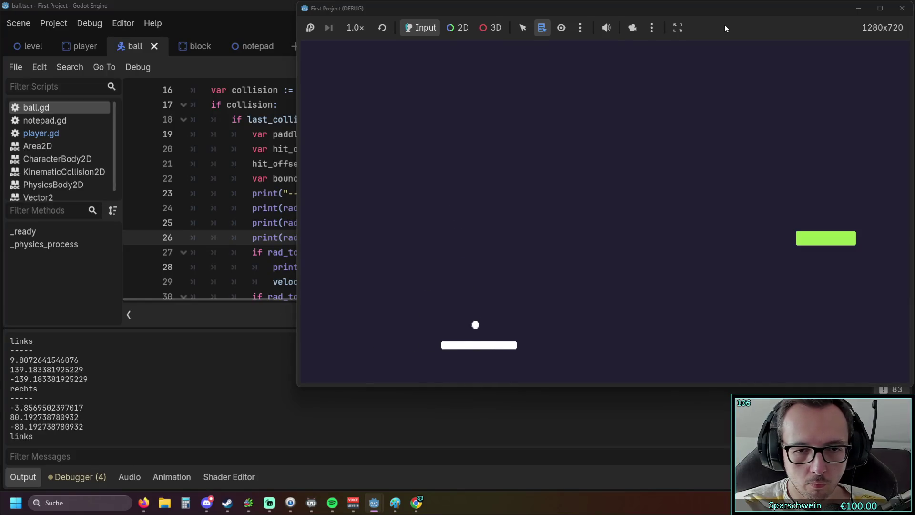
{"action": "key", "text": "Left"}
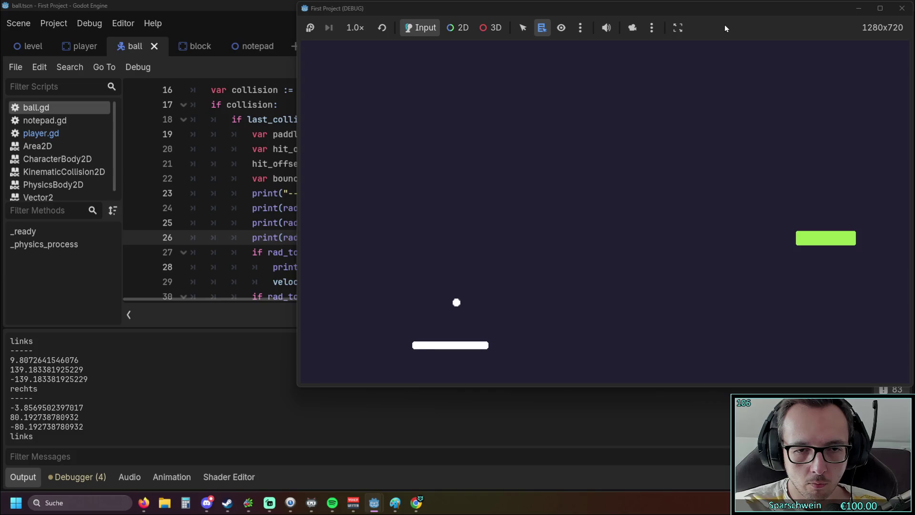
{"action": "key", "text": "Left"}
{"action": "key", "text": "Left"}
{"action": "key", "text": "Left"}
{"action": "key", "text": "Right"}
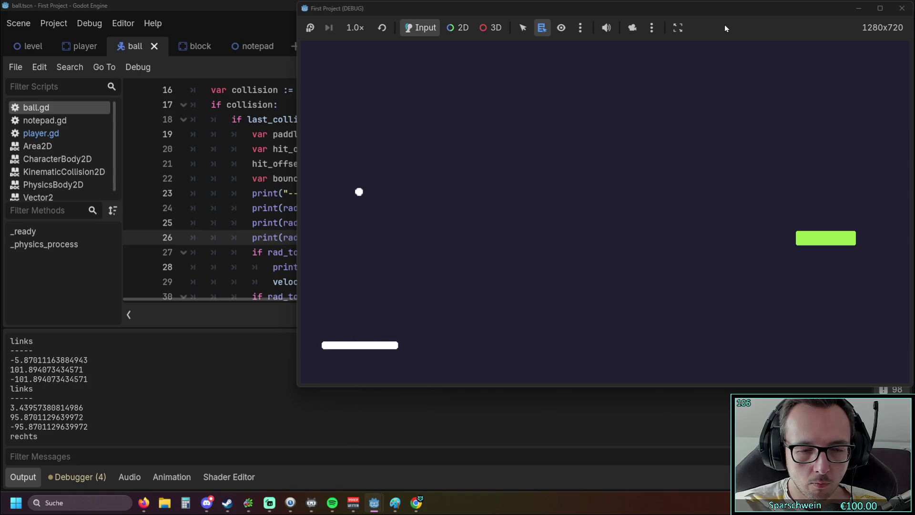
Step: Bounce the ball off the paddle's edges and right side, watching the logged angles
{"action": "key", "text": "Right"}
{"action": "key", "text": "Left"}
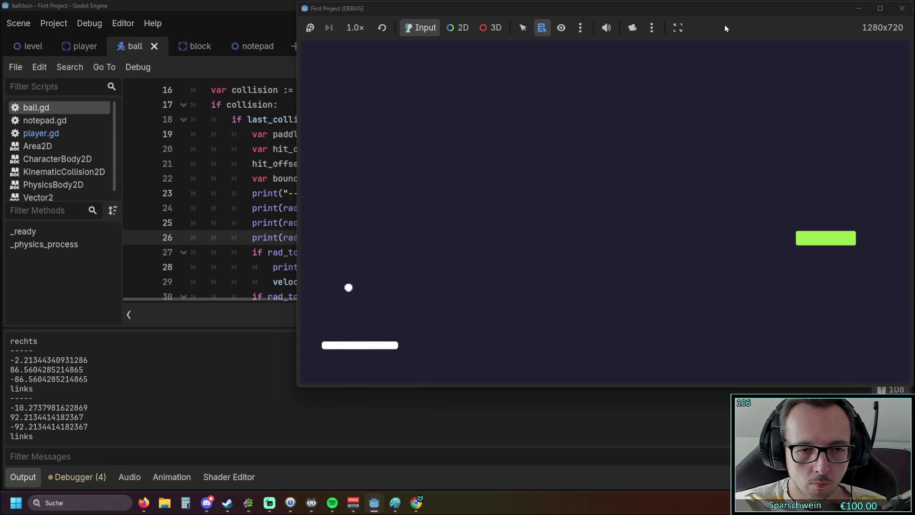
{"action": "key", "text": "Left"}
{"action": "key", "text": "Right"}
{"action": "key", "text": "Right"}
{"action": "key", "text": "Left"}
{"action": "key", "text": "Left"}
{"action": "key", "text": "Right"}
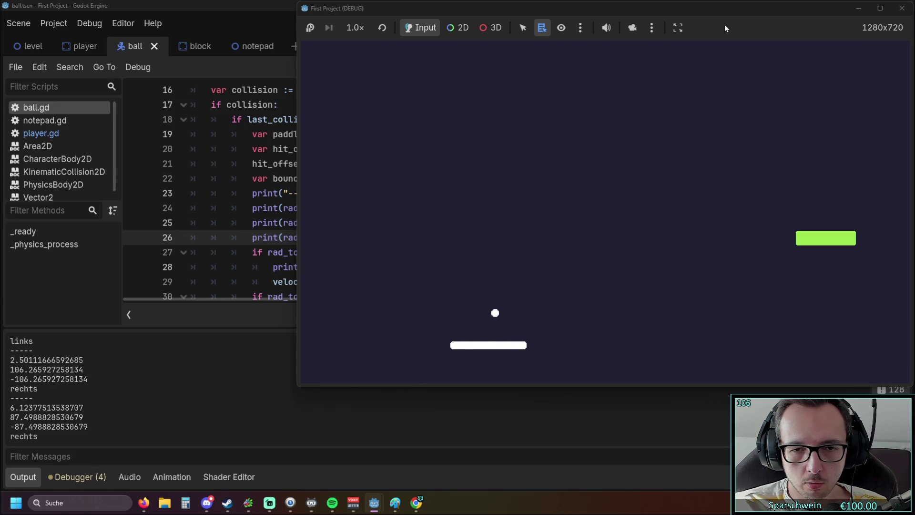
{"action": "key", "text": "Right"}
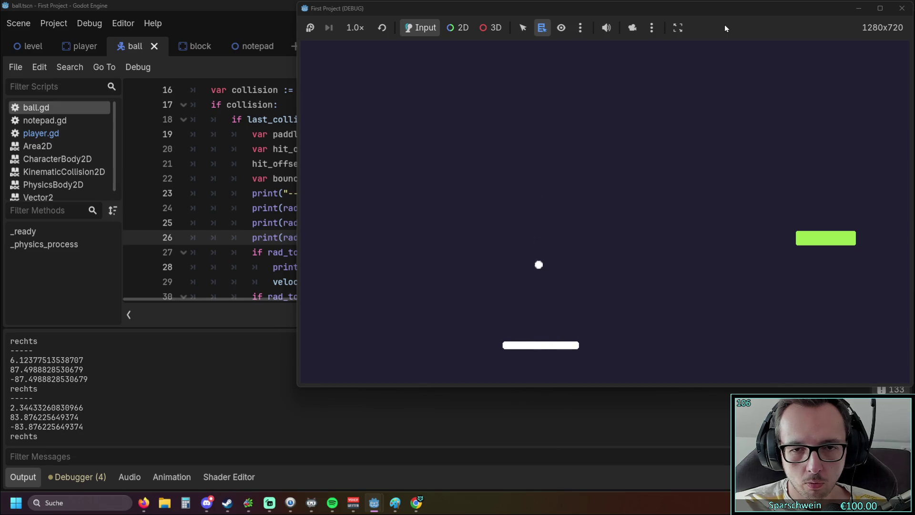
{"action": "key", "text": "Left"}
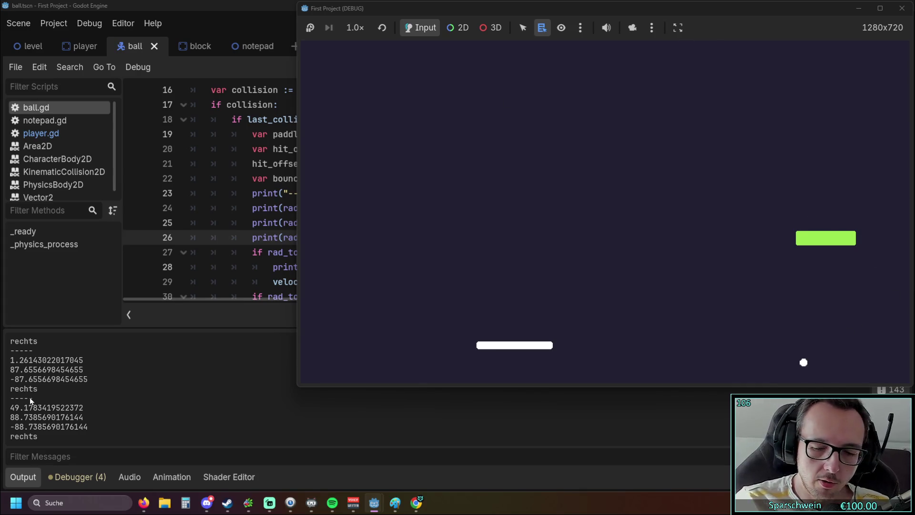
{"action": "key", "text": "Right"}
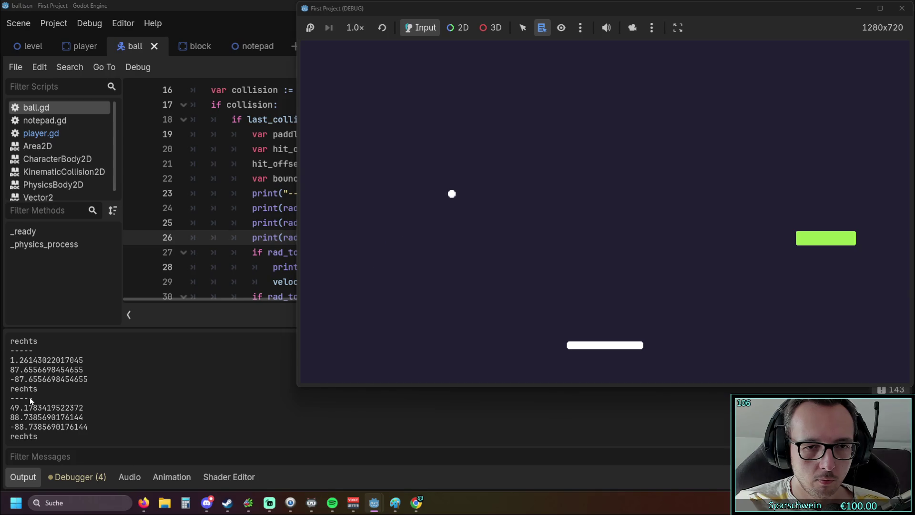
{"action": "key", "text": "Right"}
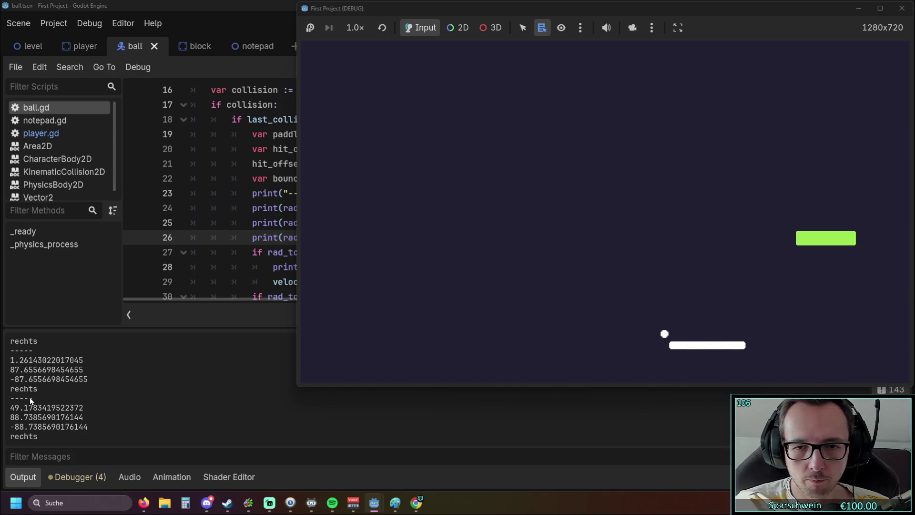
{"action": "key", "text": "Left"}
{"action": "key", "text": "Left"}
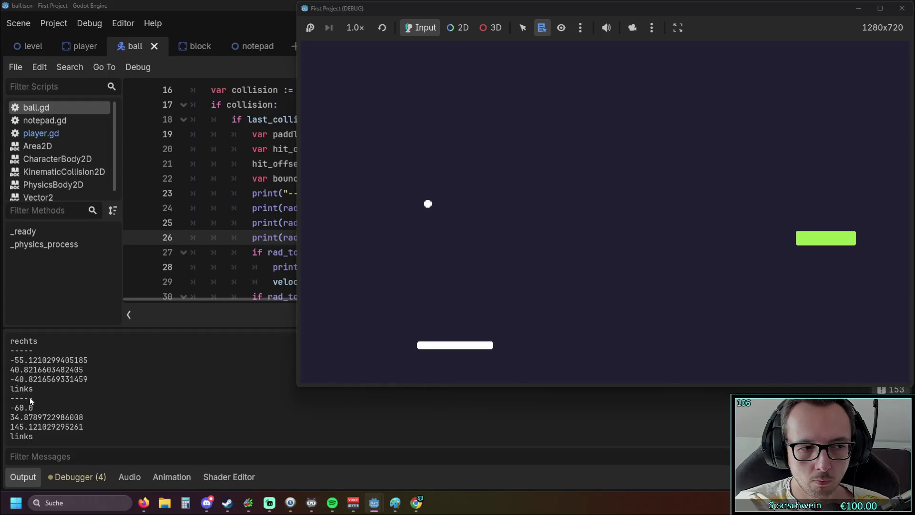
{"action": "key", "text": "Right"}
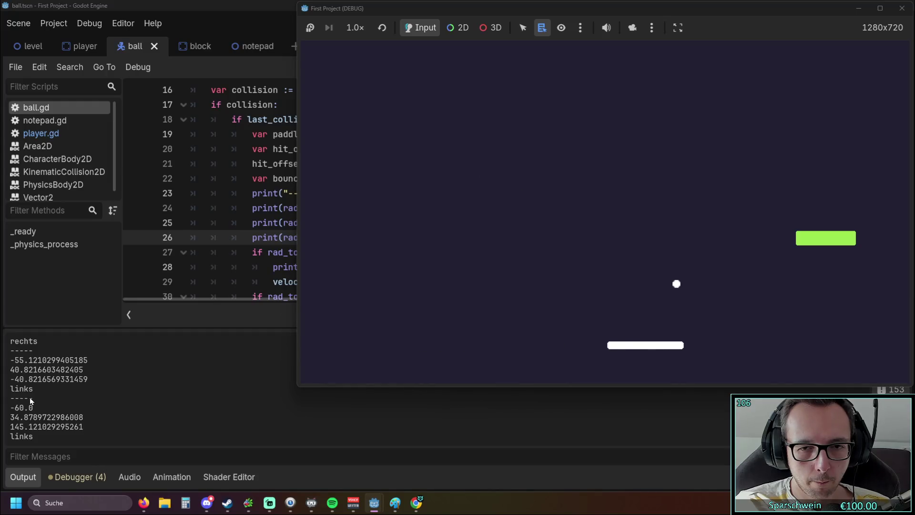
{"action": "key", "text": "Right"}
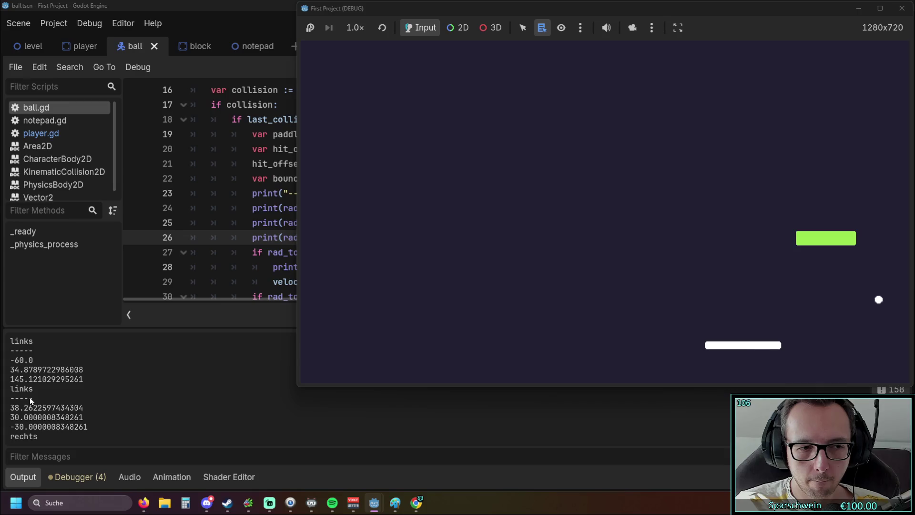
{"action": "key", "text": "Right"}
{"action": "key", "text": "Left"}
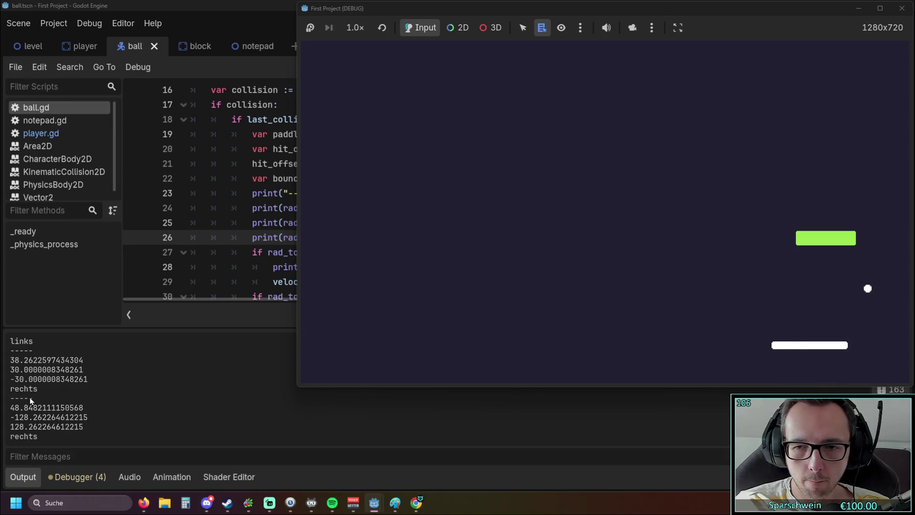
{"action": "key", "text": "Left"}
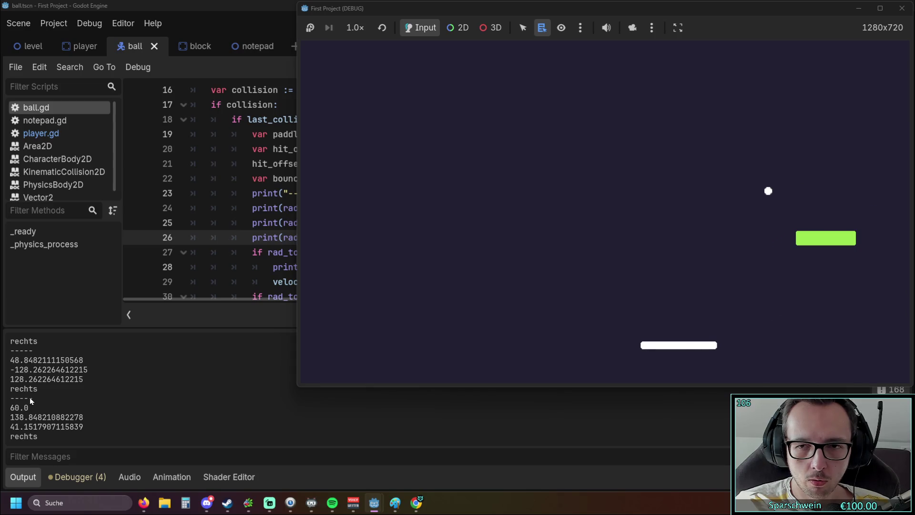
{"action": "key", "text": "Left"}
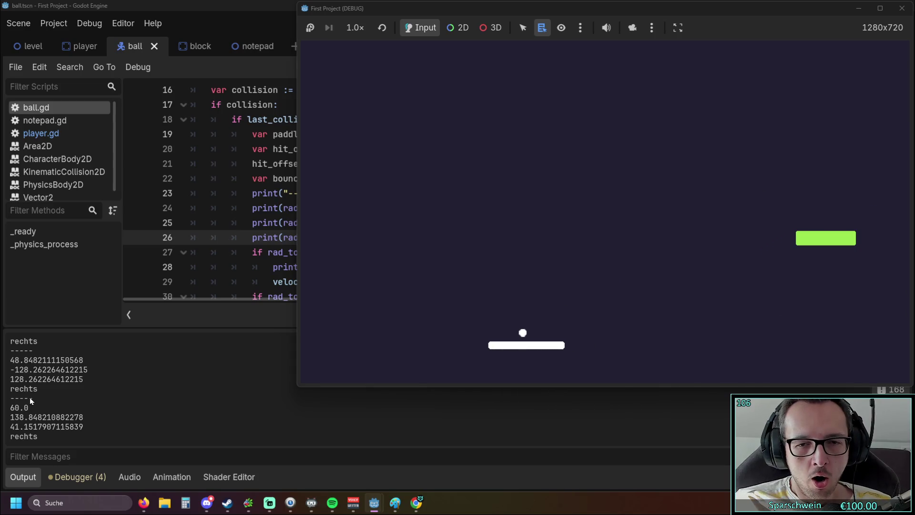
{"action": "key", "text": "Left"}
{"action": "key", "text": "Left"}
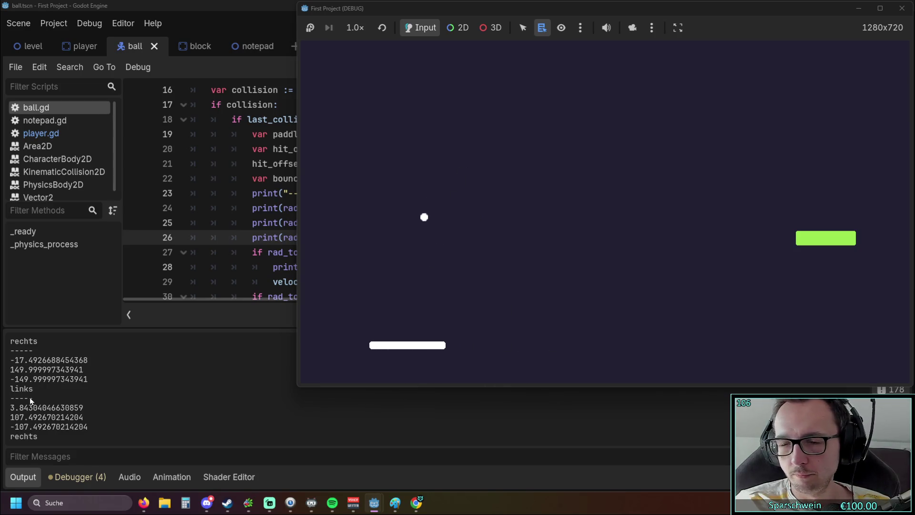
{"action": "key", "text": "Right"}
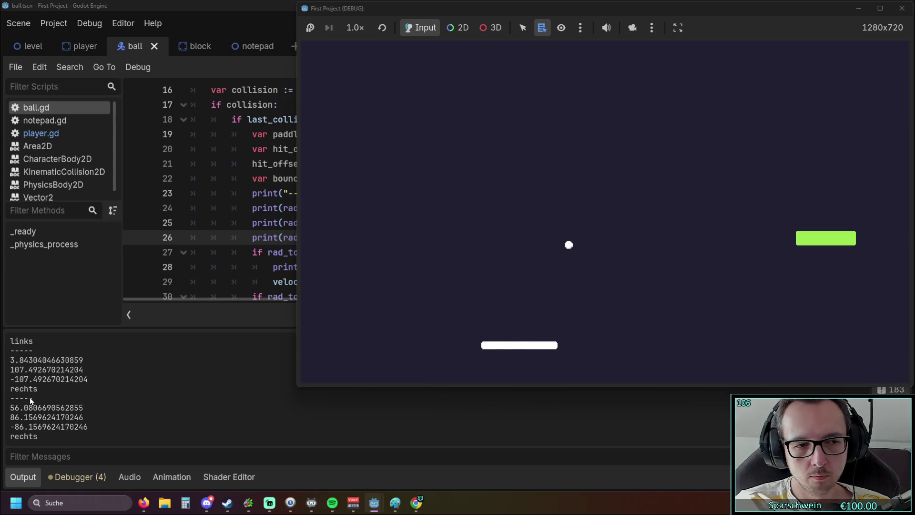
{"action": "key", "text": "Right"}
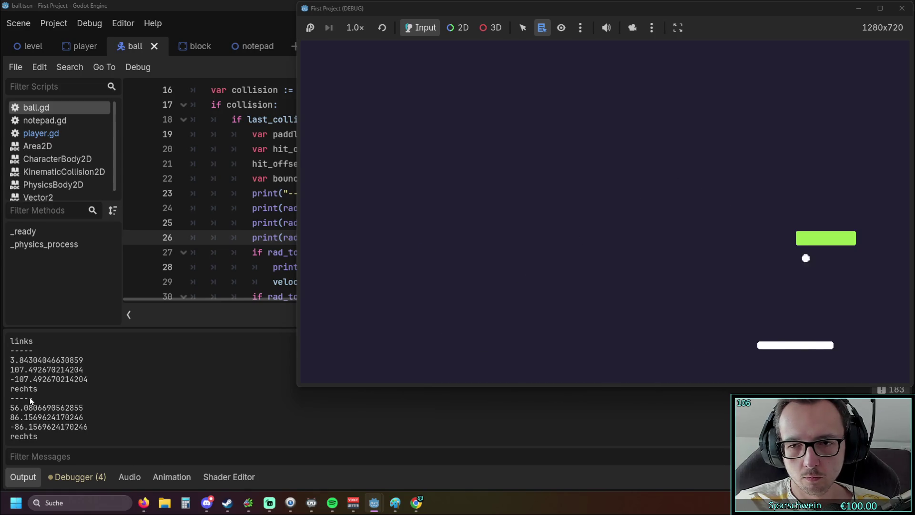
{"action": "key", "text": "Right"}
{"action": "key", "text": "Left"}
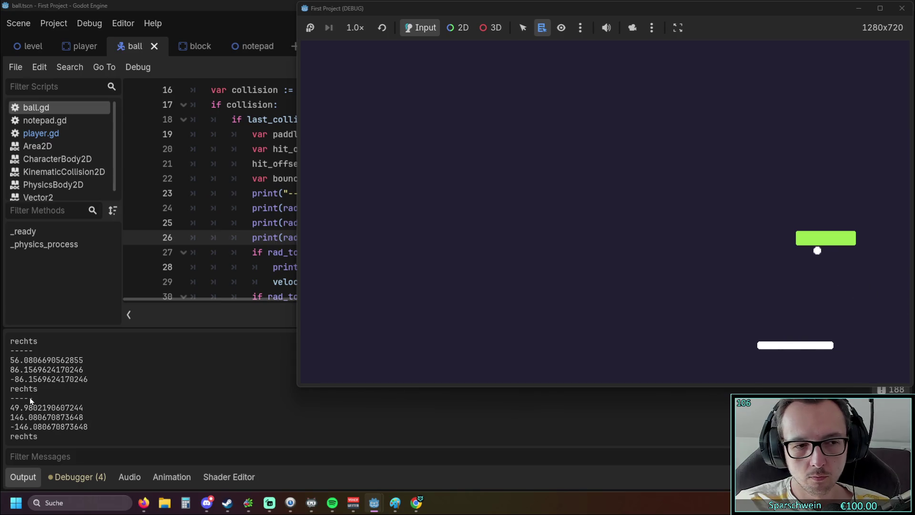
{"action": "key", "text": "Right"}
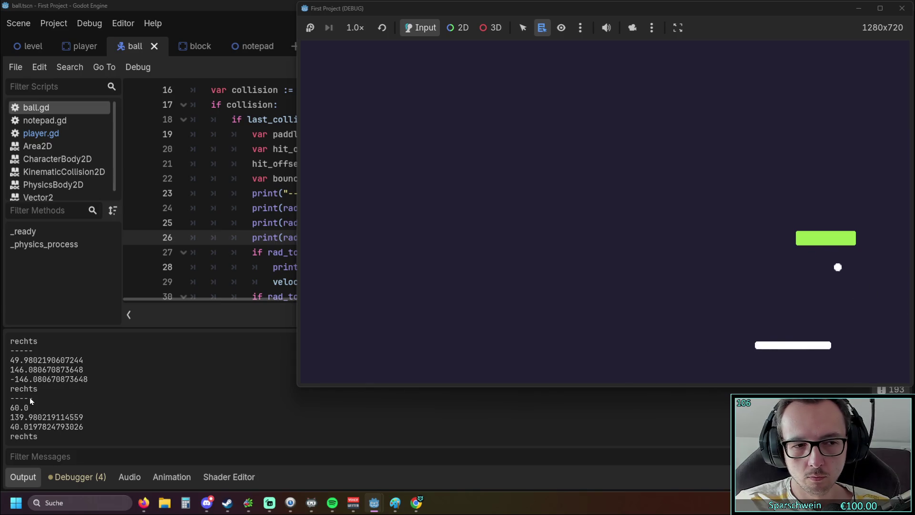
{"action": "key", "text": "Left"}
{"action": "key", "text": "Left"}
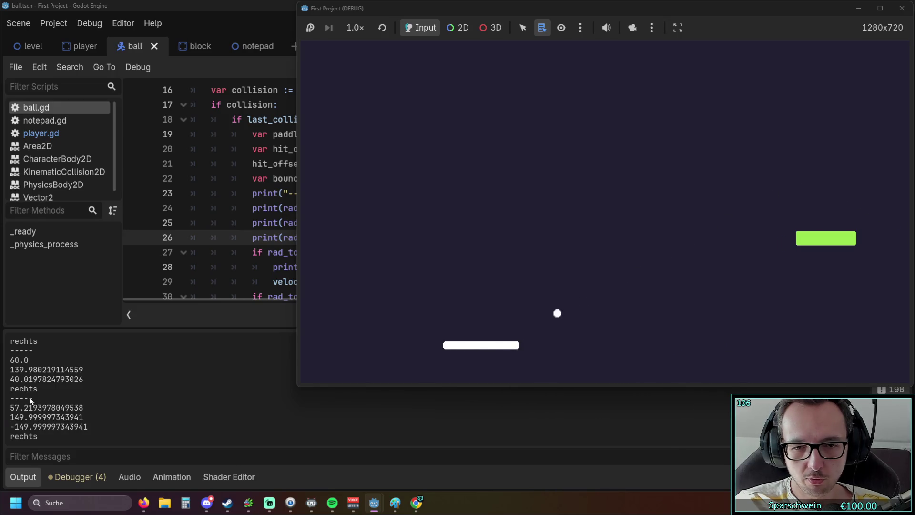
{"action": "key", "text": "Right"}
{"action": "key", "text": "Right"}
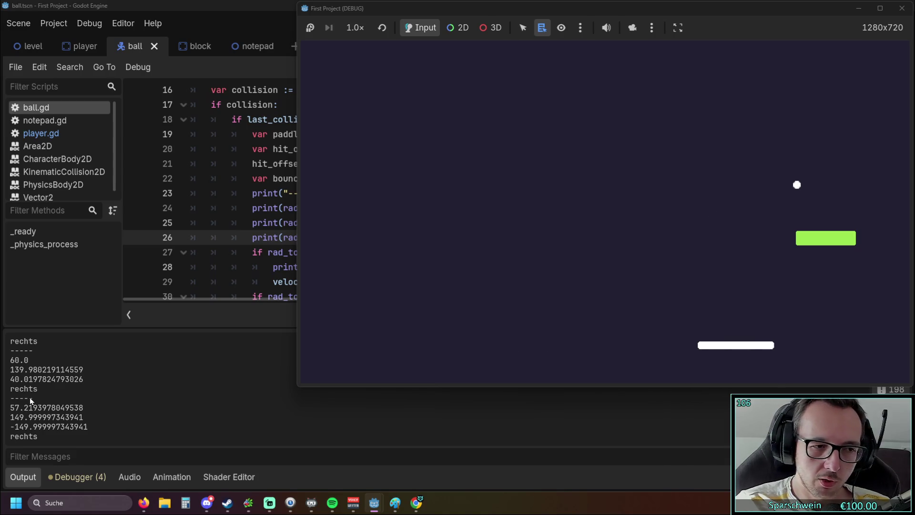
{"action": "key", "text": "Left"}
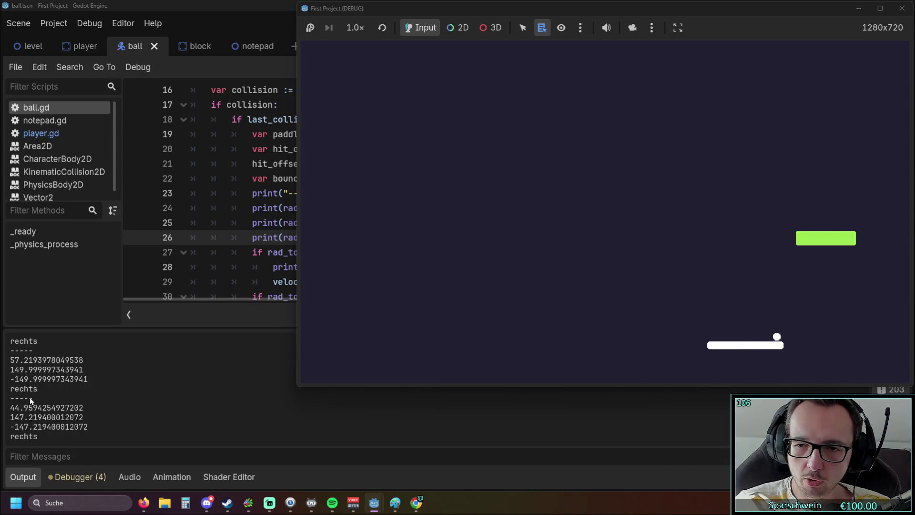
{"action": "key", "text": "Right"}
Step: Keep returning the ball from various paddle spots, then stop after a -58.94 'links' bounce
{"action": "key", "text": "Left"}
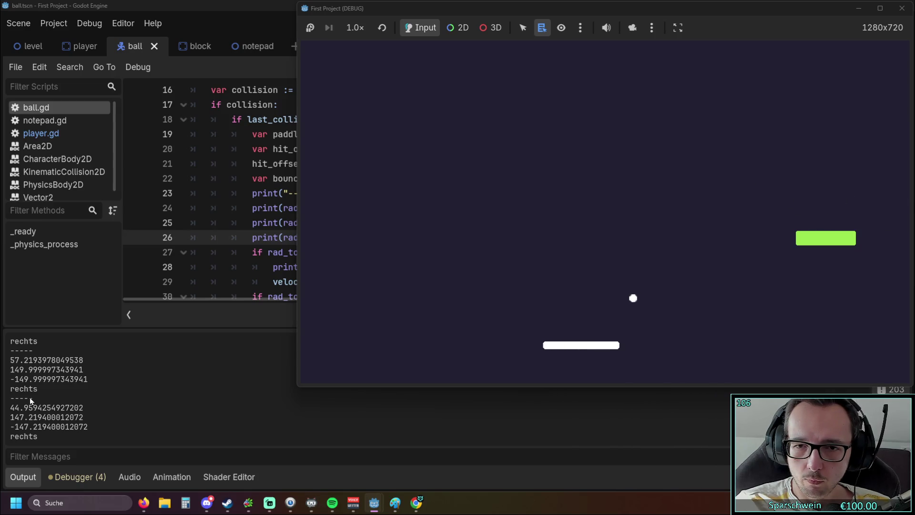
{"action": "key", "text": "Right"}
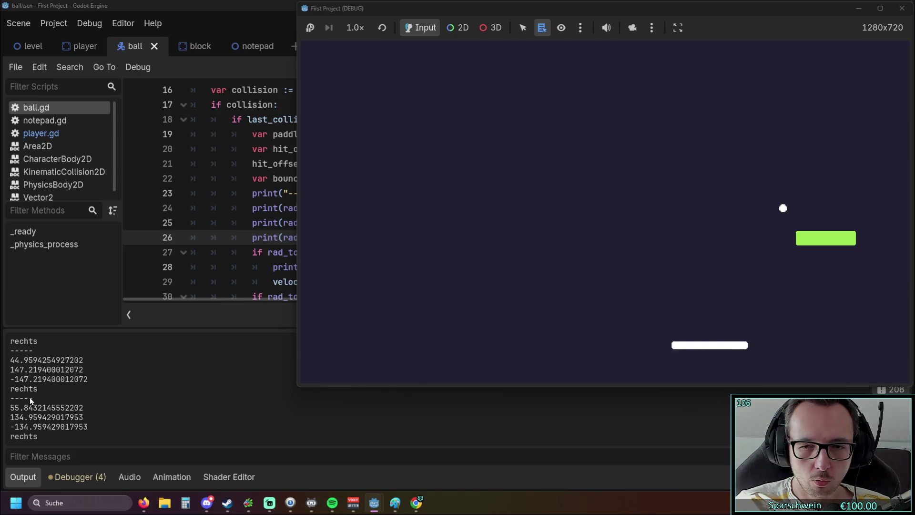
{"action": "key", "text": "Left"}
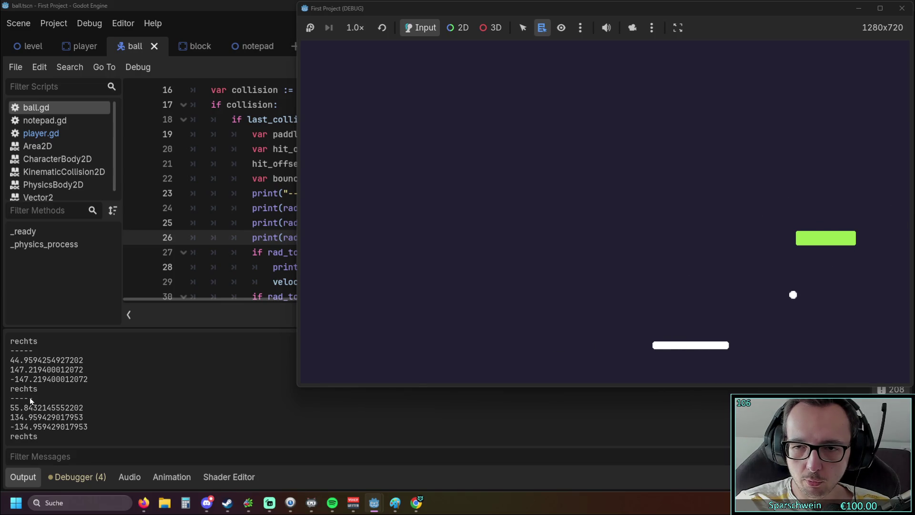
{"action": "key", "text": "Right"}
{"action": "key", "text": "Left"}
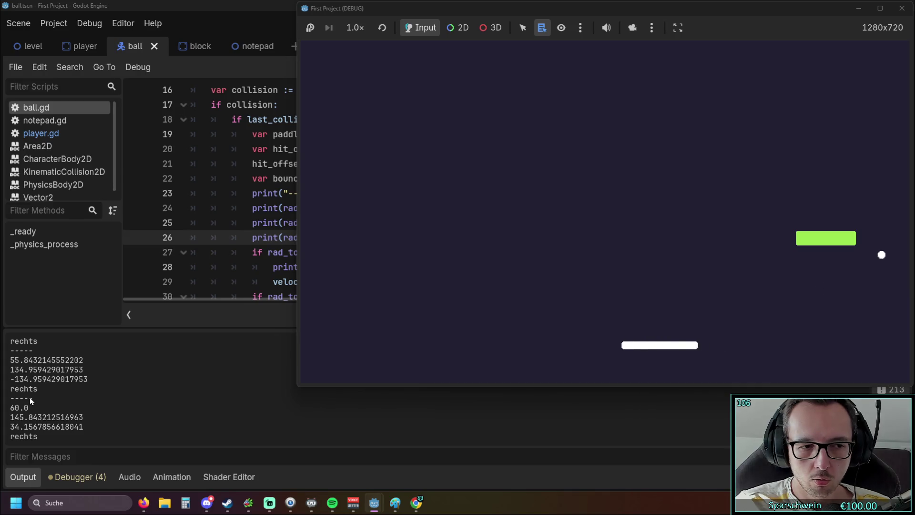
{"action": "key", "text": "Left"}
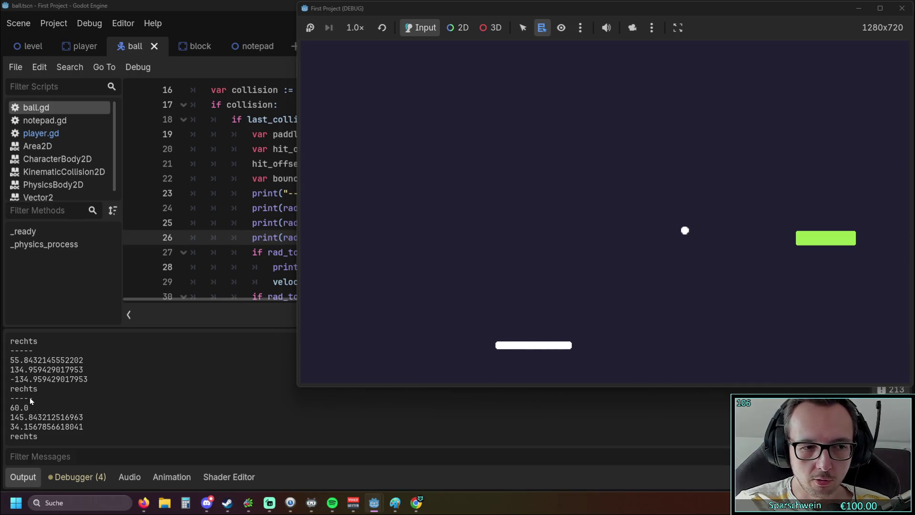
{"action": "key", "text": "Left"}
{"action": "key", "text": "Left"}
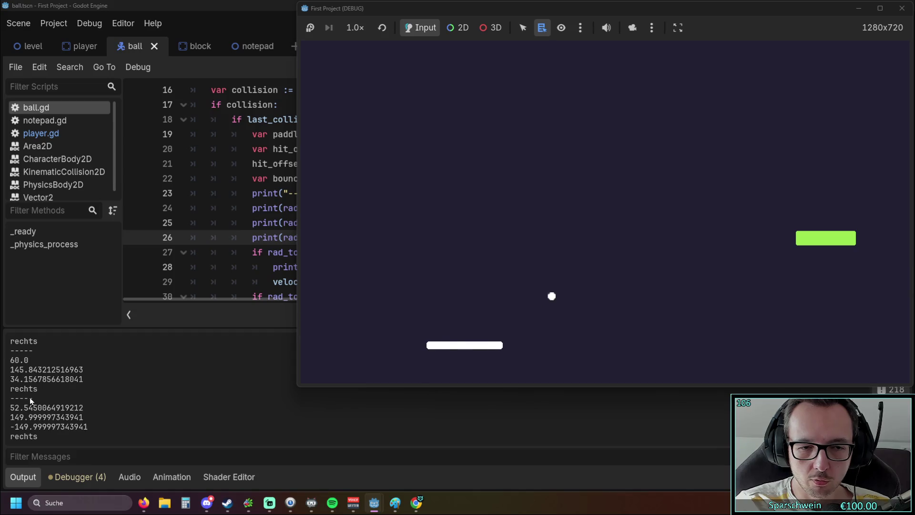
{"action": "key", "text": "Right"}
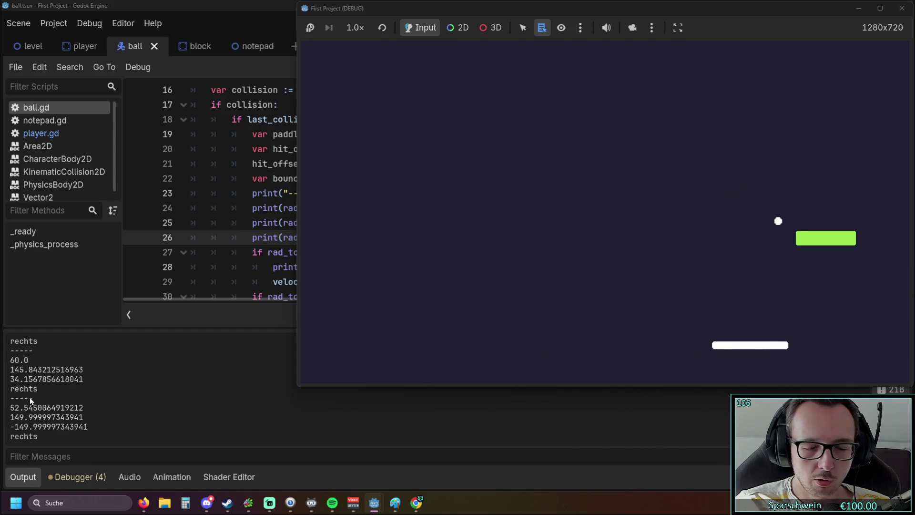
{"action": "key", "text": "Left"}
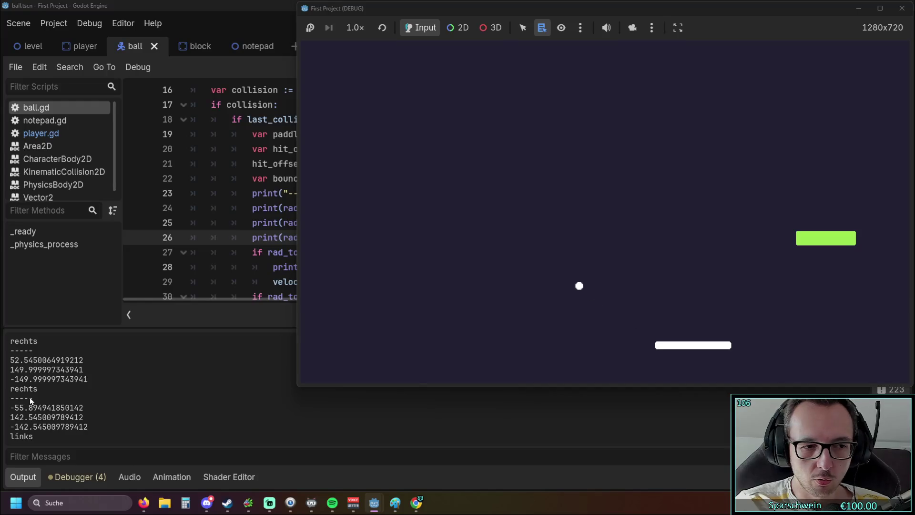
{"action": "key", "text": "Left"}
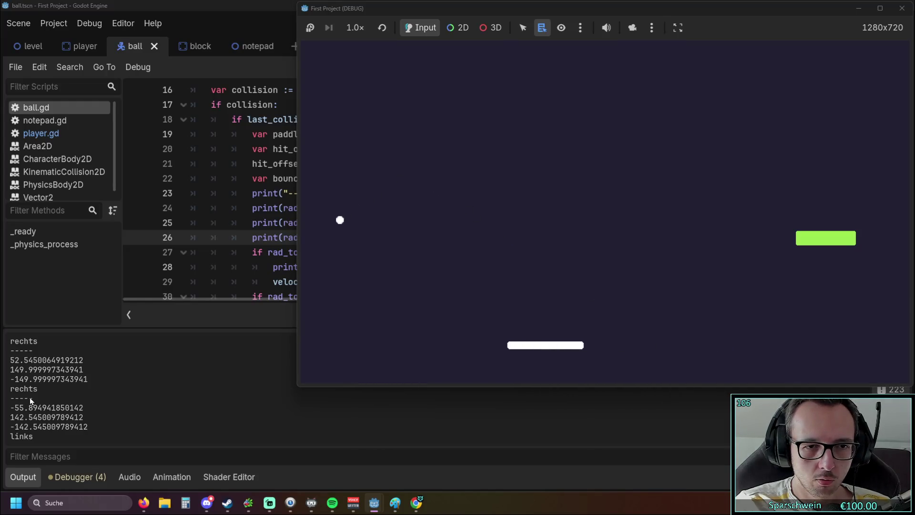
{"action": "key", "text": "Right"}
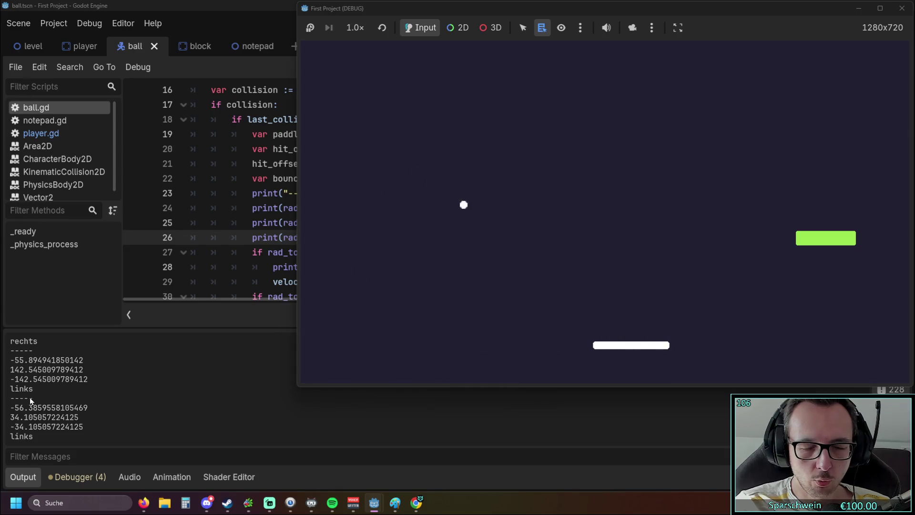
{"action": "key", "text": "Right"}
{"action": "key", "text": "Left"}
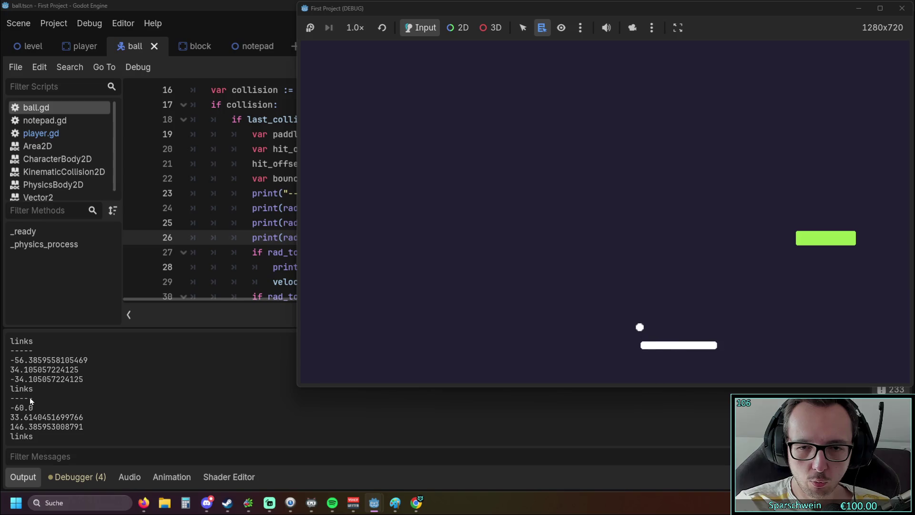
{"action": "key", "text": "Left"}
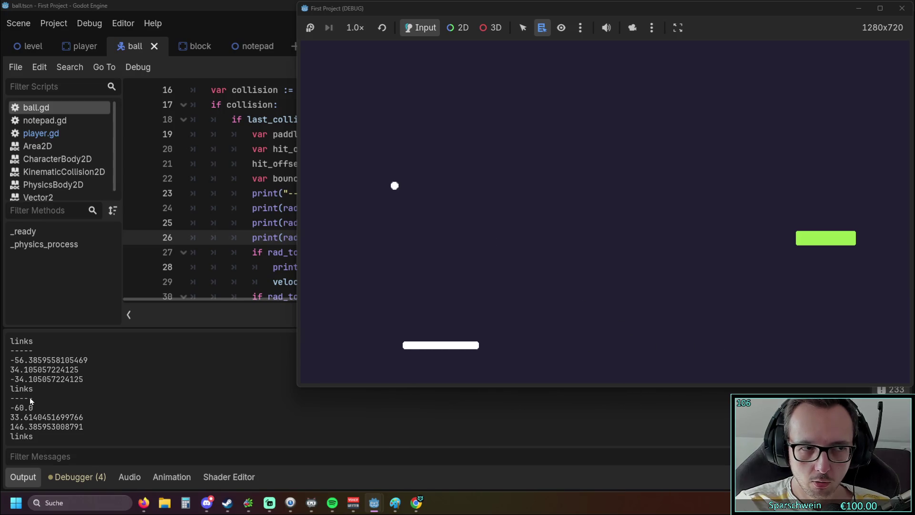
{"action": "key", "text": "Right"}
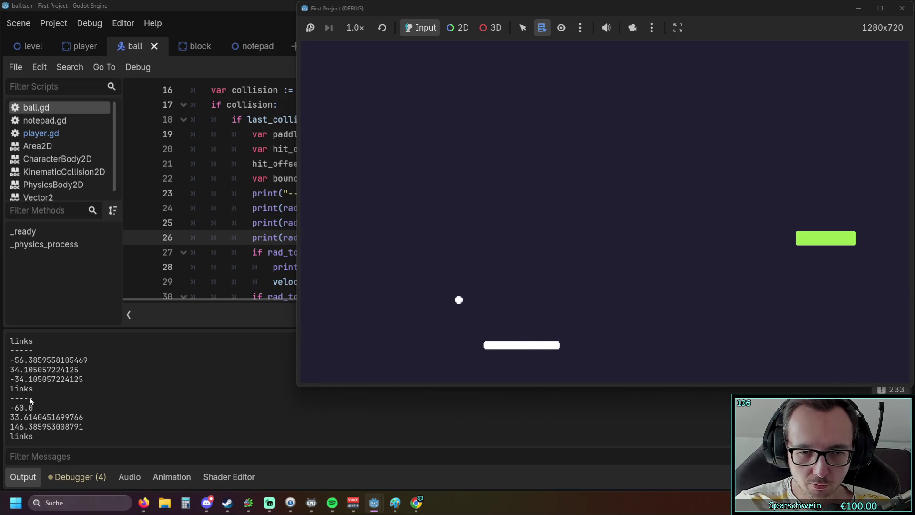
{"action": "key", "text": "Right"}
{"action": "key", "text": "Left"}
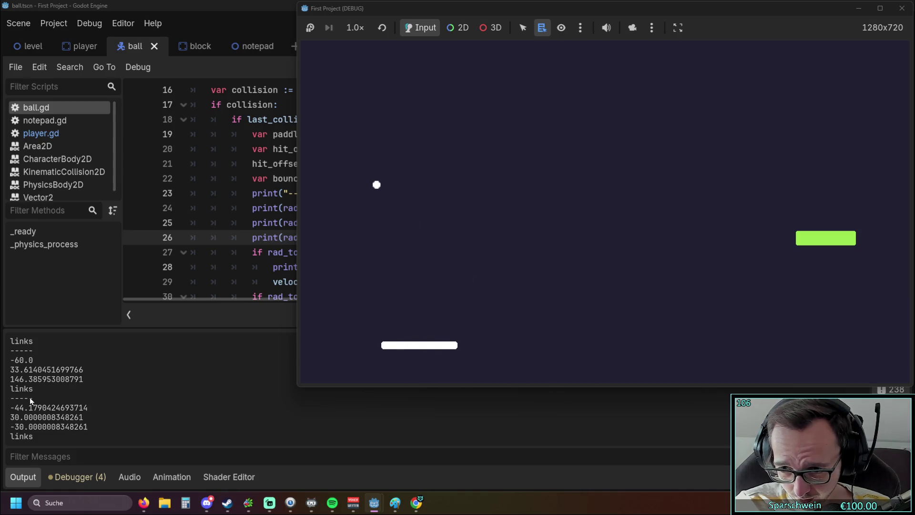
{"action": "key", "text": "Right"}
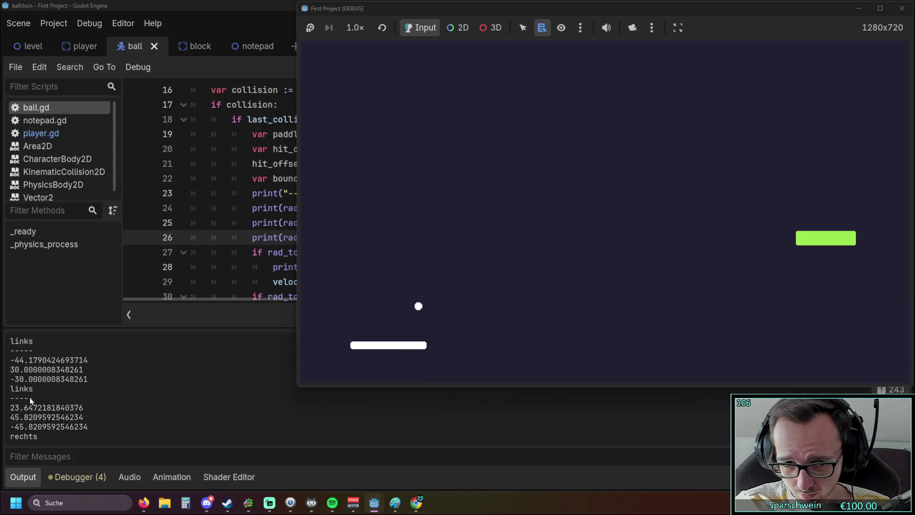
{"action": "key", "text": "Right"}
{"action": "key", "text": "Right"}
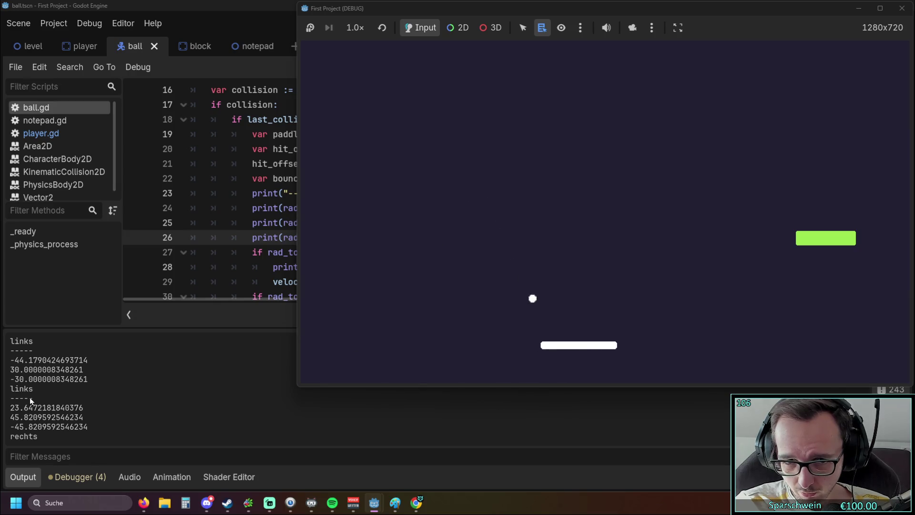
{"action": "key", "text": "Left"}
{"action": "key", "text": "Left"}
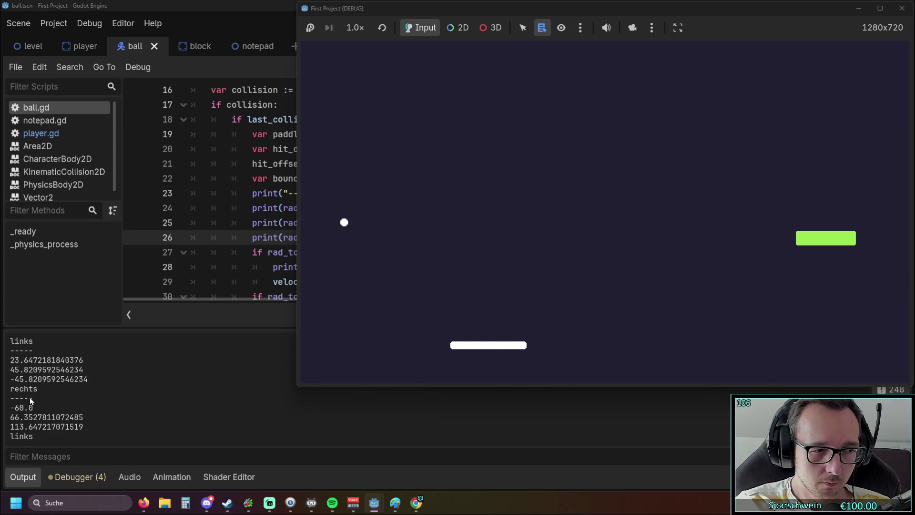
{"action": "key", "text": "Right"}
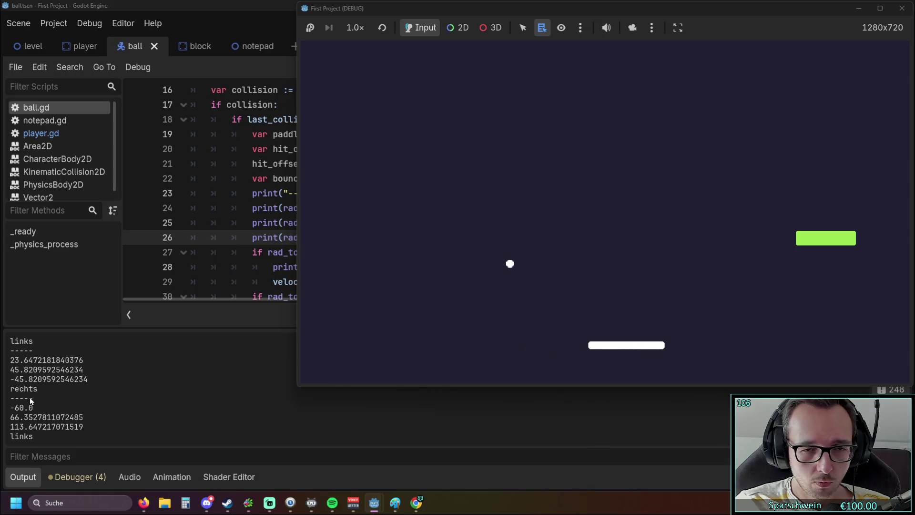
{"action": "key", "text": "Left"}
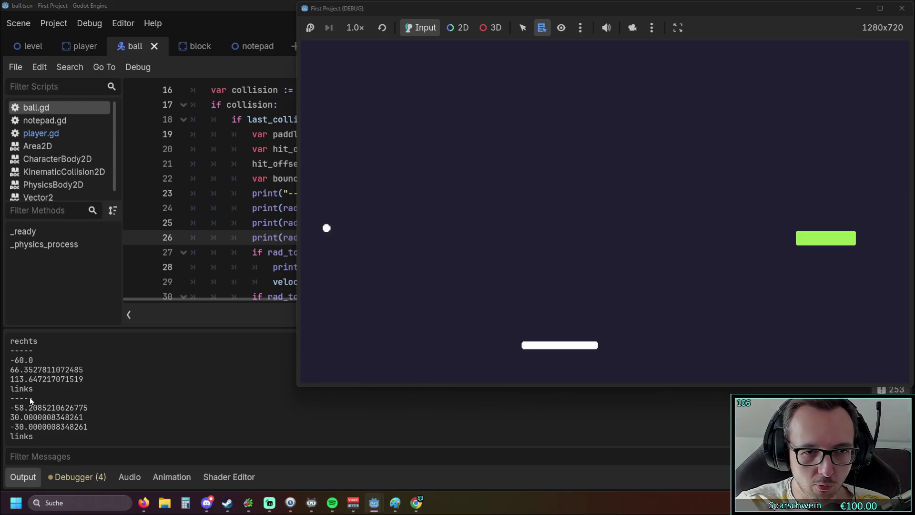
{"action": "key", "text": "Left"}
{"action": "key", "text": "Right"}
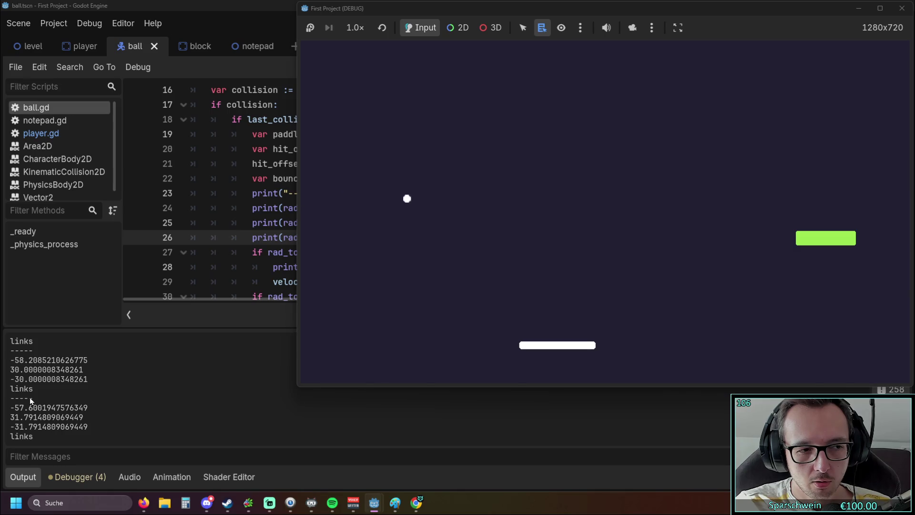
{"action": "key", "text": "Right"}
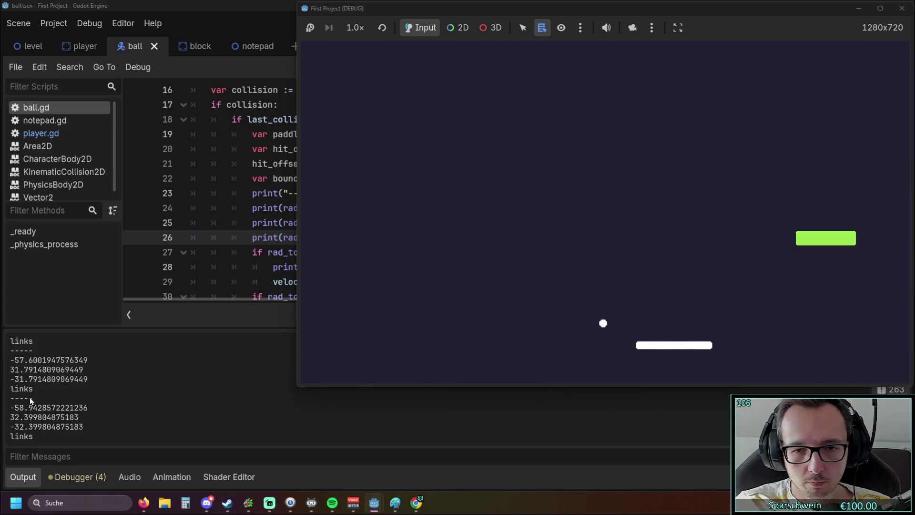
{"action": "key", "text": "Left"}
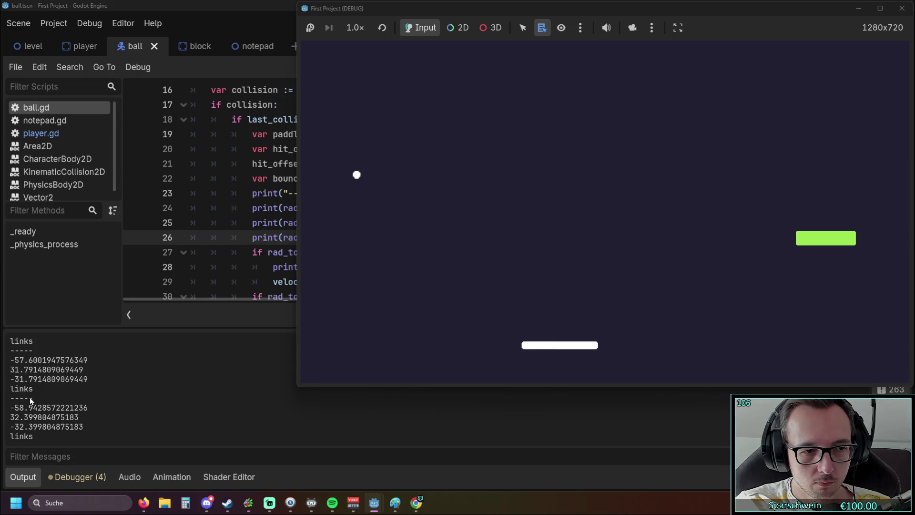
{"action": "left_click", "coordinate": [902, 12]}
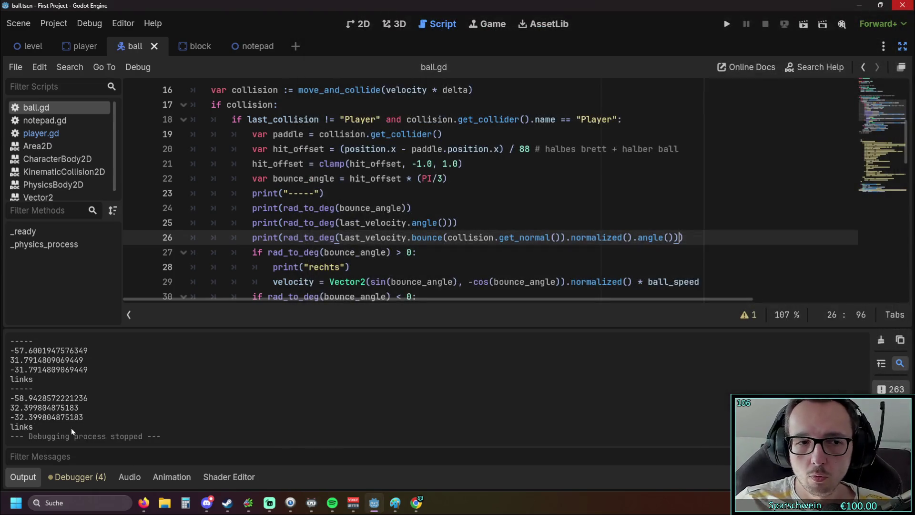
{"action": "scroll", "coordinate": [61, 396], "scroll_direction": "up", "scroll_amount": 3}
{"action": "scroll", "coordinate": [61, 395], "scroll_direction": "up", "scroll_amount": 2}
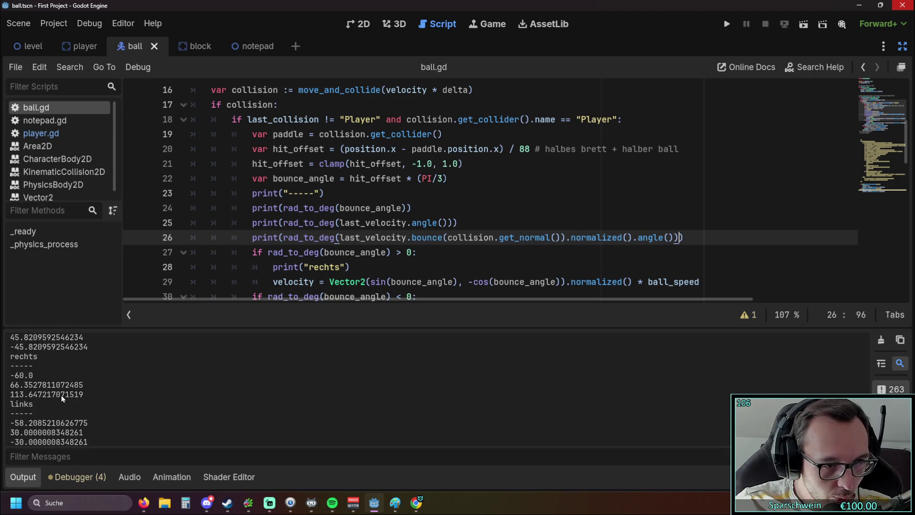
{"action": "scroll", "coordinate": [31, 396], "scroll_direction": "up", "scroll_amount": 2}
{"action": "scroll", "coordinate": [30, 396], "scroll_direction": "up", "scroll_amount": 8}
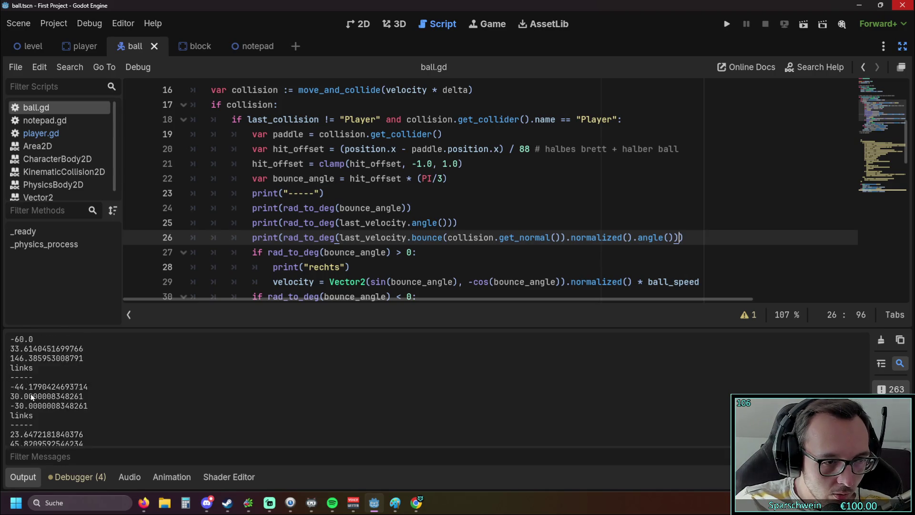
{"action": "scroll", "coordinate": [31, 395], "scroll_direction": "up", "scroll_amount": 8}
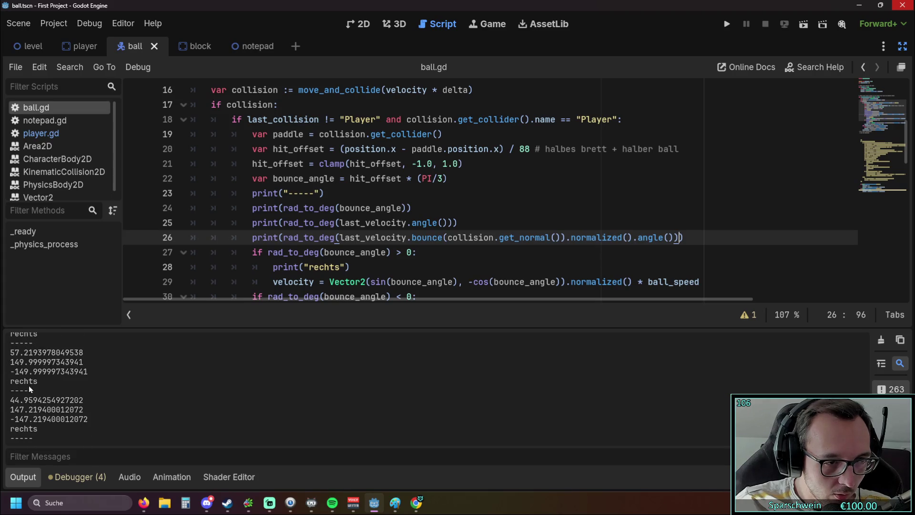
{"action": "scroll", "coordinate": [27, 399], "scroll_direction": "up", "scroll_amount": 2}
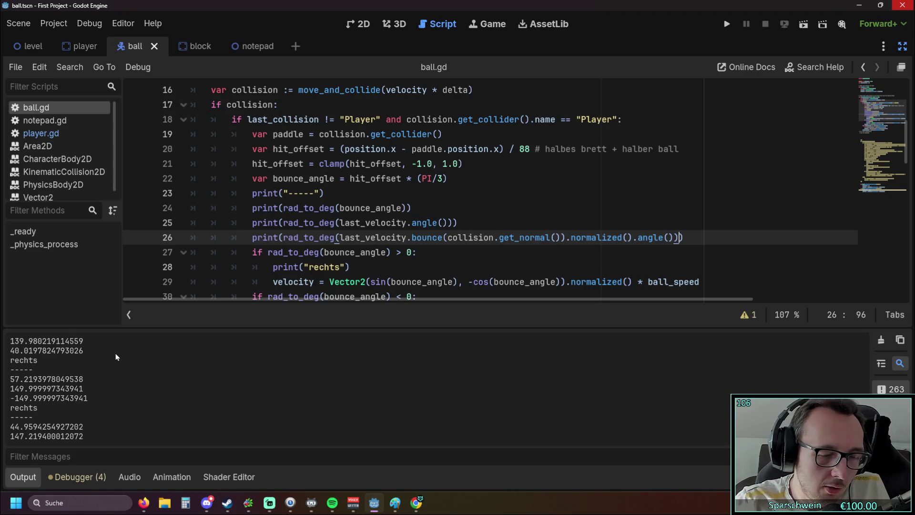
{"action": "scroll", "coordinate": [58, 356], "scroll_direction": "up", "scroll_amount": 2}
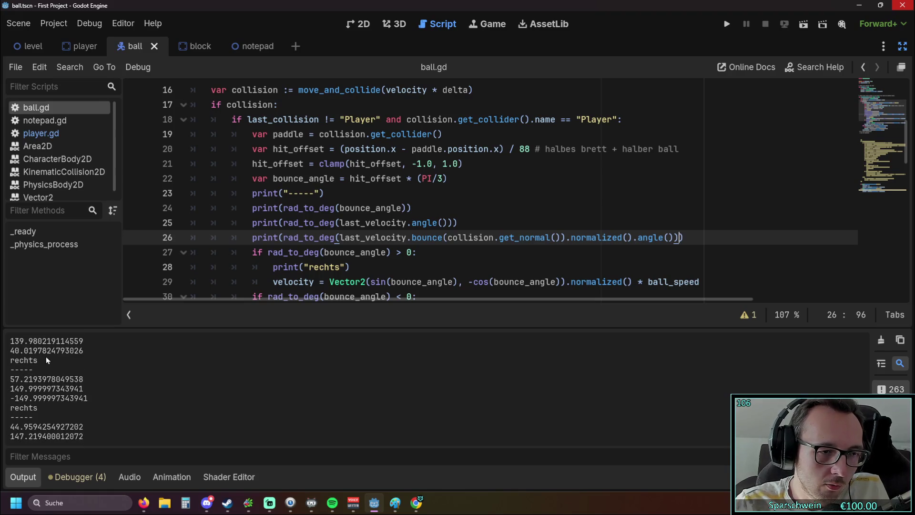
{"action": "left_click_drag", "start_coordinate": [11, 389], "coordinate": [82, 390]}
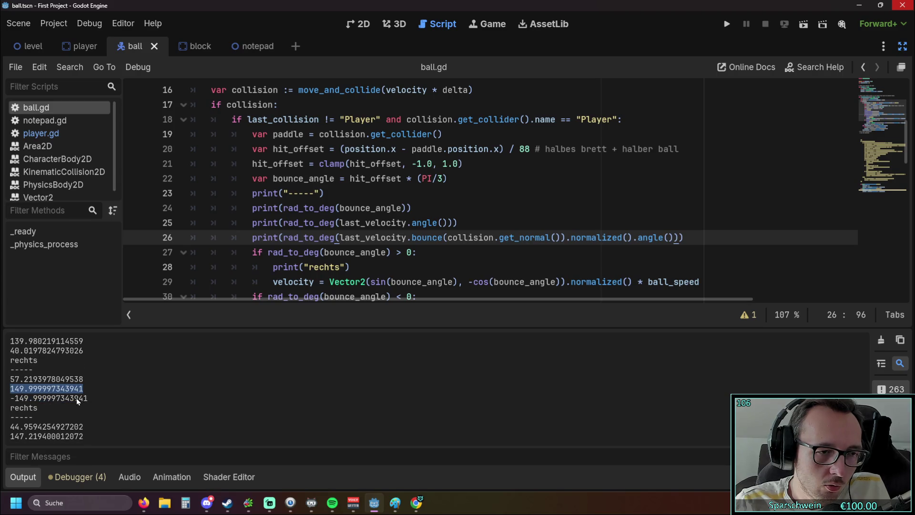
{"action": "scroll", "coordinate": [53, 403], "scroll_direction": "up", "scroll_amount": 5}
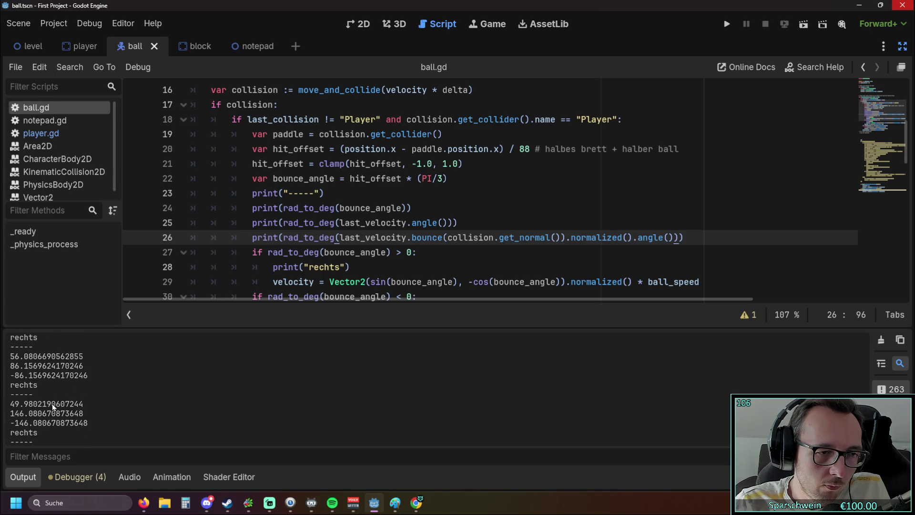
{"action": "left_click_drag", "start_coordinate": [340, 223], "coordinate": [453, 223]}
{"action": "scroll", "coordinate": [159, 373], "scroll_direction": "up", "scroll_amount": 3}
{"action": "scroll", "coordinate": [159, 374], "scroll_direction": "up", "scroll_amount": 3}
{"action": "scroll", "coordinate": [150, 374], "scroll_direction": "down", "scroll_amount": 5}
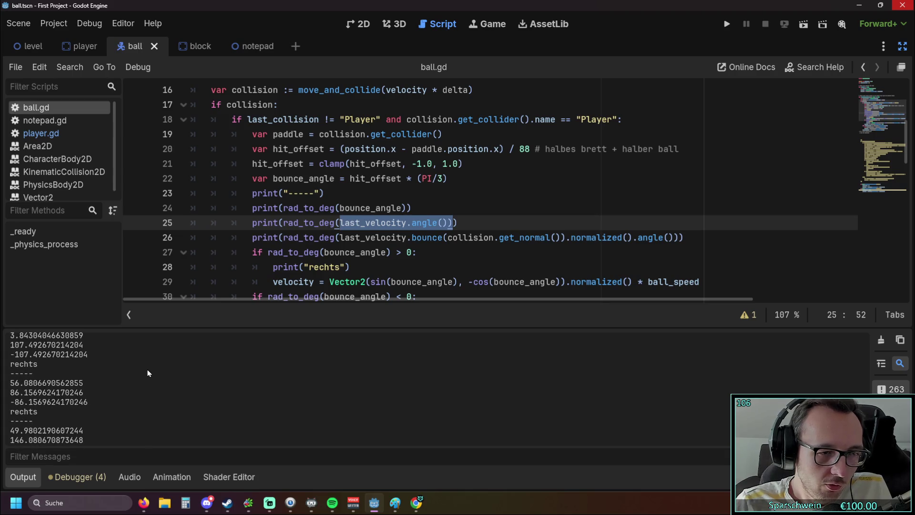
{"action": "scroll", "coordinate": [145, 374], "scroll_direction": "down", "scroll_amount": 6}
{"action": "scroll", "coordinate": [143, 372], "scroll_direction": "up", "scroll_amount": 1}
{"action": "scroll", "coordinate": [143, 373], "scroll_direction": "down", "scroll_amount": 5}
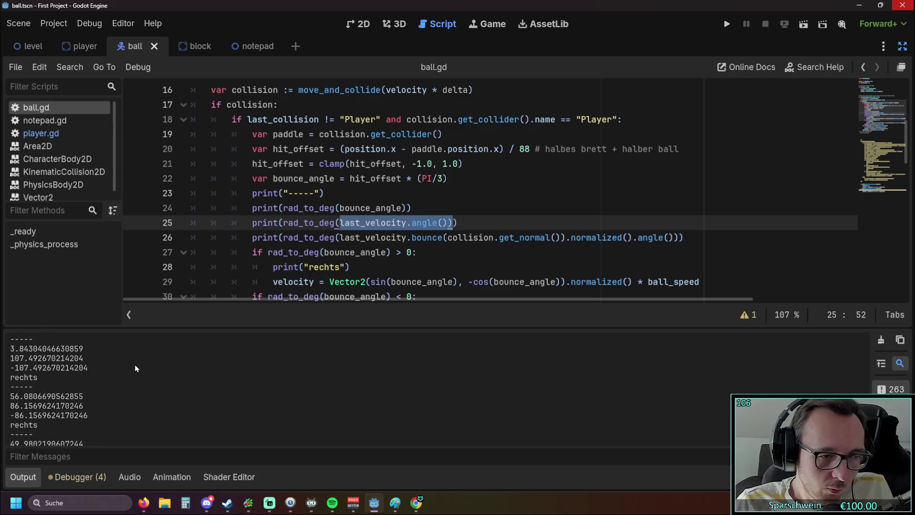
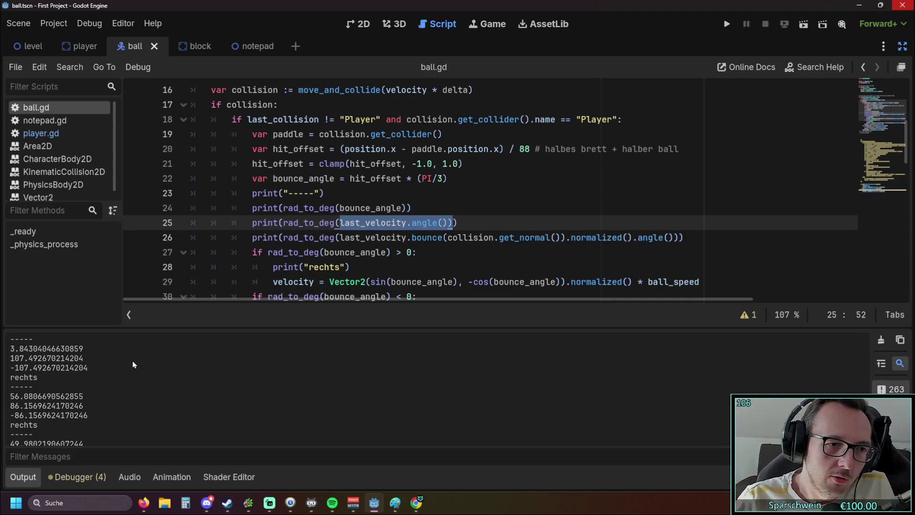
Step: Inspect the printed collision angles in the output log, including 147.219400012072 and -147.219400012072
{"action": "scroll", "coordinate": [93, 368], "scroll_direction": "down", "scroll_amount": 3}
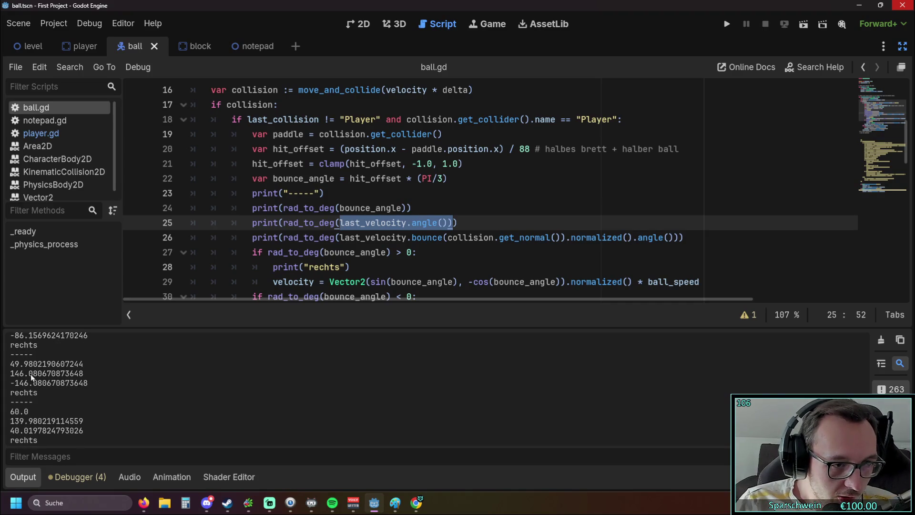
{"action": "scroll", "coordinate": [71, 379], "scroll_direction": "down", "scroll_amount": 2}
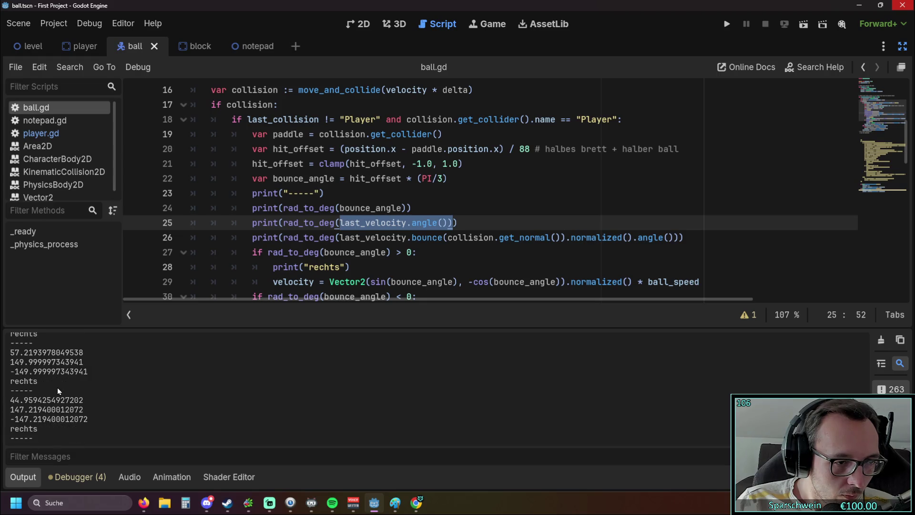
{"action": "left_click_drag", "start_coordinate": [87, 371], "coordinate": [10, 352]}
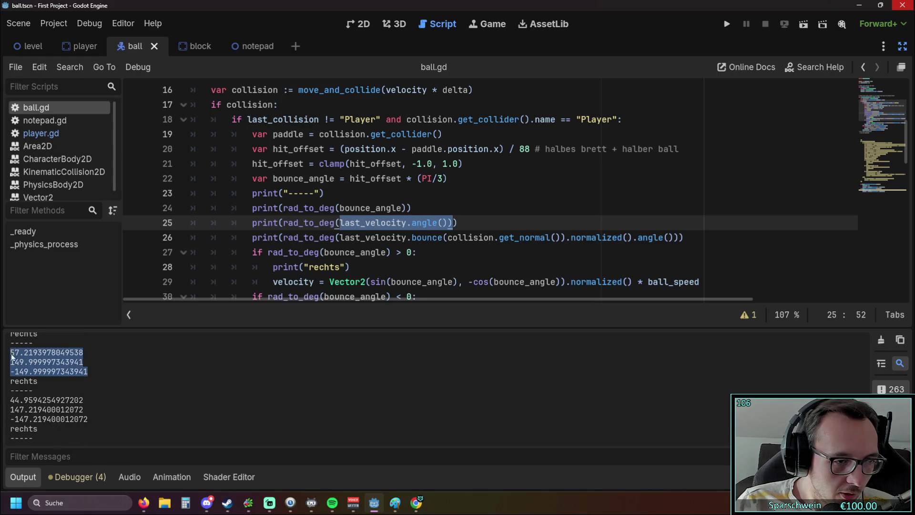
{"action": "left_click", "coordinate": [87, 381]}
{"action": "left_click_drag", "start_coordinate": [87, 419], "coordinate": [10, 399]}
{"action": "left_click", "coordinate": [93, 375]}
{"action": "left_click_drag", "start_coordinate": [93, 374], "coordinate": [10, 351]}
{"action": "left_click", "coordinate": [91, 428]}
{"action": "left_click_drag", "start_coordinate": [88, 420], "coordinate": [11, 405]}
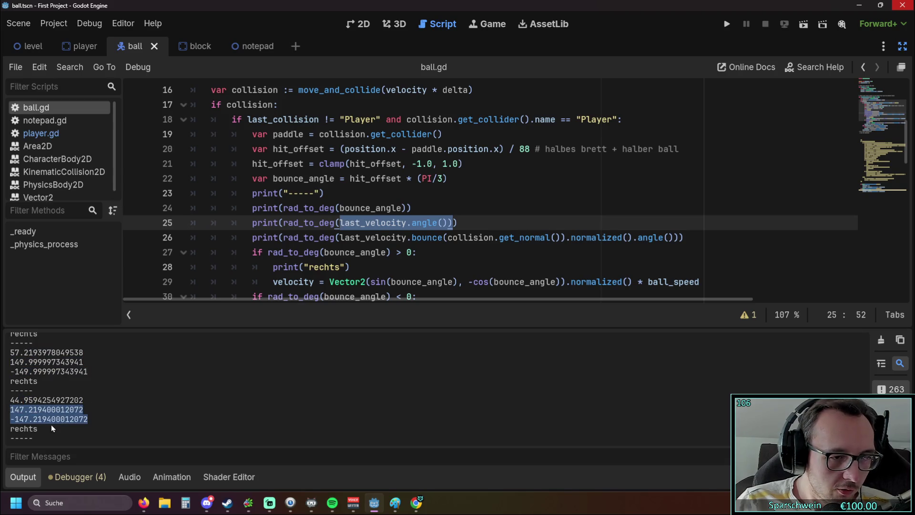
{"action": "left_click", "coordinate": [109, 395]}
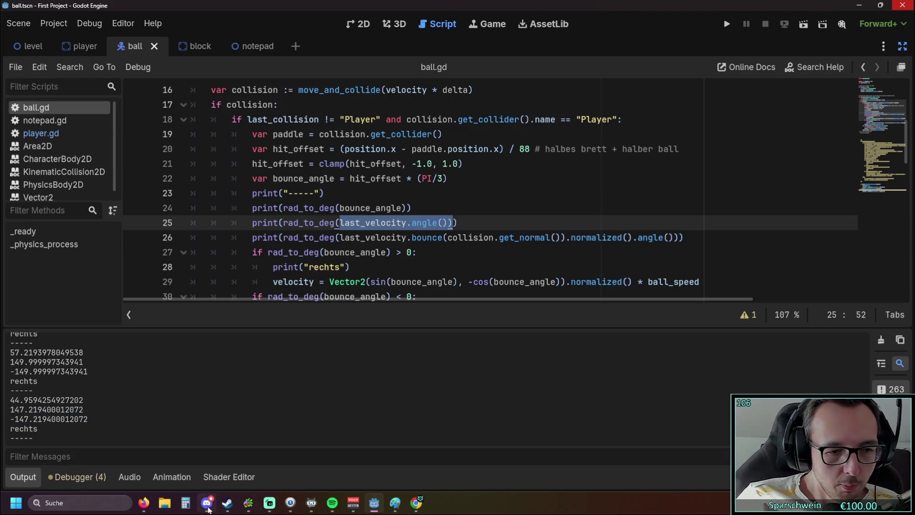
Step: Start Windows Calculator and enter 147,219
{"action": "left_click", "coordinate": [185, 504]}
{"action": "left_click_drag", "start_coordinate": [393, 67], "coordinate": [431, 89]}
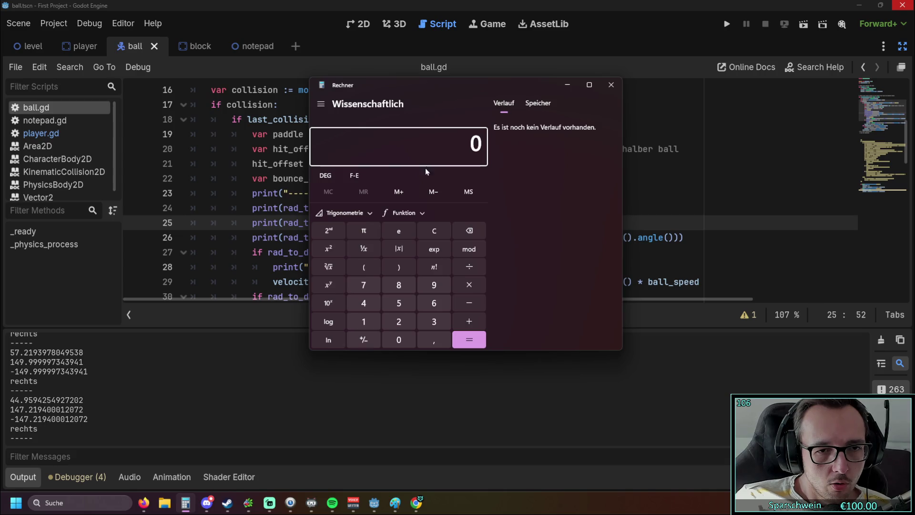
{"action": "left_click", "coordinate": [368, 319]}
{"action": "left_click", "coordinate": [368, 305]}
{"action": "left_click", "coordinate": [366, 286]}
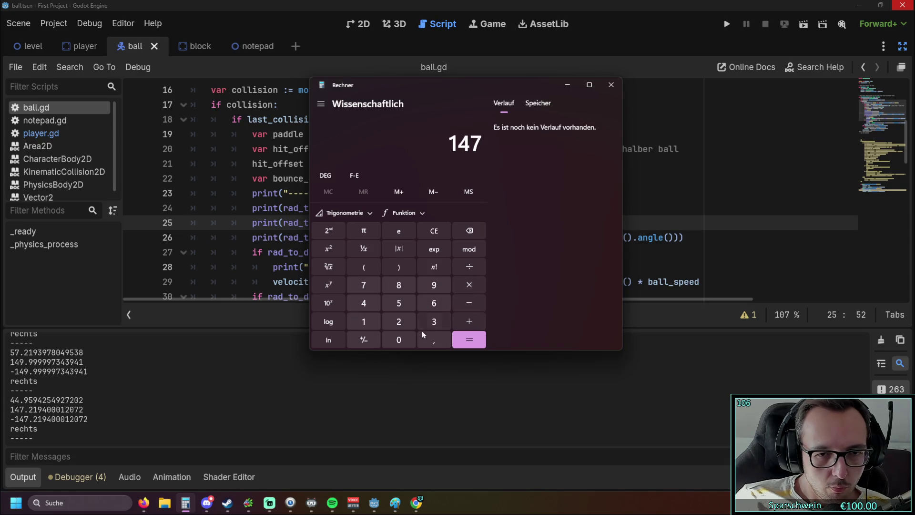
{"action": "left_click", "coordinate": [427, 339]}
{"action": "left_click", "coordinate": [399, 321]}
{"action": "left_click", "coordinate": [364, 321]}
{"action": "left_click", "coordinate": [425, 285]}
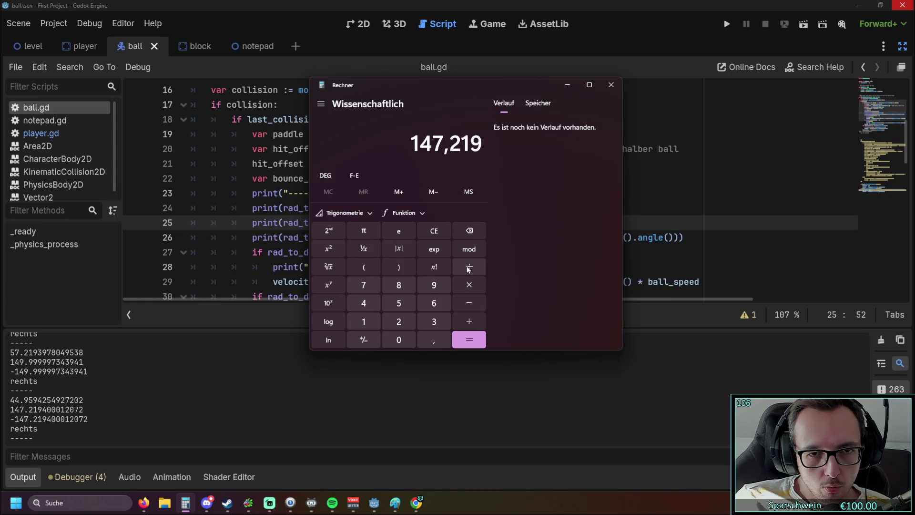
Step: Subtract 90 to get 57,219, then close the calculator
{"action": "left_click", "coordinate": [468, 304]}
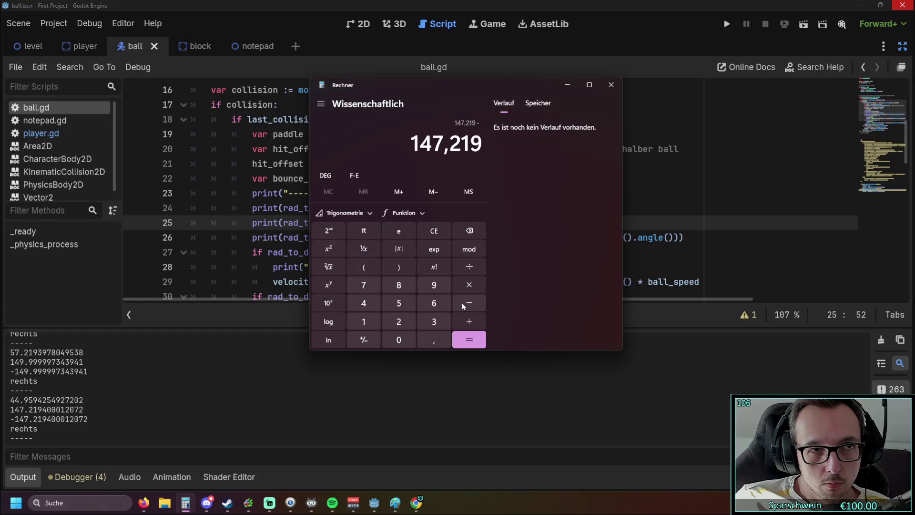
{"action": "left_click", "coordinate": [434, 284]}
{"action": "left_click", "coordinate": [399, 340]}
{"action": "left_click", "coordinate": [471, 338]}
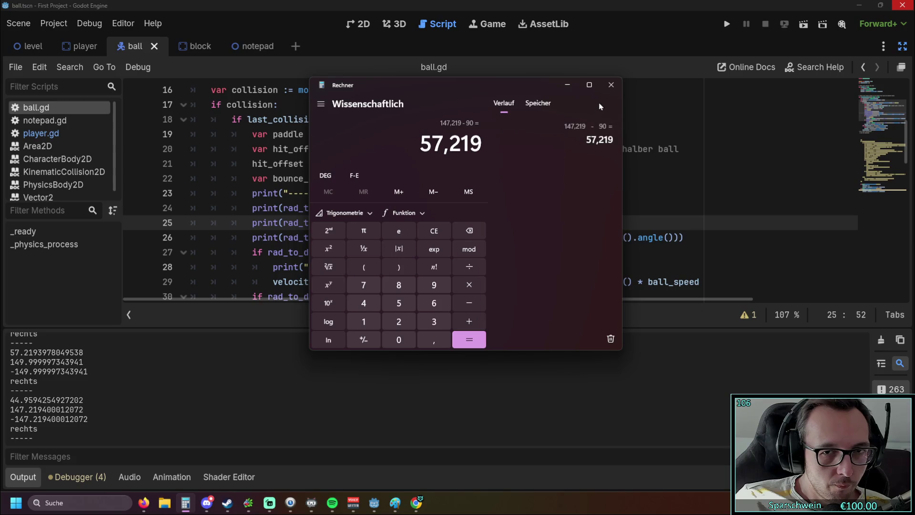
{"action": "left_click", "coordinate": [612, 84]}
{"action": "key", "text": "Right"}
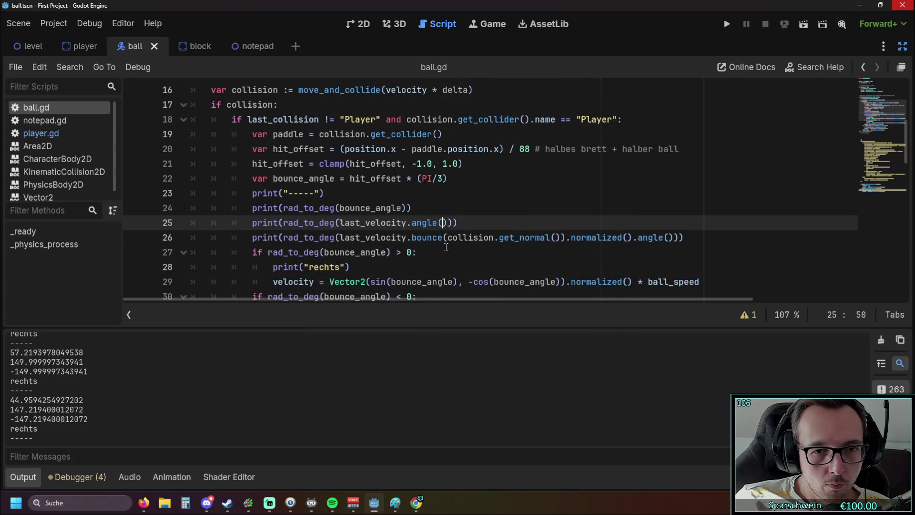
Step: Append -90 to the printed velocity and bounce angles on lines 25 and 26
{"action": "type", "text": "-90"}
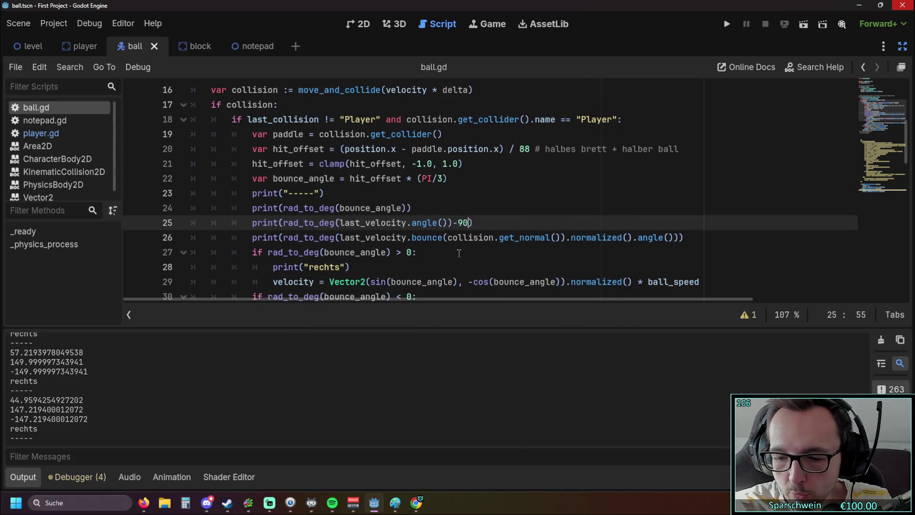
{"action": "left_click", "coordinate": [677, 237]}
{"action": "type", "text": "-9"}
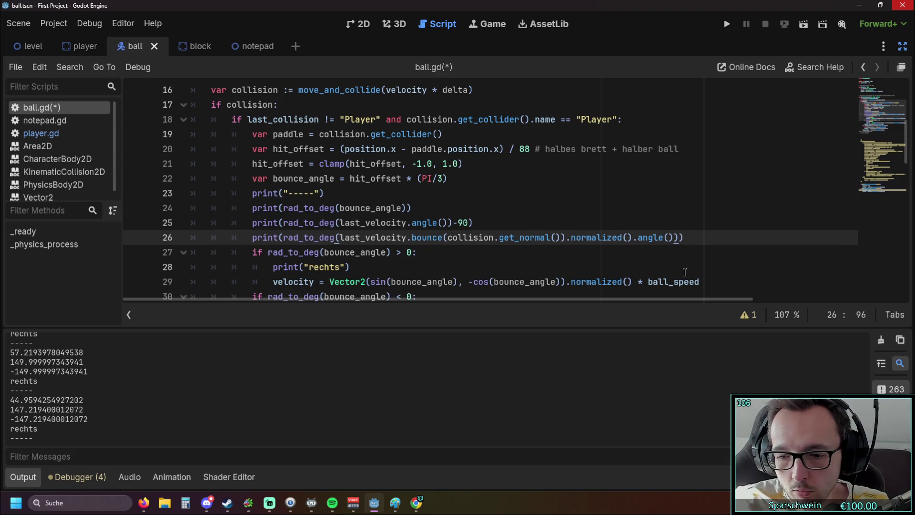
{"action": "type", "text": "0"}
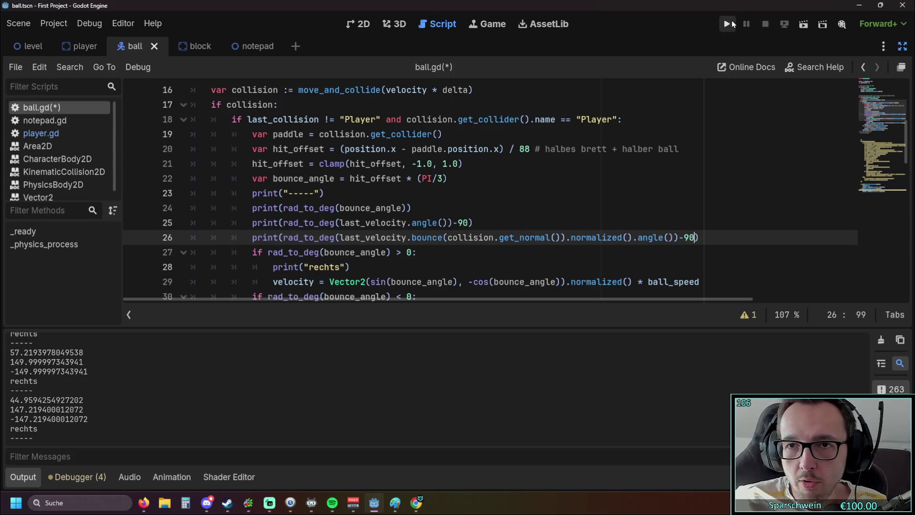
Step: Save and run the game, steer the paddle left and right, then stop it
{"action": "left_click", "coordinate": [727, 24]}
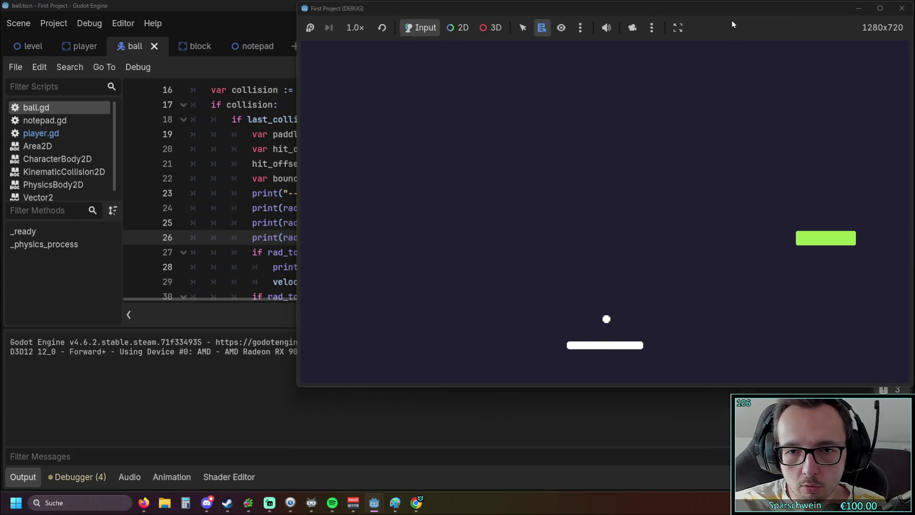
{"action": "key", "text": "Right"}
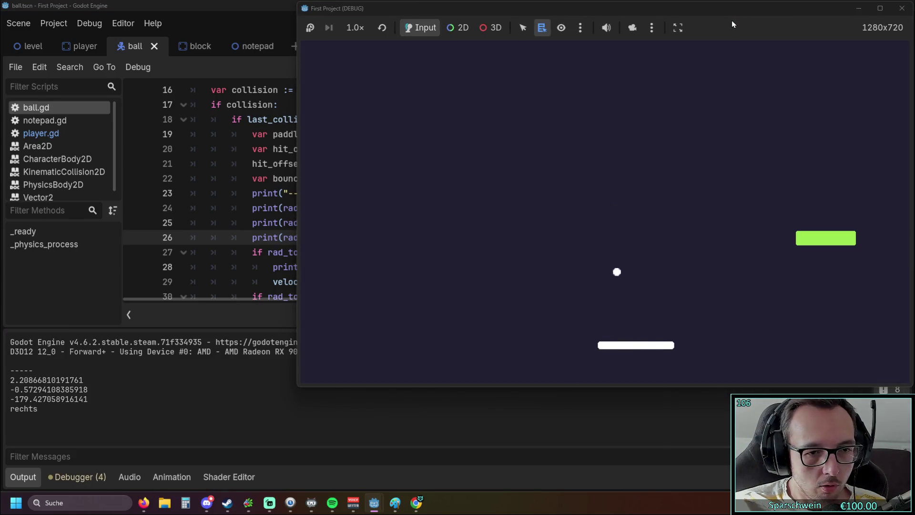
{"action": "key", "text": "Left"}
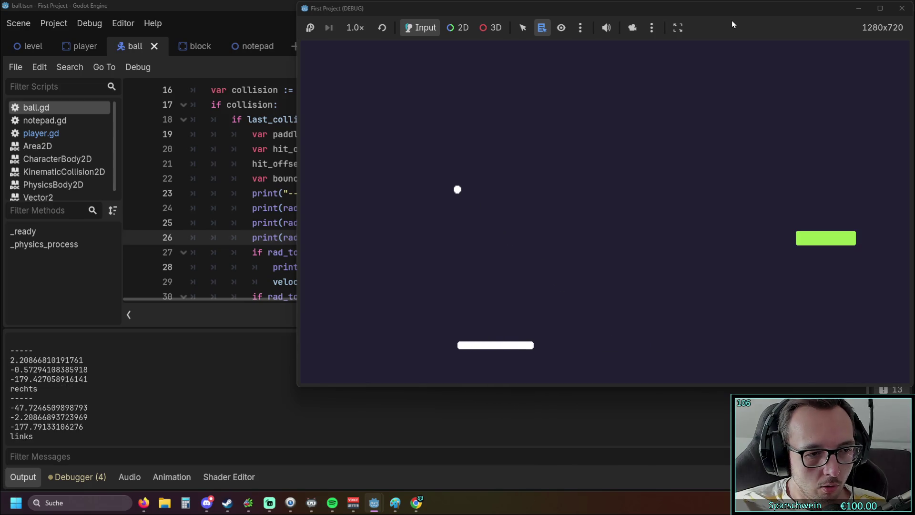
{"action": "key", "text": "Left"}
{"action": "key", "text": "Right"}
{"action": "key", "text": "Right"}
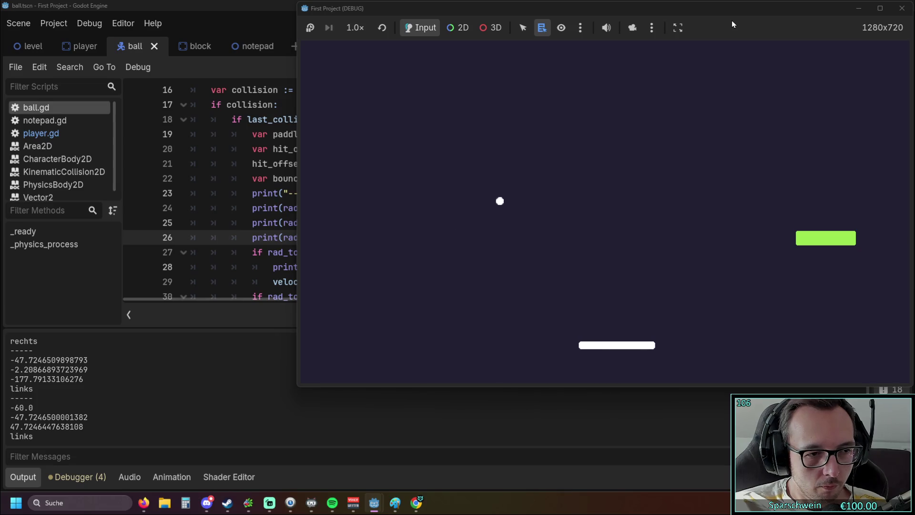
{"action": "left_click", "coordinate": [902, 8]}
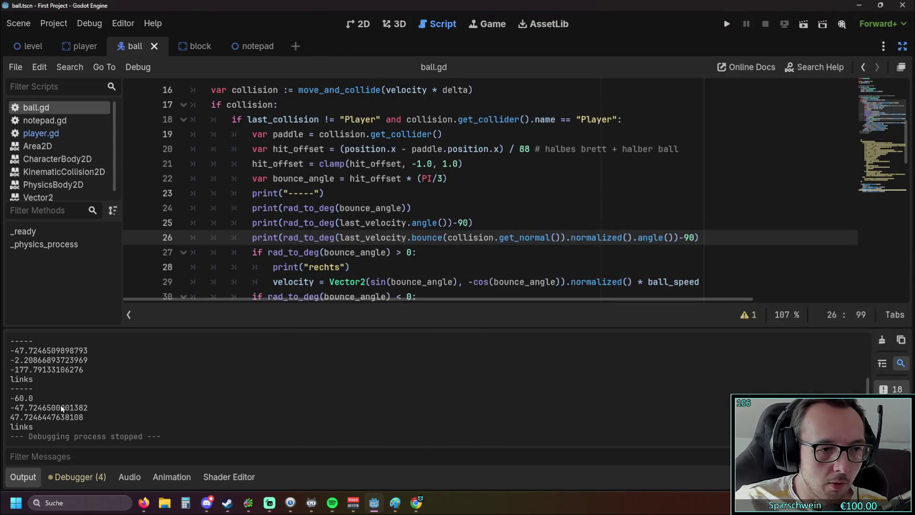
{"action": "scroll", "coordinate": [31, 390], "scroll_direction": "up", "scroll_amount": 2}
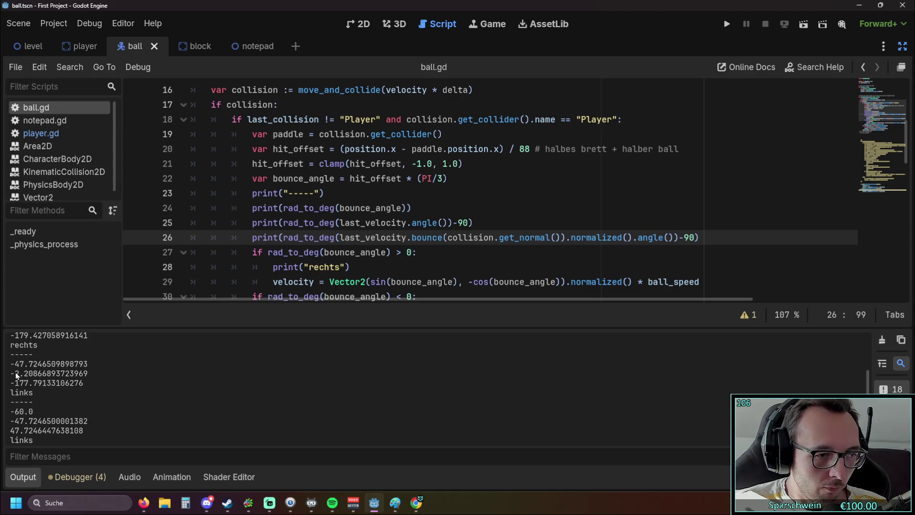
{"action": "scroll", "coordinate": [22, 369], "scroll_direction": "down", "scroll_amount": 2}
{"action": "left_click_drag", "start_coordinate": [14, 352], "coordinate": [89, 351]}
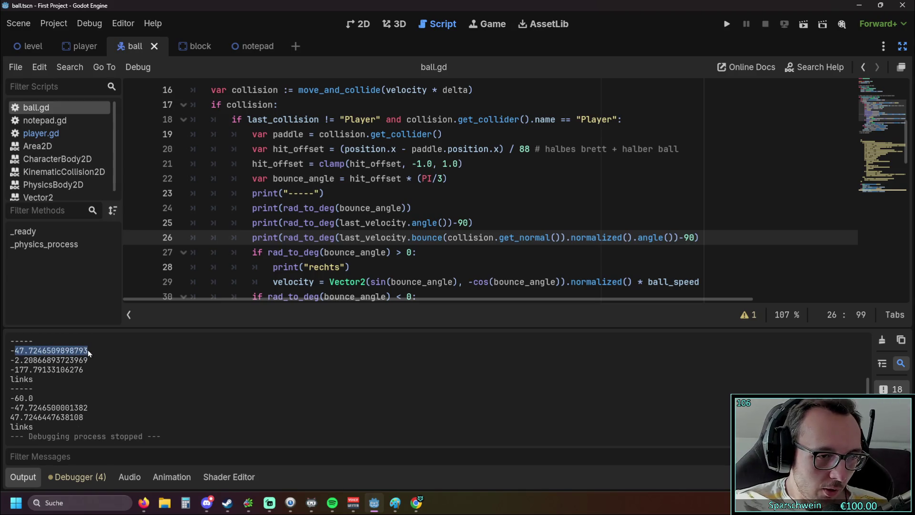
{"action": "double_click", "coordinate": [18, 408]}
{"action": "left_click_drag", "start_coordinate": [30, 405], "coordinate": [85, 406]}
{"action": "left_click_drag", "start_coordinate": [15, 352], "coordinate": [91, 351]}
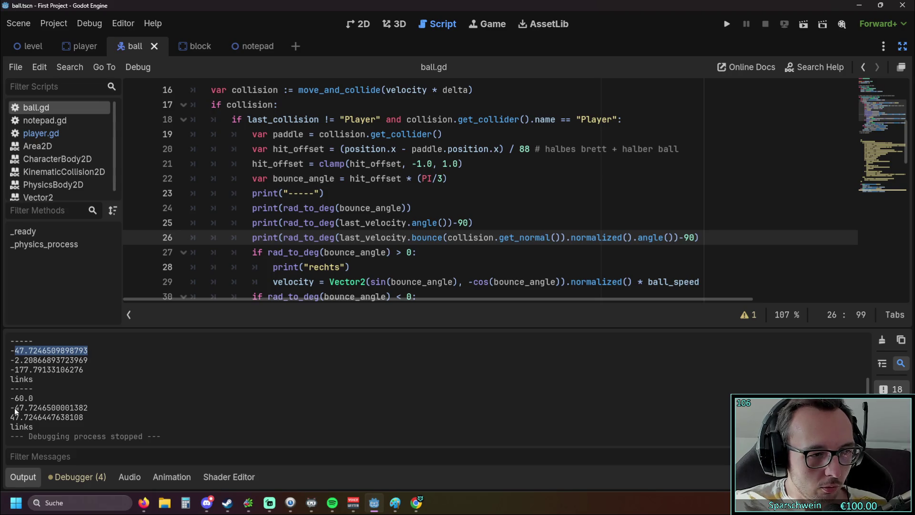
{"action": "left_click_drag", "start_coordinate": [11, 408], "coordinate": [99, 409]}
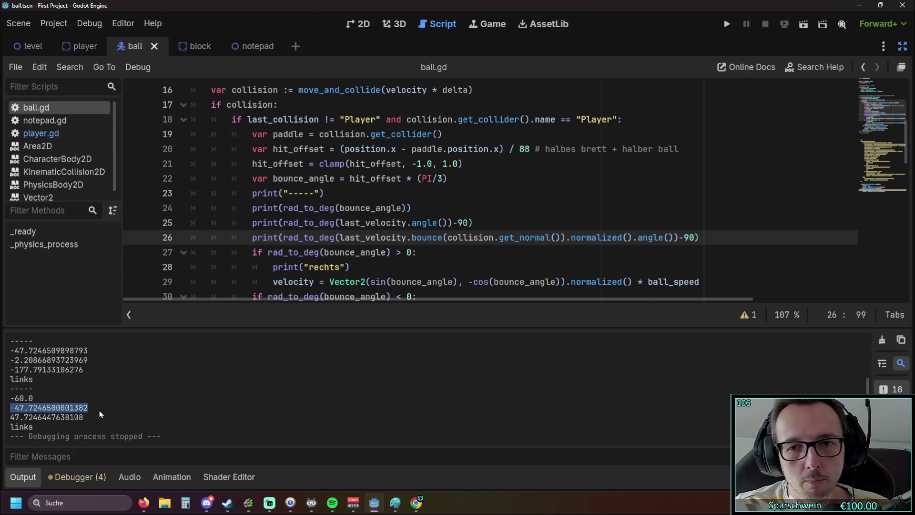
{"action": "left_click", "coordinate": [540, 226]}
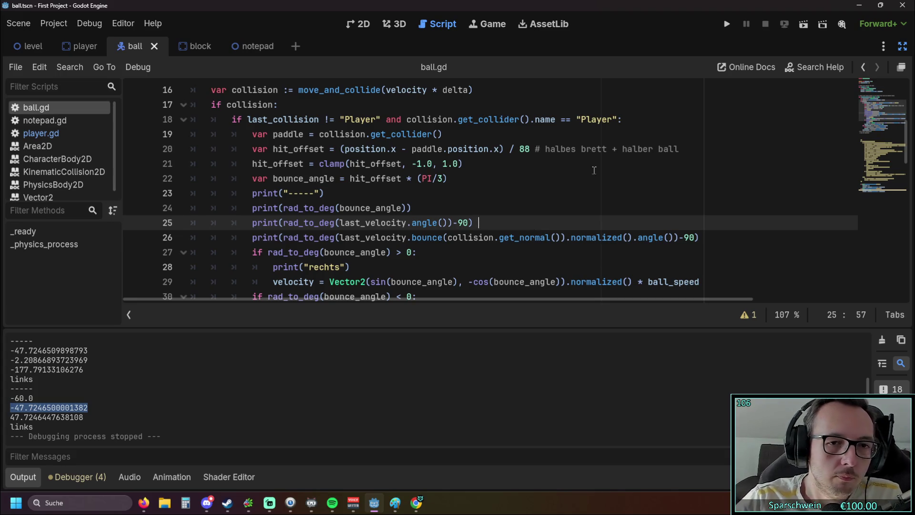
{"action": "left_click", "coordinate": [728, 27]}
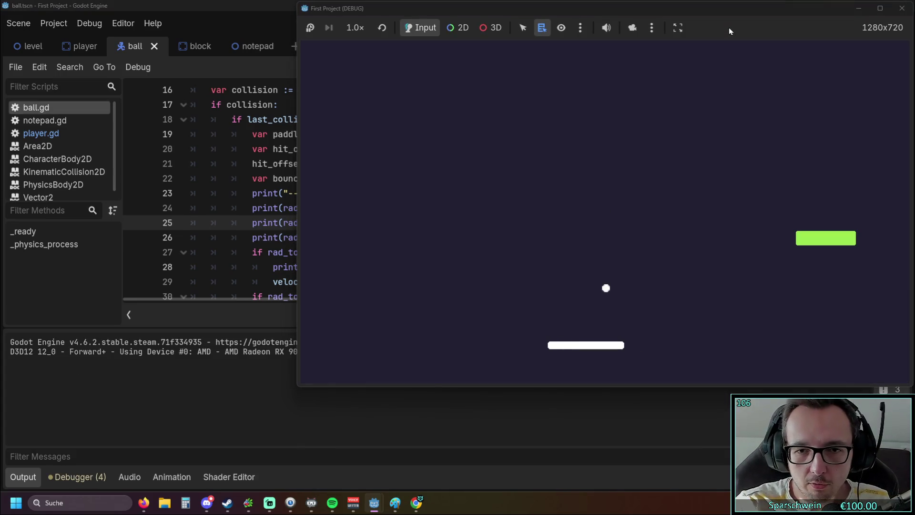
Step: Keep the ball bouncing off the paddle with left/right moves so each hit logs 'links' or 'rechts', then stop the game
{"action": "key", "text": "Right"}
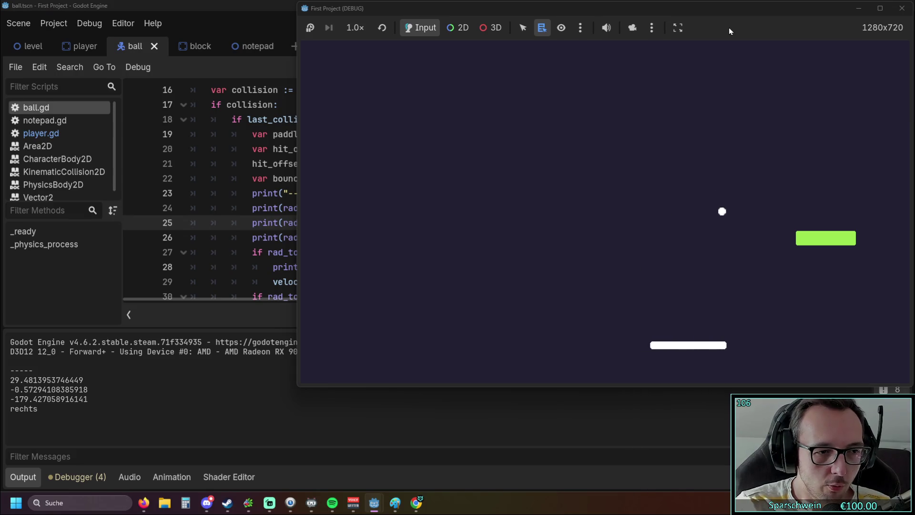
{"action": "key", "text": "Left"}
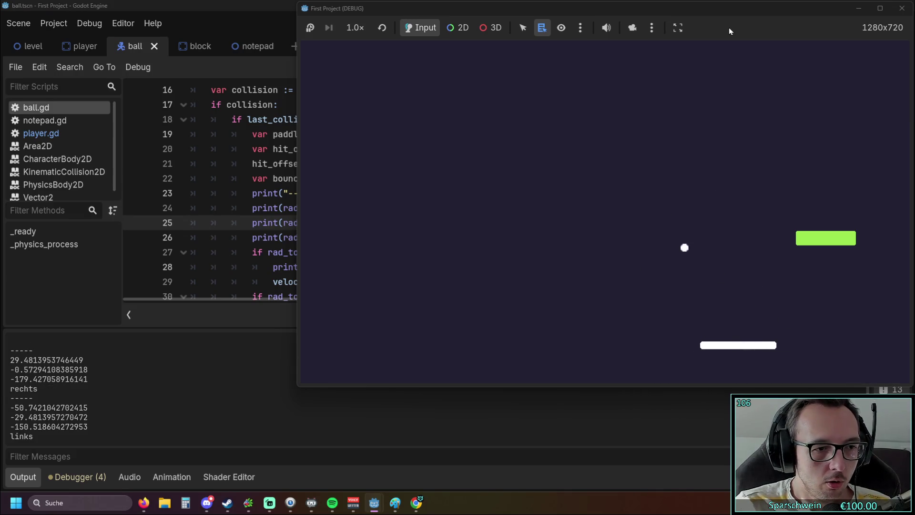
{"action": "key", "text": "Left"}
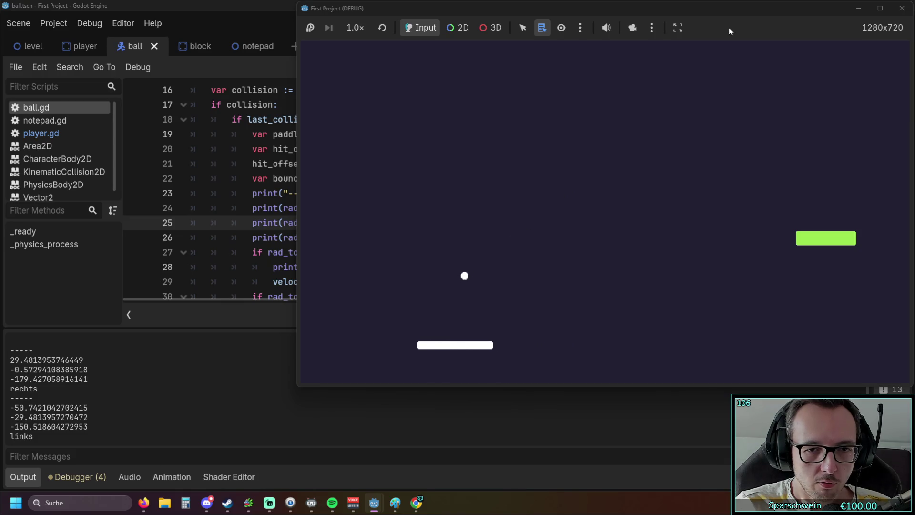
{"action": "key", "text": "Right"}
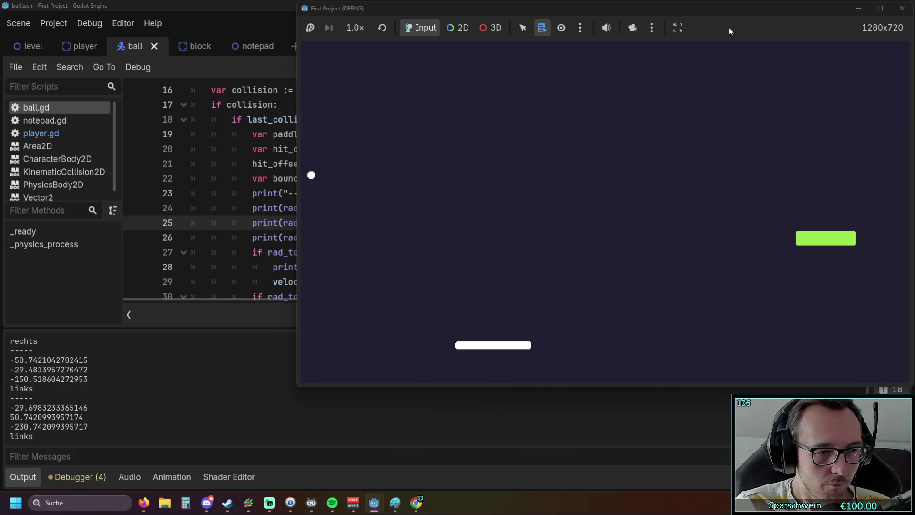
{"action": "key", "text": "Left"}
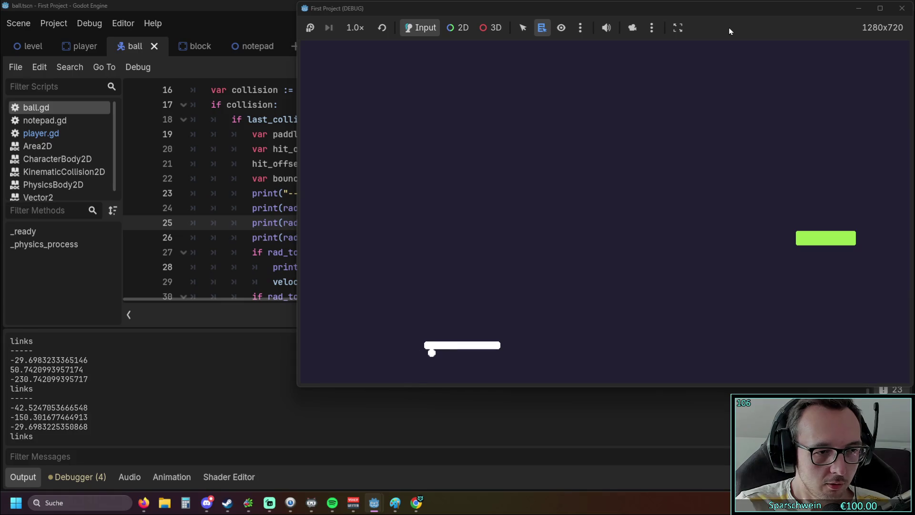
{"action": "key", "text": "Right"}
{"action": "key", "text": "Right"}
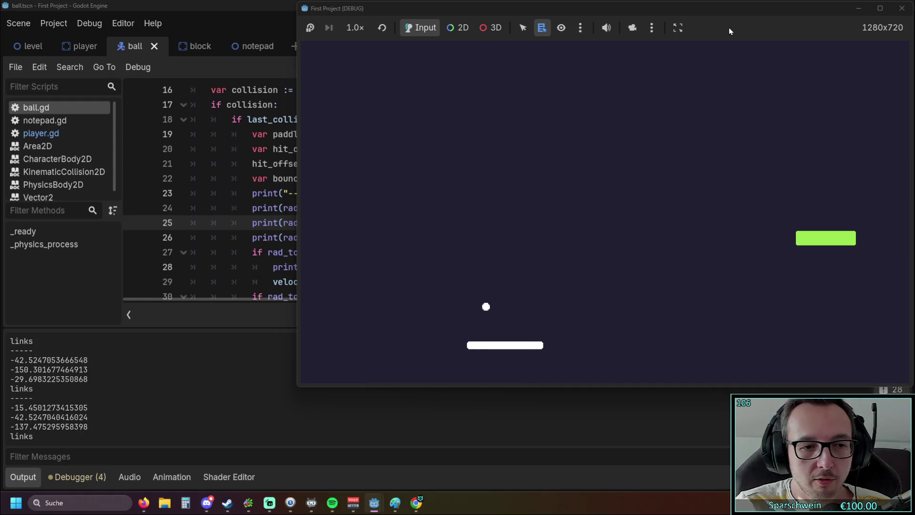
{"action": "key", "text": "Left"}
{"action": "key", "text": "Left"}
{"action": "key", "text": "Right"}
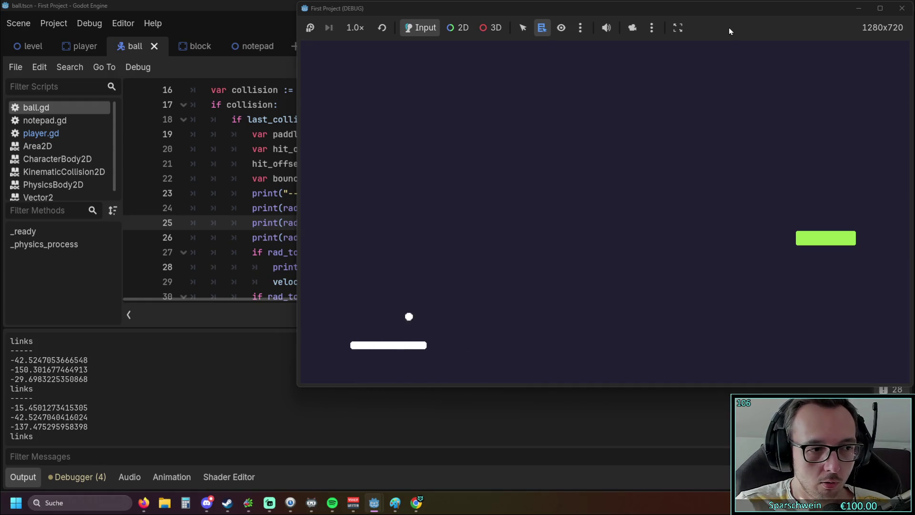
{"action": "key", "text": "Right"}
{"action": "key", "text": "Right"}
{"action": "key", "text": "Right"}
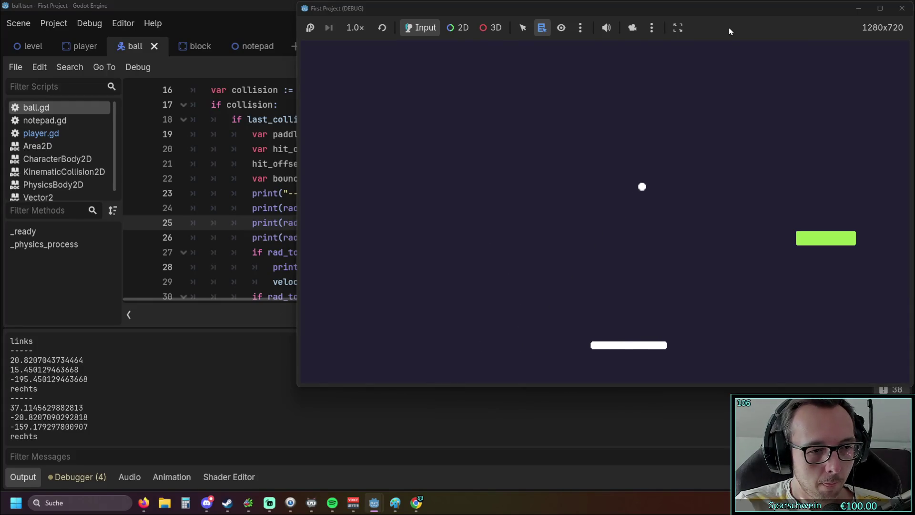
{"action": "key", "text": "Right"}
{"action": "key", "text": "Left"}
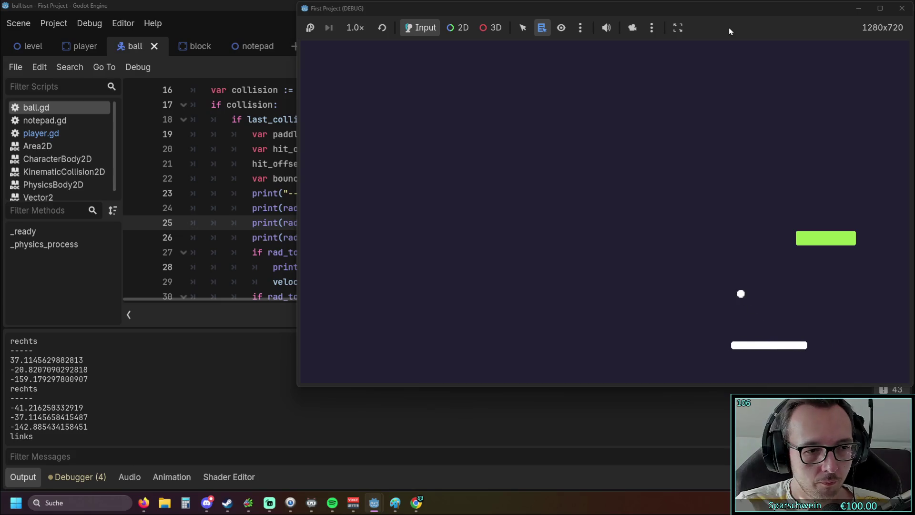
{"action": "key", "text": "Left"}
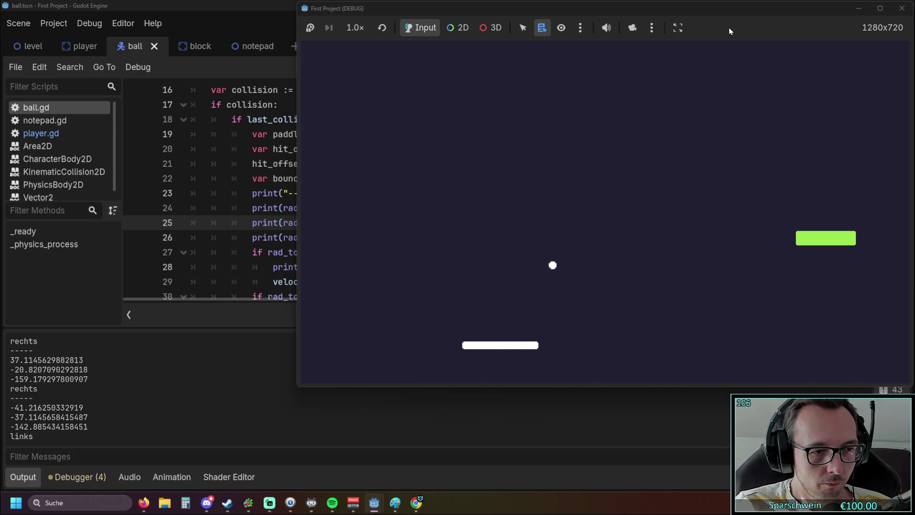
{"action": "key", "text": "Left"}
{"action": "key", "text": "Right"}
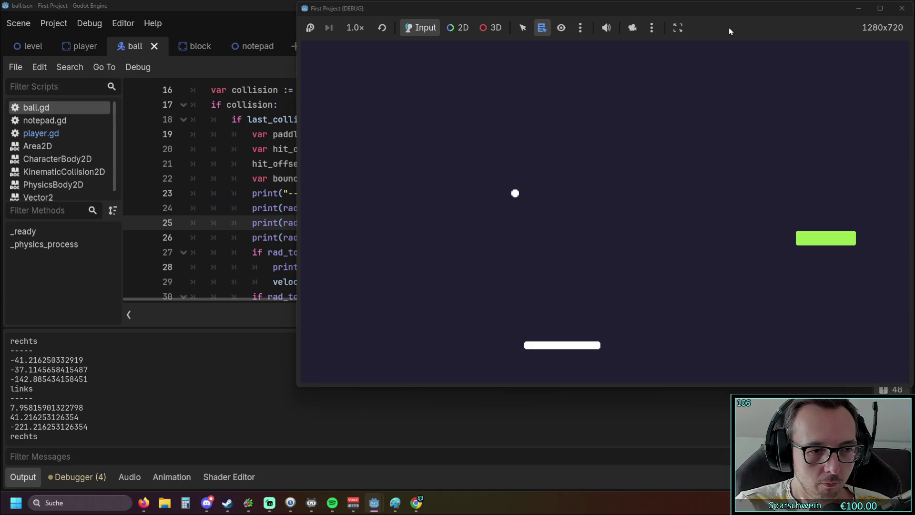
{"action": "key", "text": "Left"}
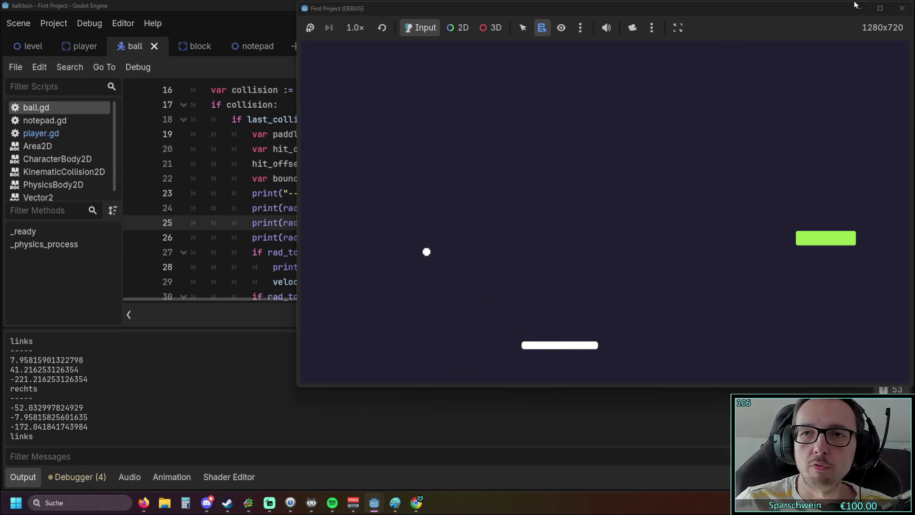
{"action": "left_click", "coordinate": [902, 8]}
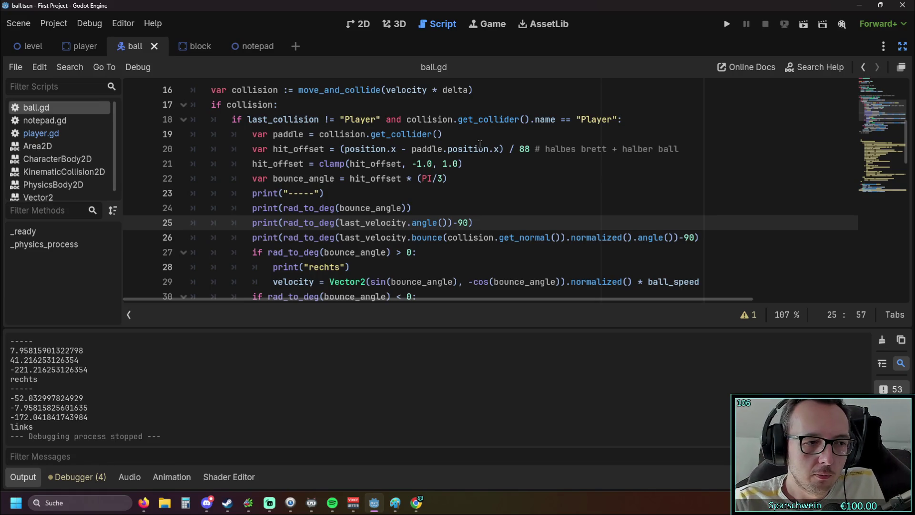
Step: Select the '> 0' comparison in line 27's rad_to_deg(bounce_angle) condition
{"action": "scroll", "coordinate": [480, 144], "scroll_direction": "down", "scroll_amount": 1}
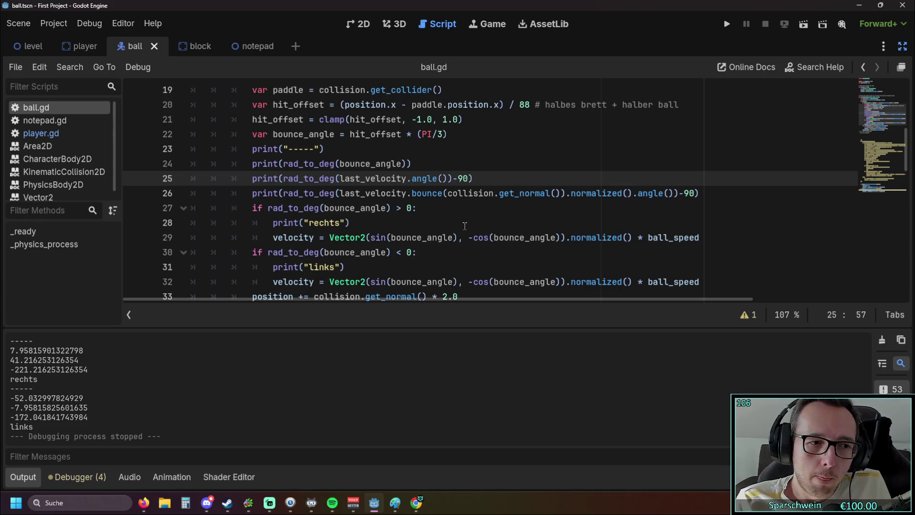
{"action": "scroll", "coordinate": [398, 164], "scroll_direction": "down", "scroll_amount": 1}
{"action": "scroll", "coordinate": [288, 181], "scroll_direction": "up", "scroll_amount": 1}
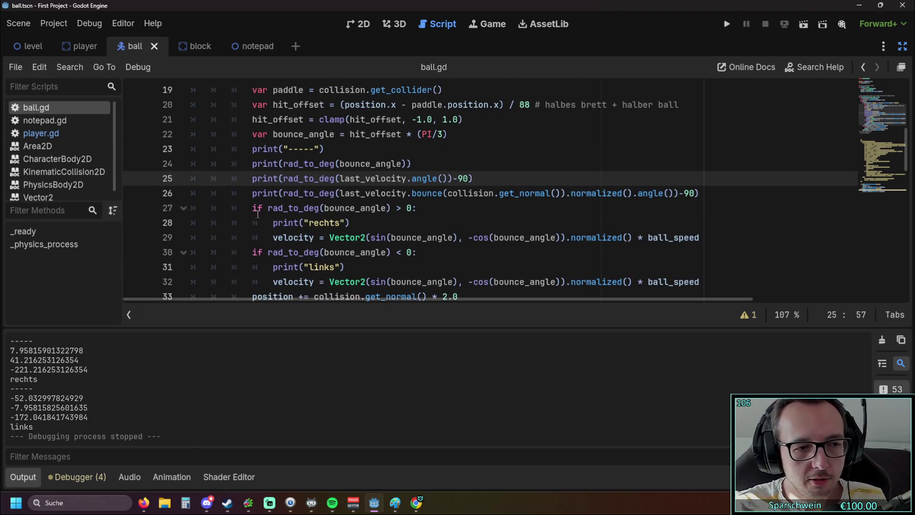
{"action": "mouse_move", "coordinate": [271, 235]}
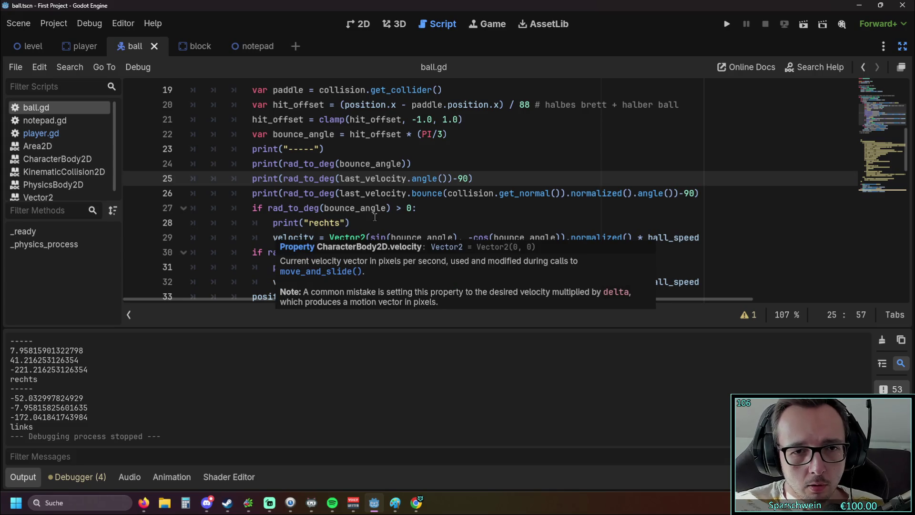
{"action": "scroll", "coordinate": [367, 219], "scroll_direction": "down", "scroll_amount": 1}
{"action": "scroll", "coordinate": [364, 220], "scroll_direction": "up", "scroll_amount": 1}
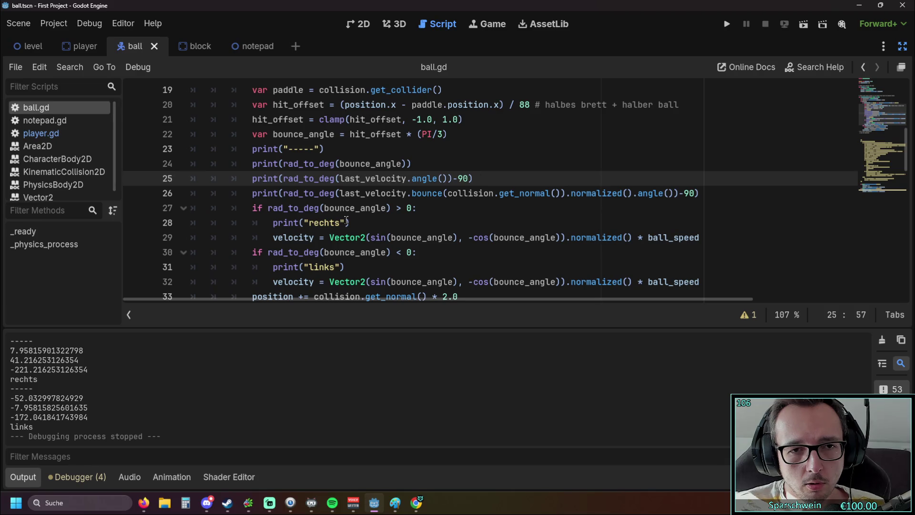
{"action": "scroll", "coordinate": [344, 219], "scroll_direction": "down", "scroll_amount": 1}
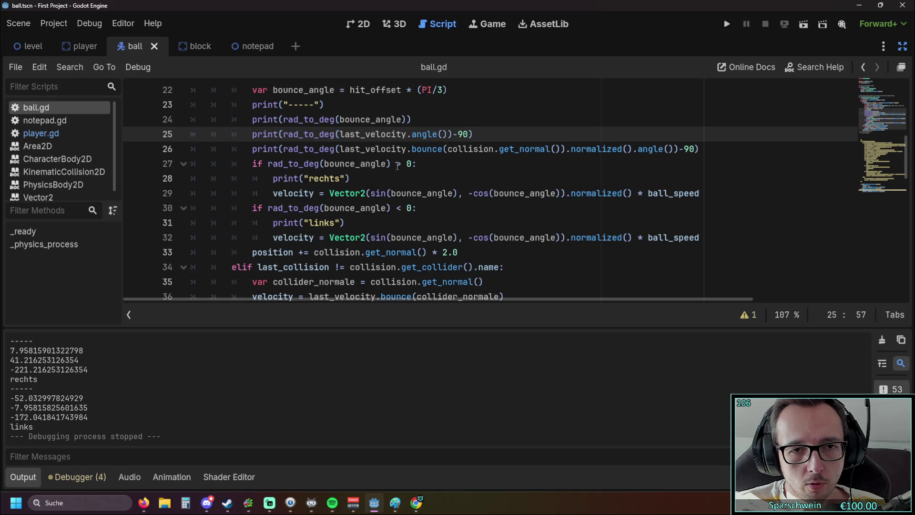
{"action": "left_click_drag", "start_coordinate": [397, 165], "coordinate": [410, 165]}
{"action": "scroll", "coordinate": [410, 207], "scroll_direction": "up", "scroll_amount": 1}
{"action": "mouse_move", "coordinate": [397, 208]}
{"action": "left_mouse_down"}
{"action": "mouse_move", "coordinate": [403, 223]}
{"action": "mouse_move", "coordinate": [408, 208]}
{"action": "left_mouse_up"}
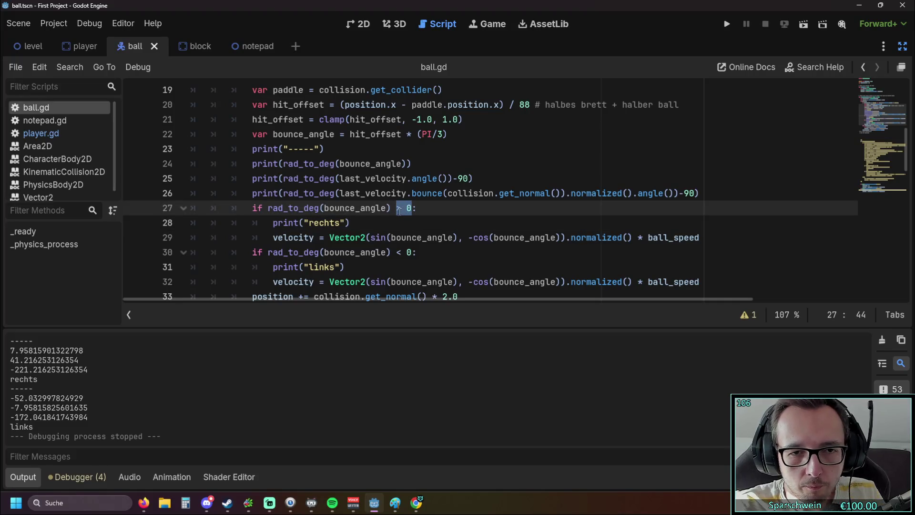
Step: Replace '> 0' on line 27 with '==' plus the last_velocity angle expression copied from line 25
{"action": "type", "text": "=="}
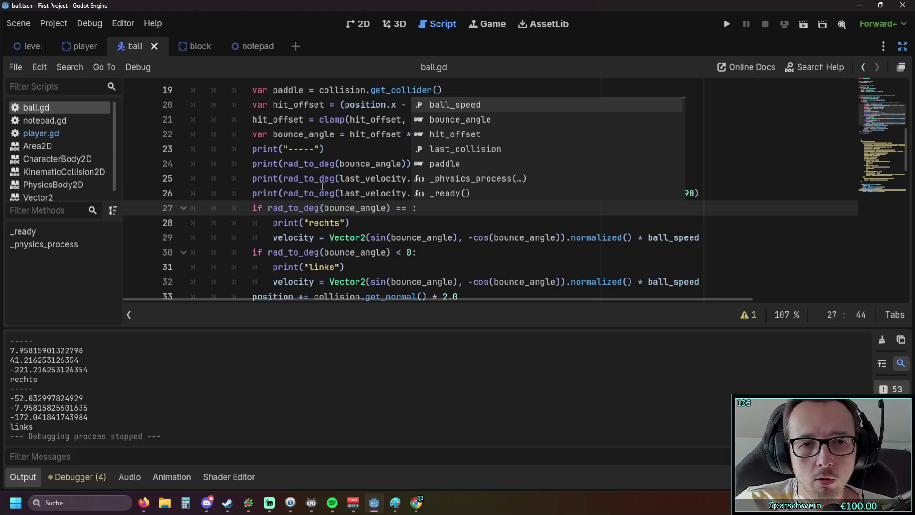
{"action": "left_click", "coordinate": [300, 192]}
{"action": "left_click_drag", "start_coordinate": [284, 178], "coordinate": [469, 180]}
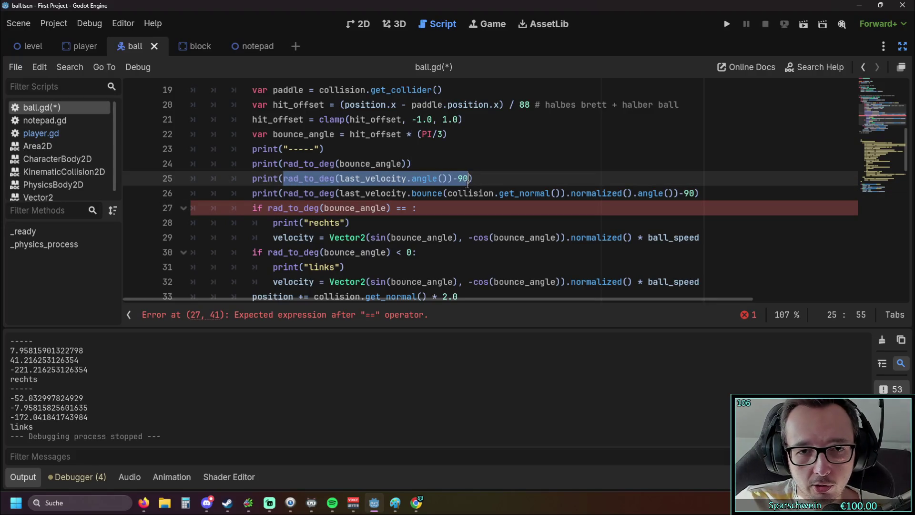
{"action": "key", "text": "ctrl+c"}
{"action": "left_click", "coordinate": [414, 210]}
{"action": "key", "text": "ctrl+v"}
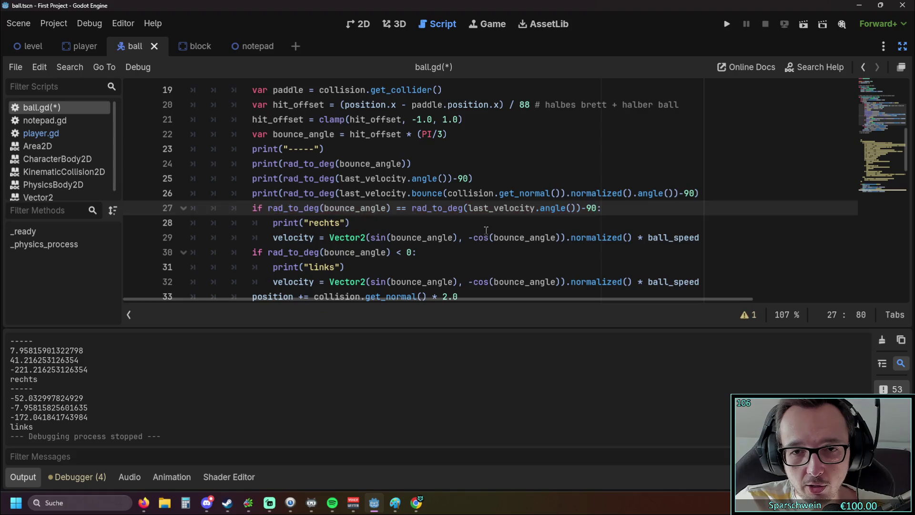
{"action": "key", "text": "Down"}
{"action": "left_click", "coordinate": [596, 208]}
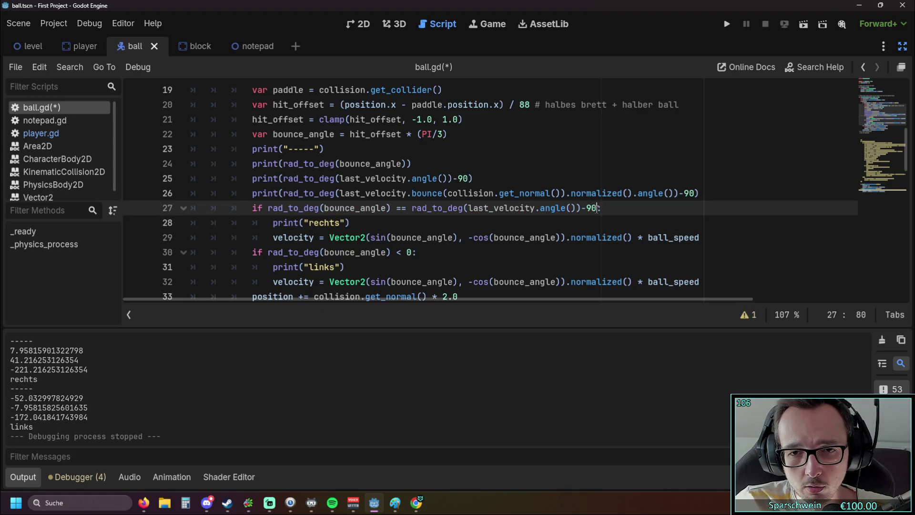
{"action": "type", "text": ":"}
{"action": "left_click", "coordinate": [570, 223]}
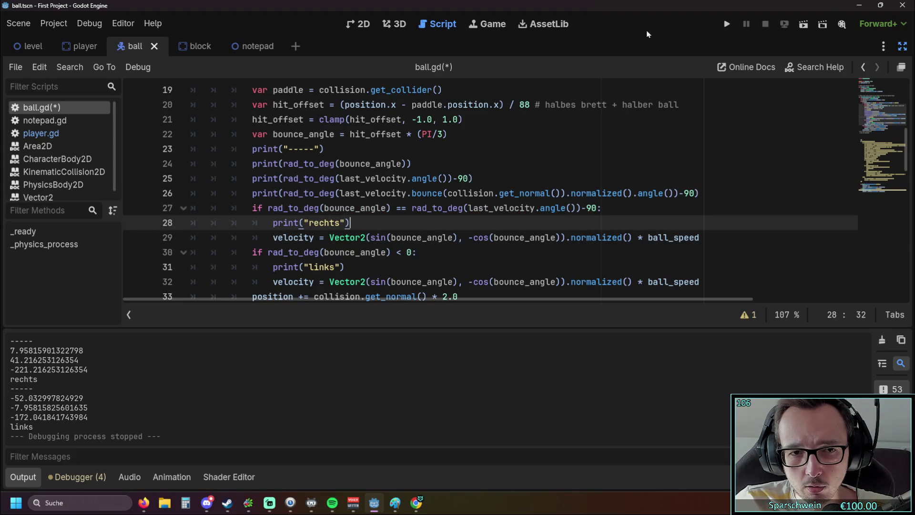
Step: Save and run the game, bounce the ball with the paddle, then stop it
{"action": "left_click", "coordinate": [726, 25]}
{"action": "key", "text": "Left"}
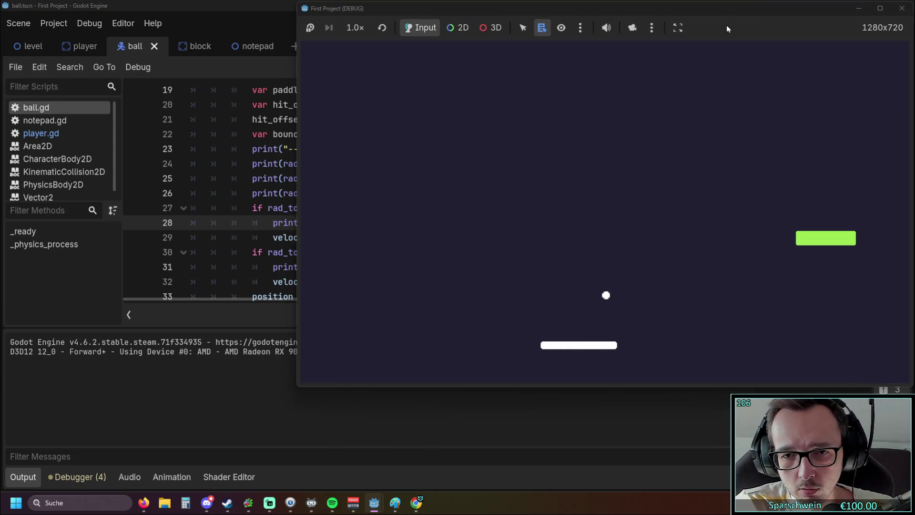
{"action": "key", "text": "Left"}
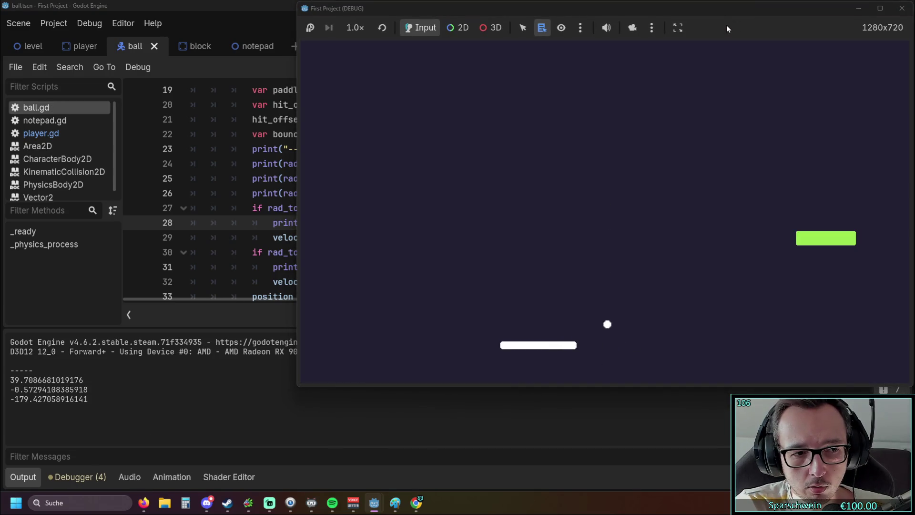
{"action": "key", "text": "Right"}
{"action": "key", "text": "Left"}
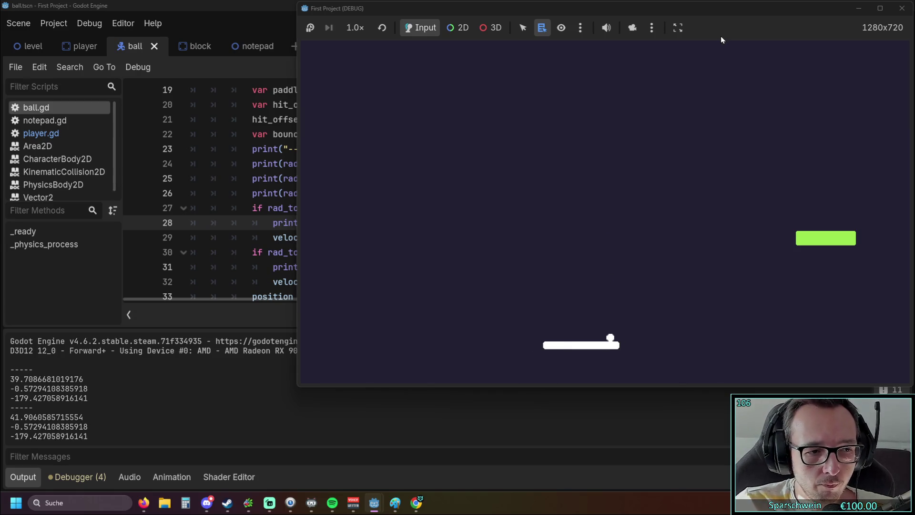
{"action": "left_click", "coordinate": [903, 8]}
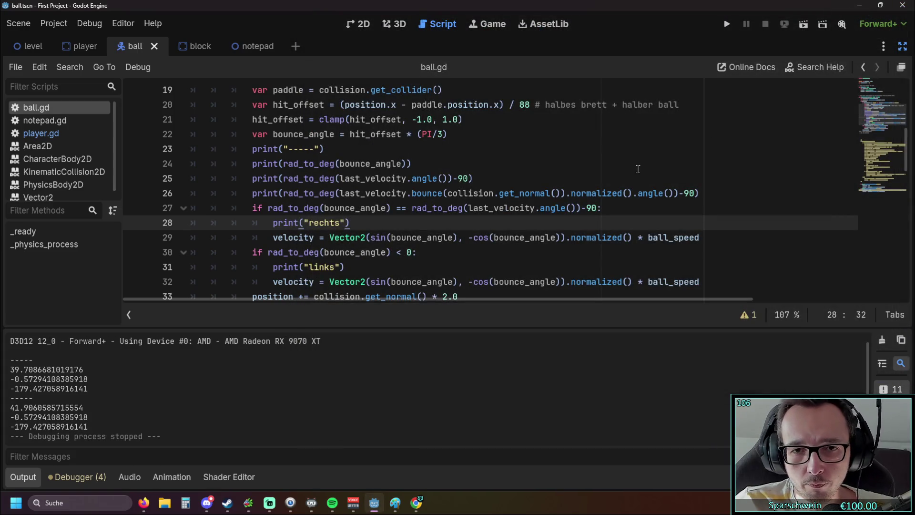
Step: Run the game again, catch the falling ball once, then close it
{"action": "scroll", "coordinate": [577, 182], "scroll_direction": "down", "scroll_amount": 1}
{"action": "scroll", "coordinate": [525, 193], "scroll_direction": "up", "scroll_amount": 1}
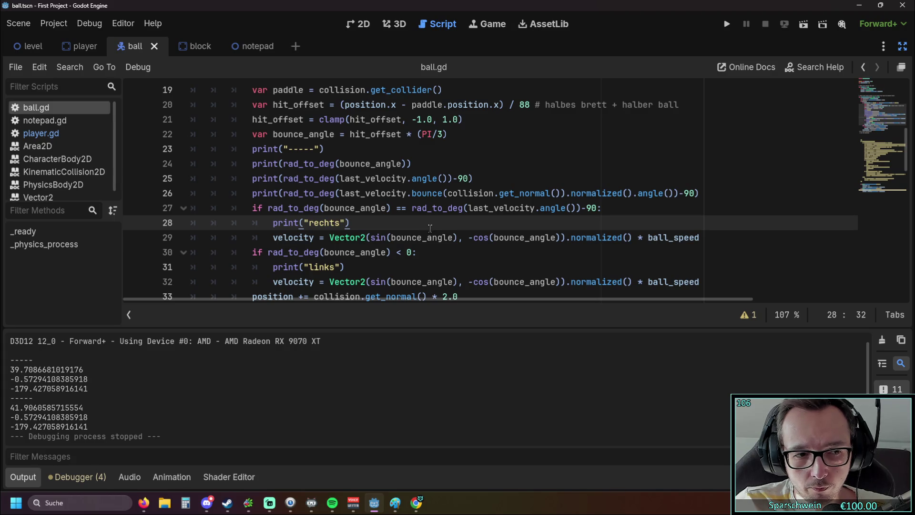
{"action": "left_click", "coordinate": [727, 24]}
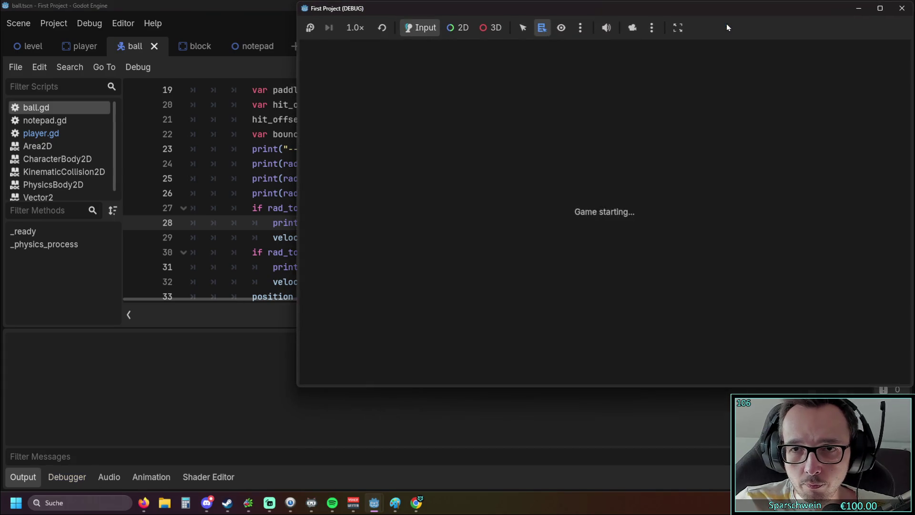
{"action": "key", "text": "Left"}
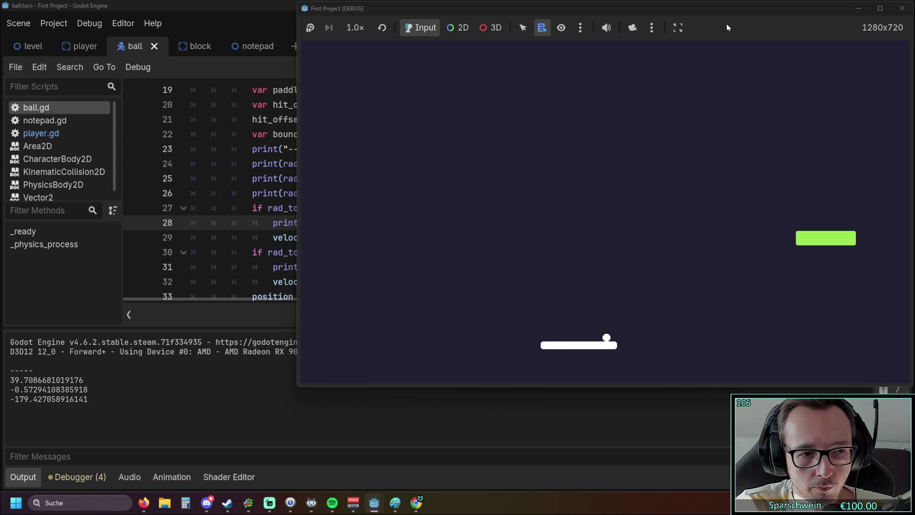
{"action": "left_click", "coordinate": [902, 9]}
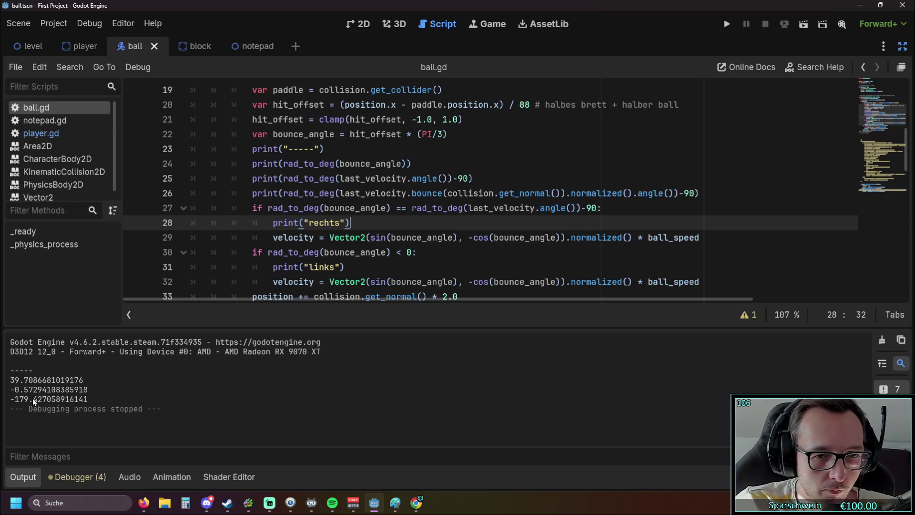
Step: Review the right-bounce condition on lines 27–28 and run a third test
{"action": "left_click_drag", "start_coordinate": [269, 208], "coordinate": [351, 223]}
{"action": "left_click", "coordinate": [366, 223]}
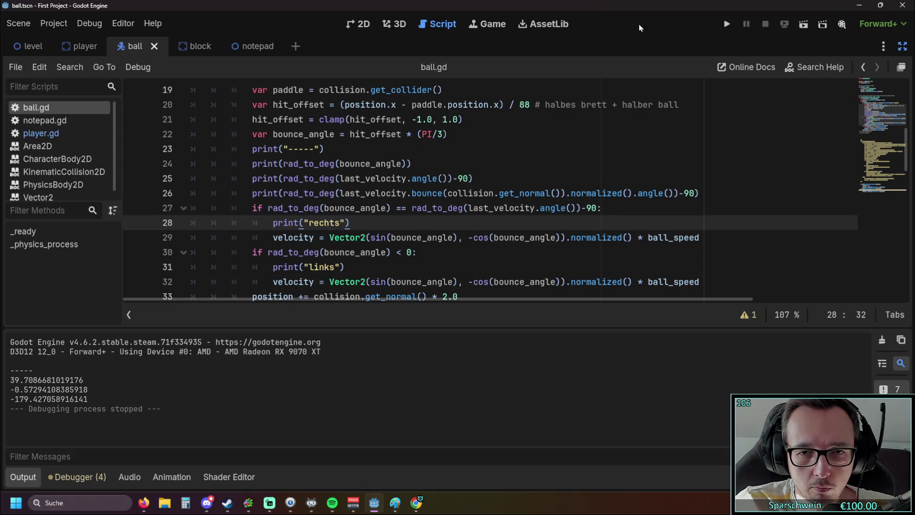
{"action": "left_click", "coordinate": [726, 23]}
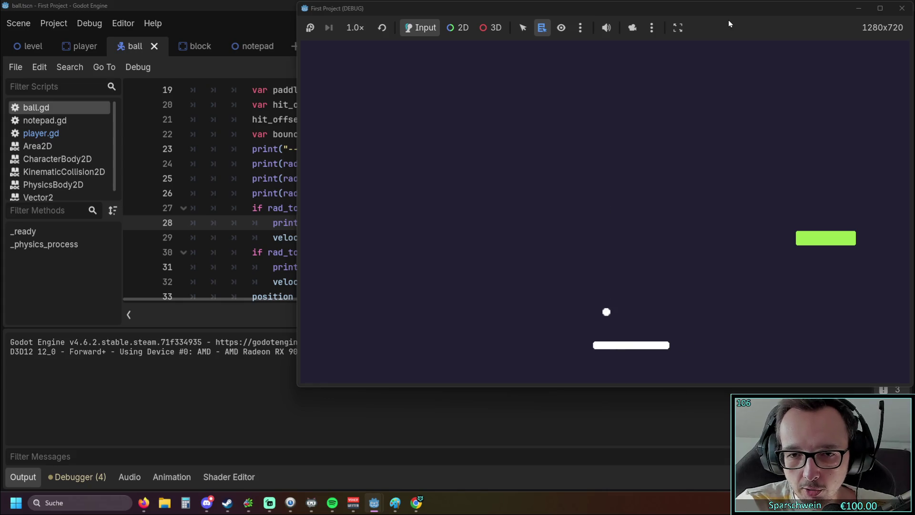
{"action": "left_click", "coordinate": [902, 8]}
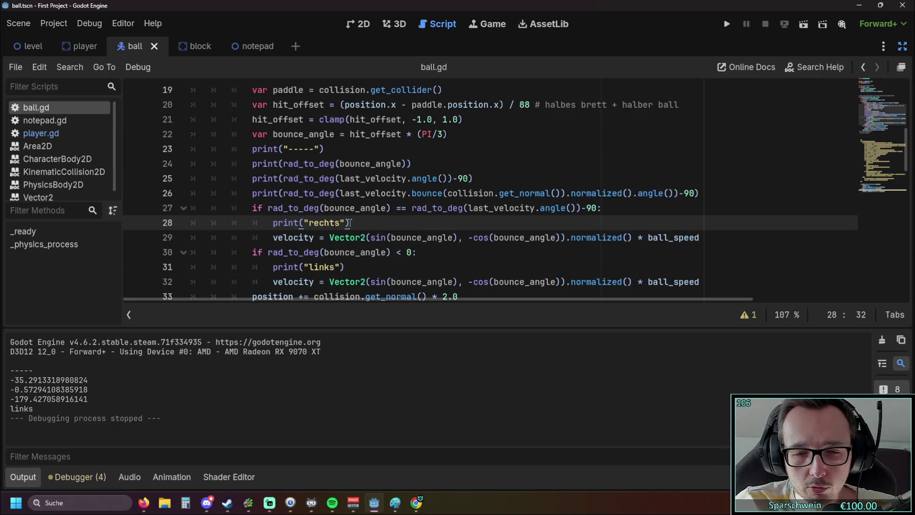
{"action": "left_click", "coordinate": [598, 210]}
Step: Wrap the velocity-angle side of line 27's comparison in parentheses and test-run the game
{"action": "type", "text": ")"}
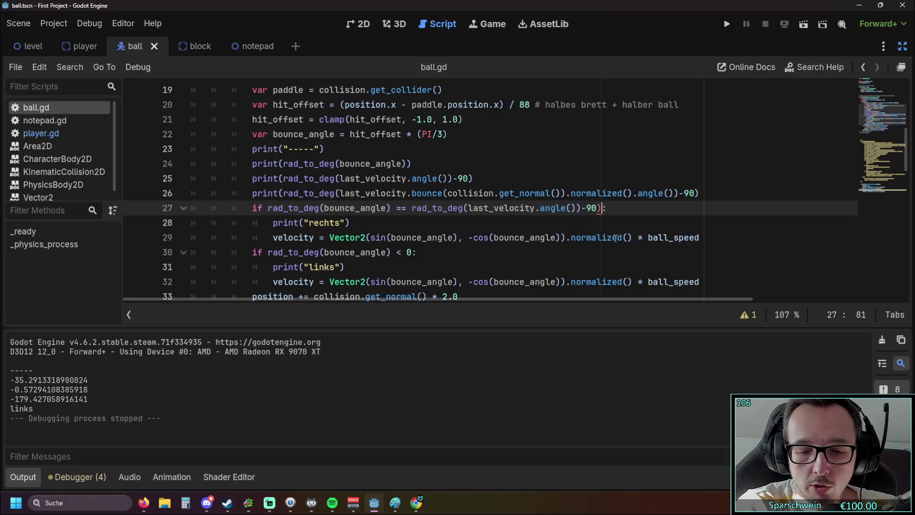
{"action": "left_click", "coordinate": [412, 208]}
{"action": "type", "text": "("}
{"action": "left_click", "coordinate": [727, 24]}
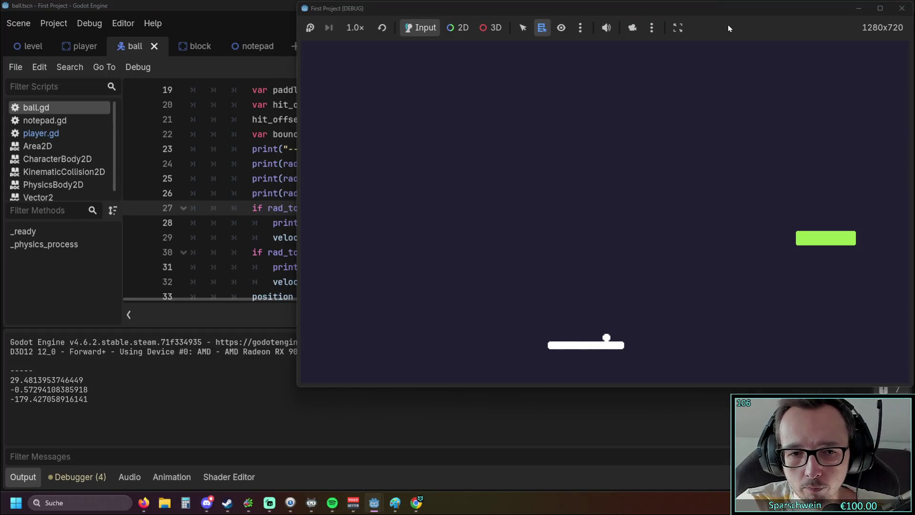
{"action": "left_click", "coordinate": [902, 9]}
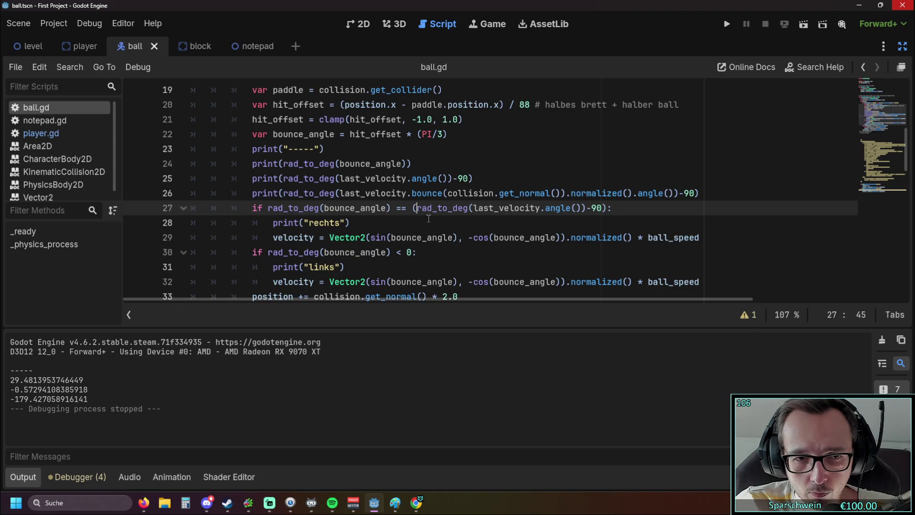
Step: Review the right-bounce block (lines 27–29), left-bounce block (lines 30–32) and the '==' comparison
{"action": "left_click_drag", "start_coordinate": [252, 209], "coordinate": [380, 236]}
{"action": "left_click", "coordinate": [362, 266]}
{"action": "left_click_drag", "start_coordinate": [252, 208], "coordinate": [351, 223]}
{"action": "left_click", "coordinate": [365, 260]}
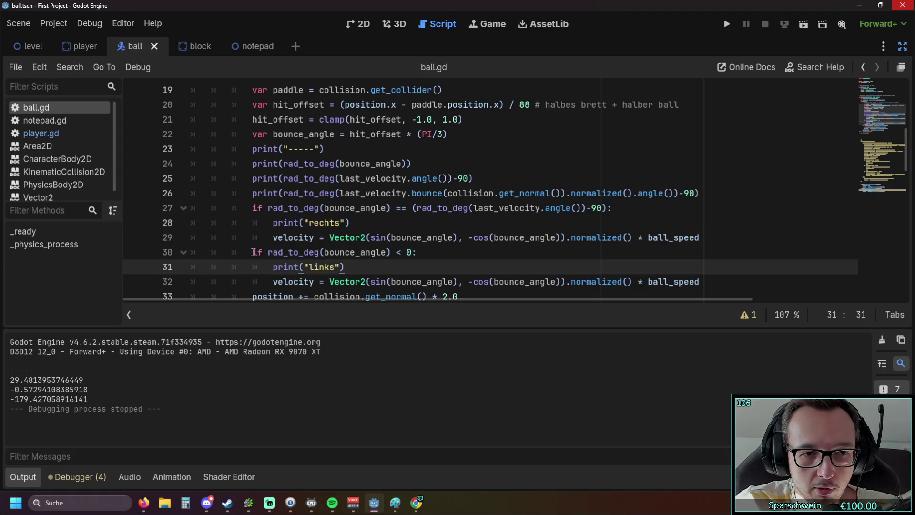
{"action": "left_click_drag", "start_coordinate": [253, 252], "coordinate": [380, 283]}
{"action": "left_click", "coordinate": [377, 271]}
{"action": "double_click", "coordinate": [402, 208]}
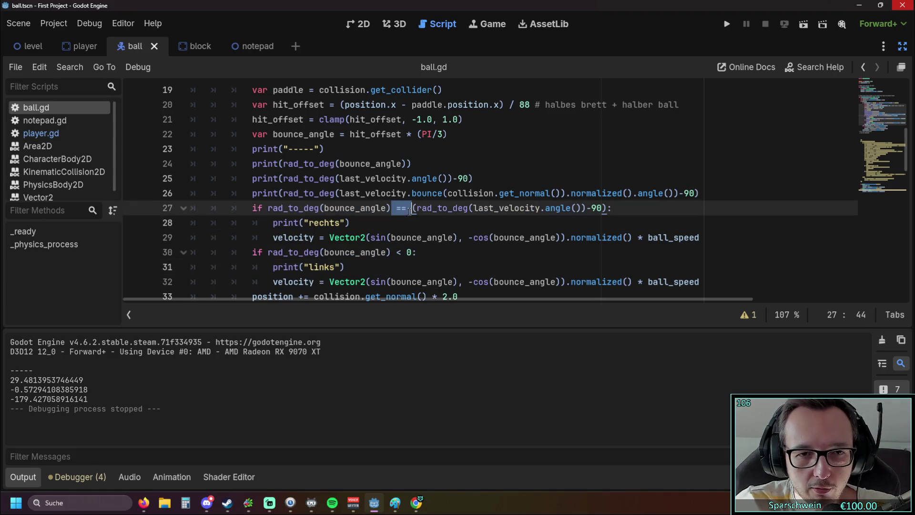
{"action": "left_click", "coordinate": [400, 238]}
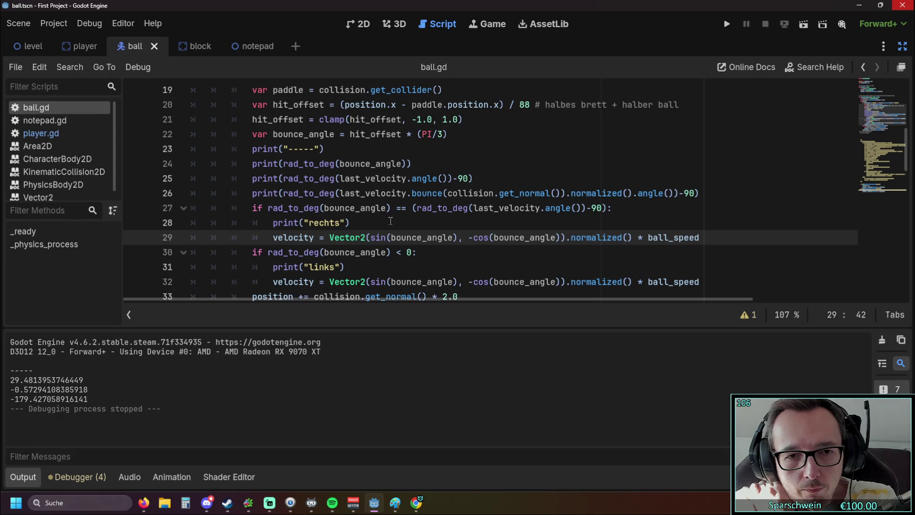
Step: Undo line 27 back to the '> 0' check and test-run the game
{"action": "key", "text": "ctrl+z"}
{"action": "key", "text": "ctrl+z"}
{"action": "key", "text": "ctrl+z"}
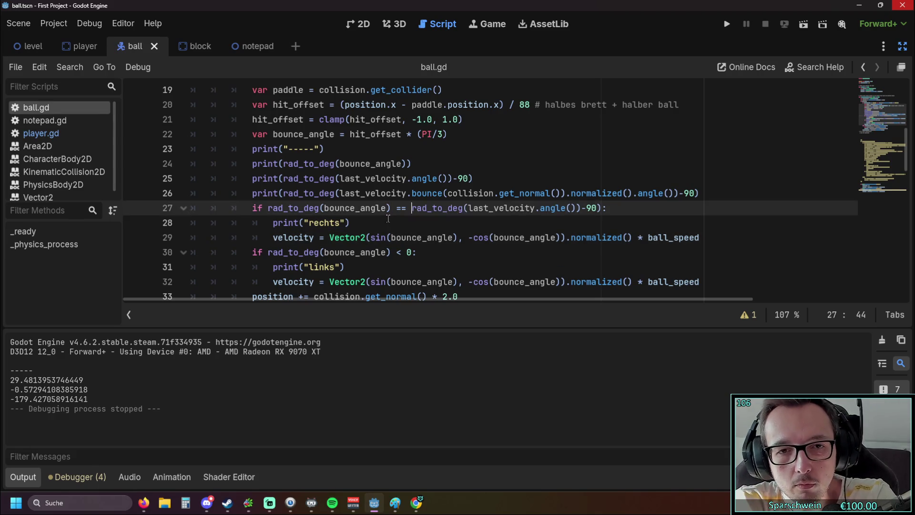
{"action": "left_click", "coordinate": [388, 224]}
{"action": "left_click", "coordinate": [727, 25]}
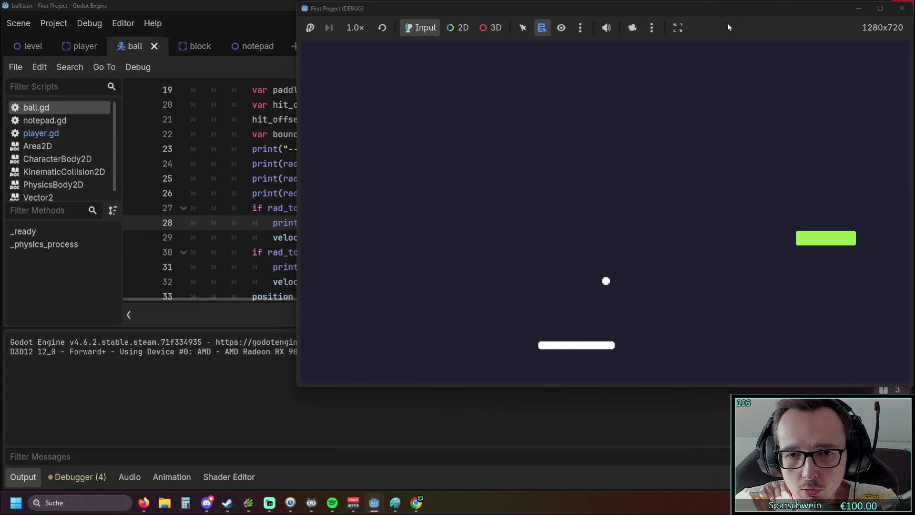
{"action": "left_click", "coordinate": [902, 8]}
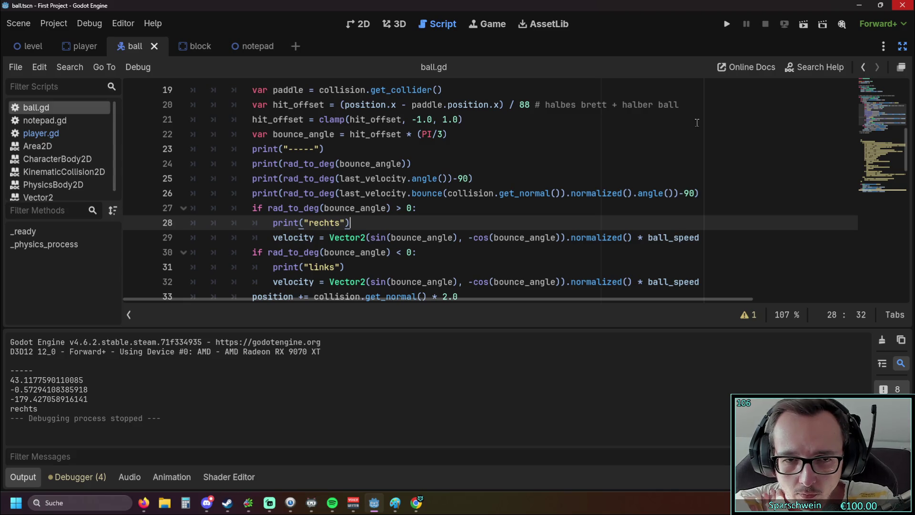
Step: Append 'and' with a parenthesized copy of the last_velocity angle expression after '> 0' on line 27
{"action": "left_click", "coordinate": [411, 207]}
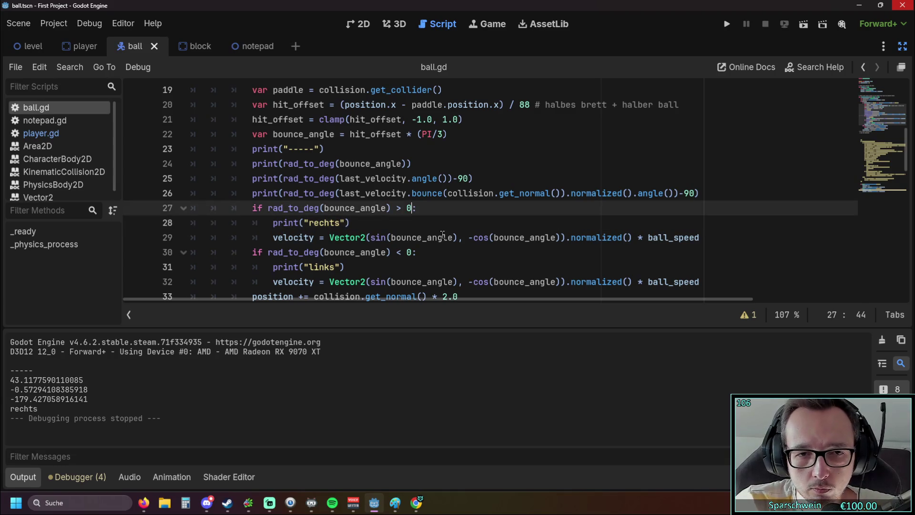
{"action": "type", "text": "and"}
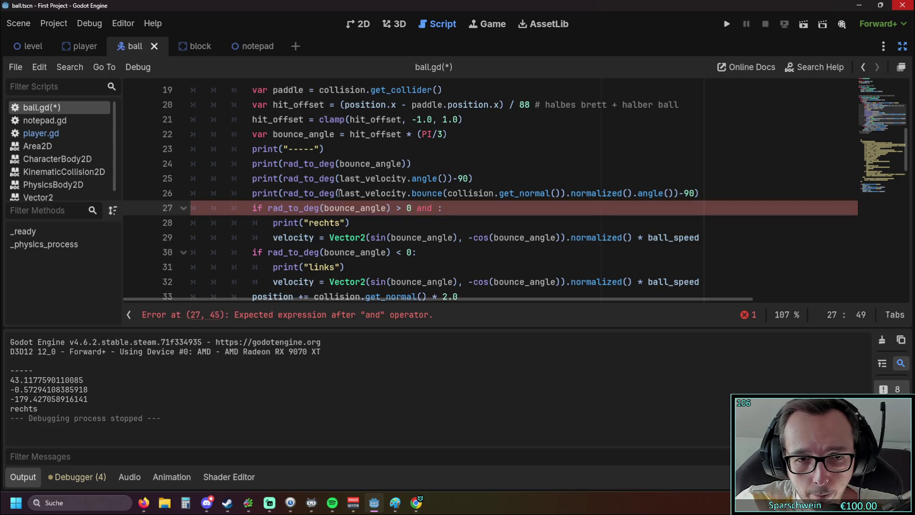
{"action": "left_click_drag", "start_coordinate": [341, 178], "coordinate": [468, 181]}
{"action": "key", "text": "ctrl+c"}
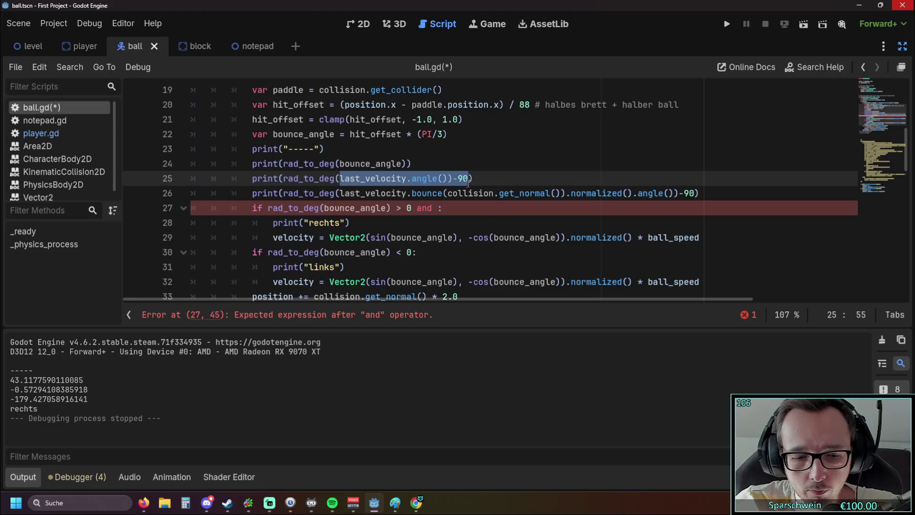
{"action": "left_click", "coordinate": [465, 207]}
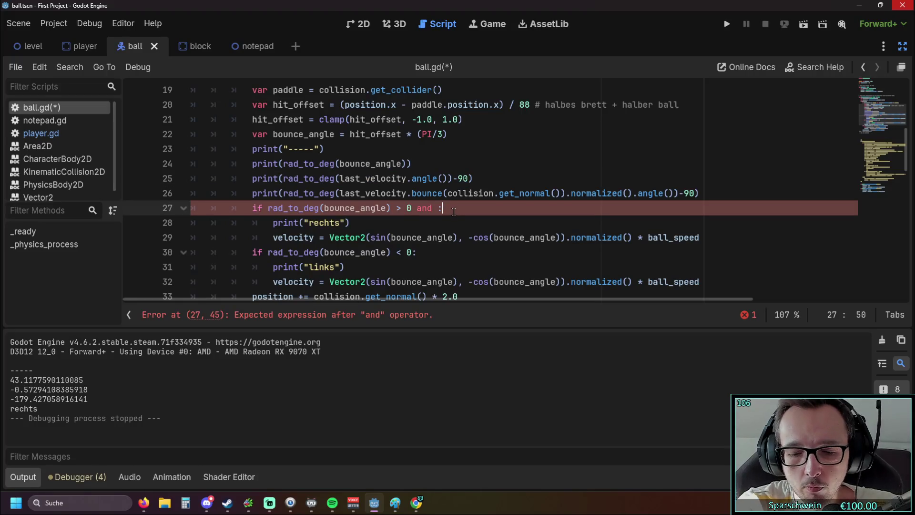
{"action": "key", "text": "Left"}
{"action": "key", "text": "ctrl+v"}
{"action": "left_click", "coordinate": [438, 208]}
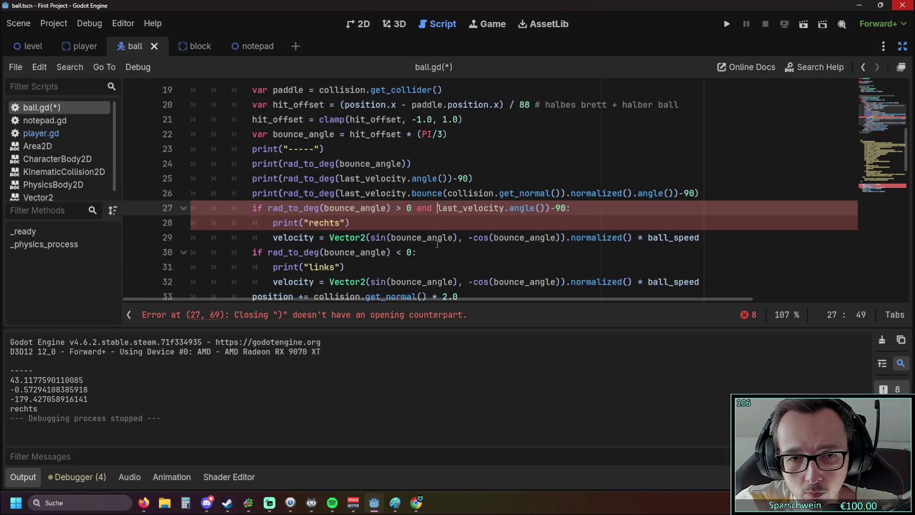
{"action": "type", "text": "("}
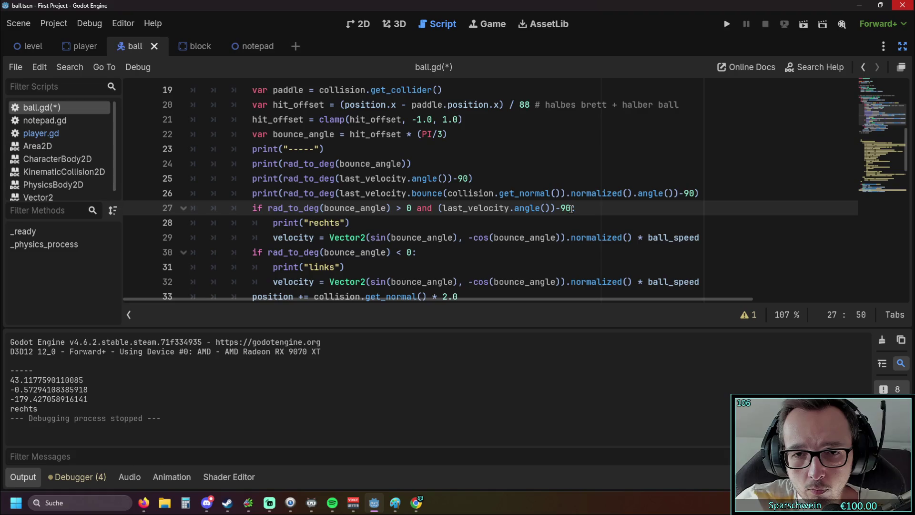
{"action": "left_click", "coordinate": [532, 216]}
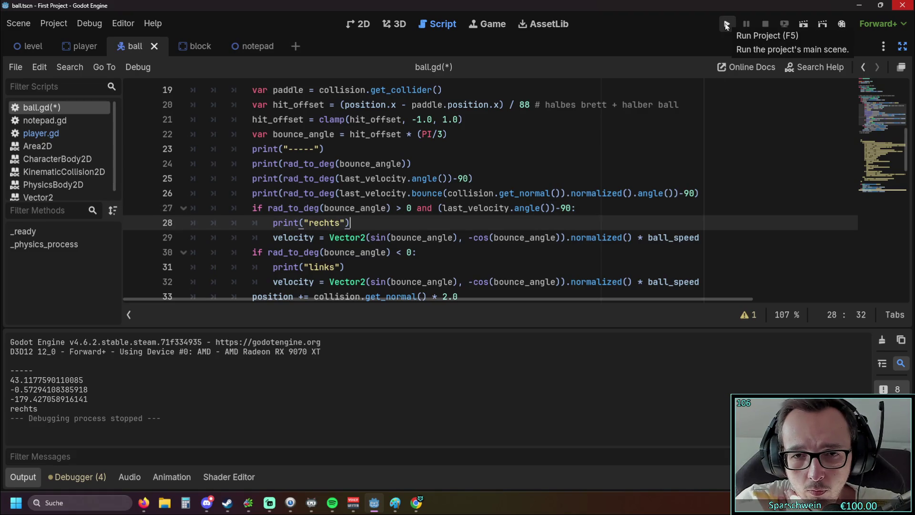
Step: Insert 'rad_to_deg(bounce_angle) ==' before the velocity expression, then save and run the game
{"action": "left_click_drag", "start_coordinate": [268, 209], "coordinate": [391, 208]}
{"action": "key", "text": "ctrl+c"}
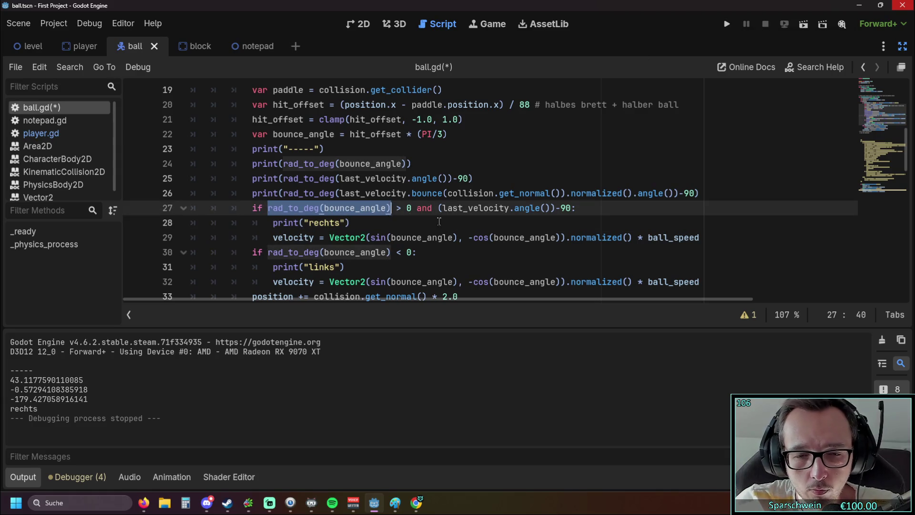
{"action": "left_click", "coordinate": [437, 208]}
{"action": "key", "text": "ctrl+v"}
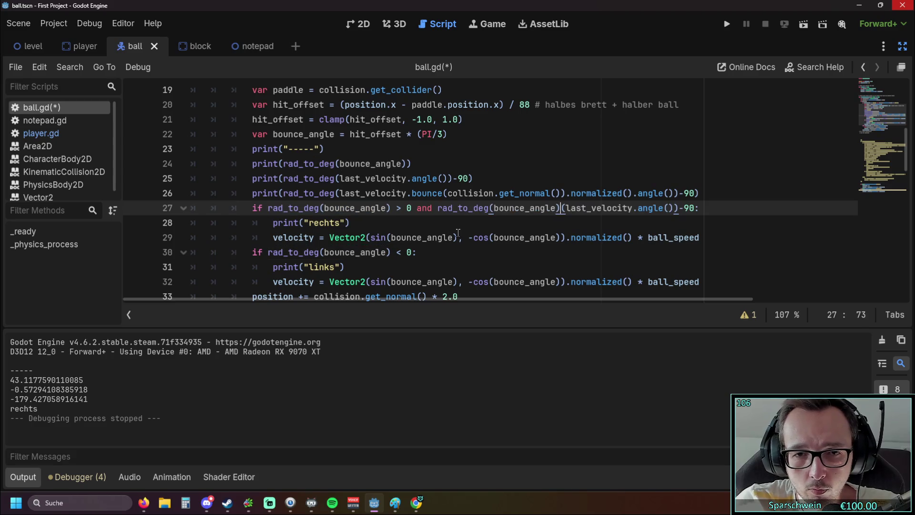
{"action": "type", "text": "=="}
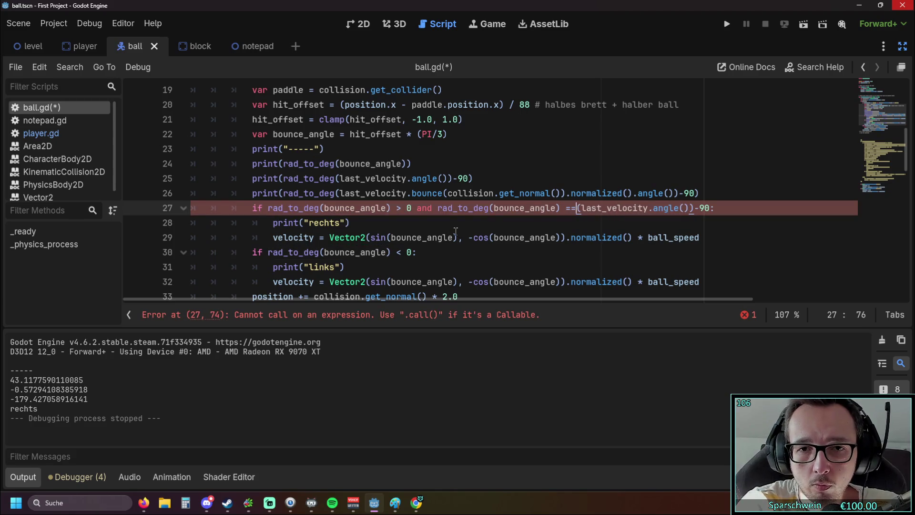
{"action": "left_click", "coordinate": [463, 233]}
{"action": "left_click", "coordinate": [734, 26]}
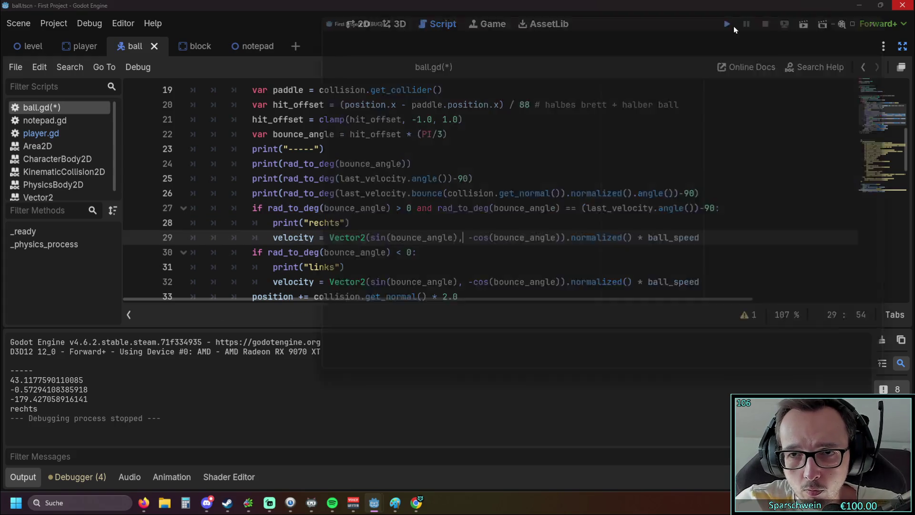